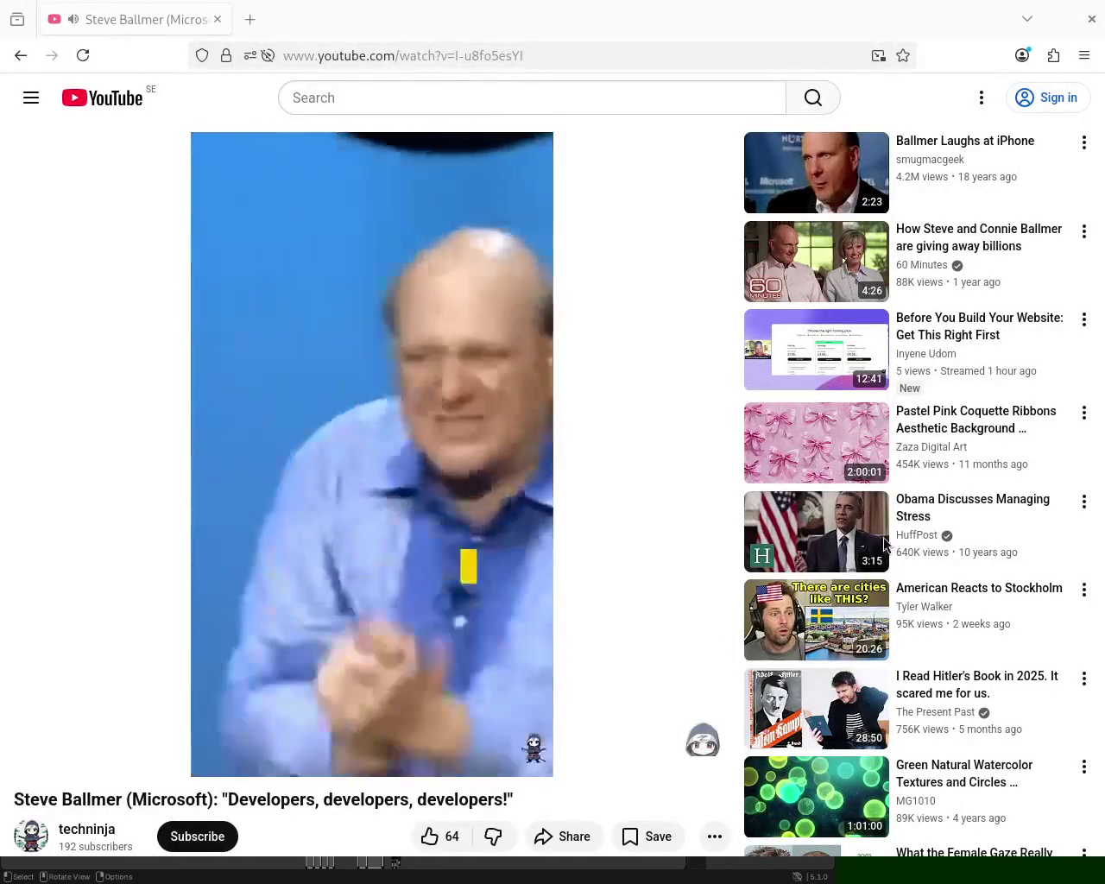
Make the Steve Ballmer 'Developers, developers, developers!' YouTube video full screen.
click(696, 755)
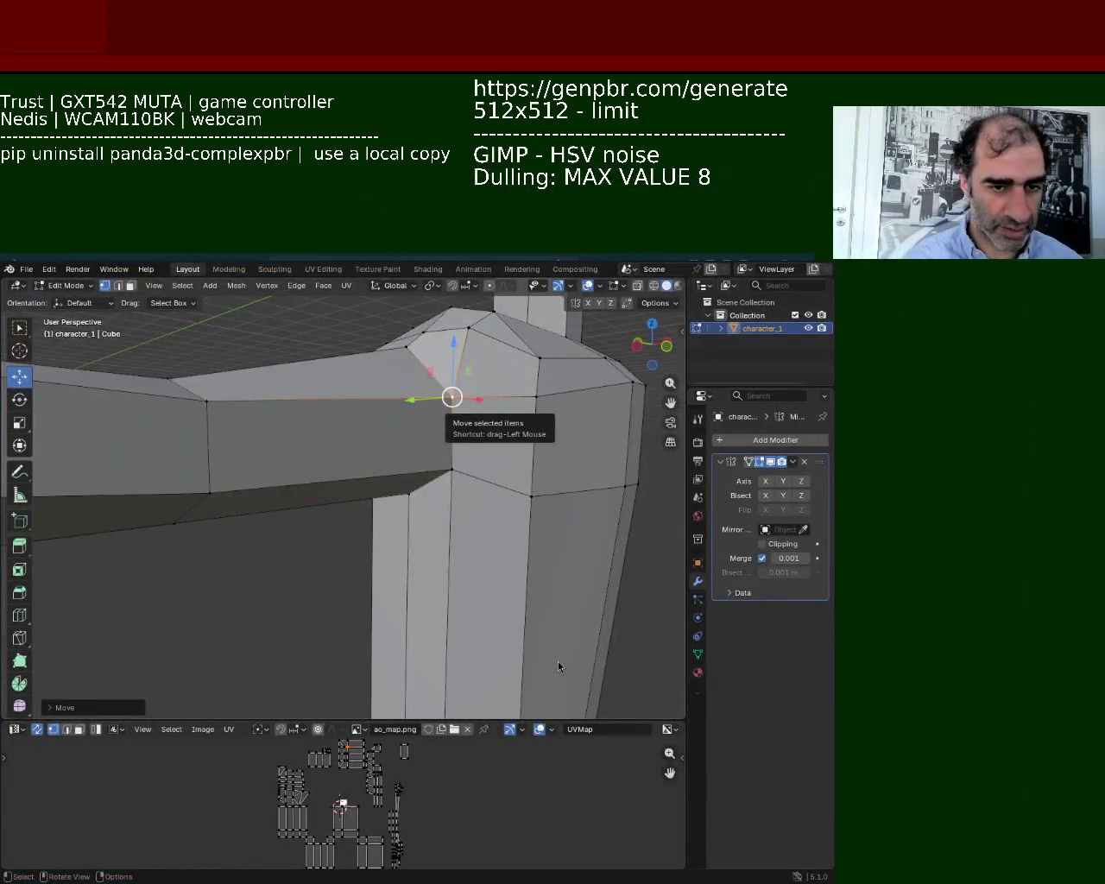
Select the shoulder vertices and move them to reshape the shoulder.
mouse_move(561, 666)
middle_down()
mouse_move(437, 503)
mouse_move(381, 476)
mouse_move(351, 526)
middle_up()
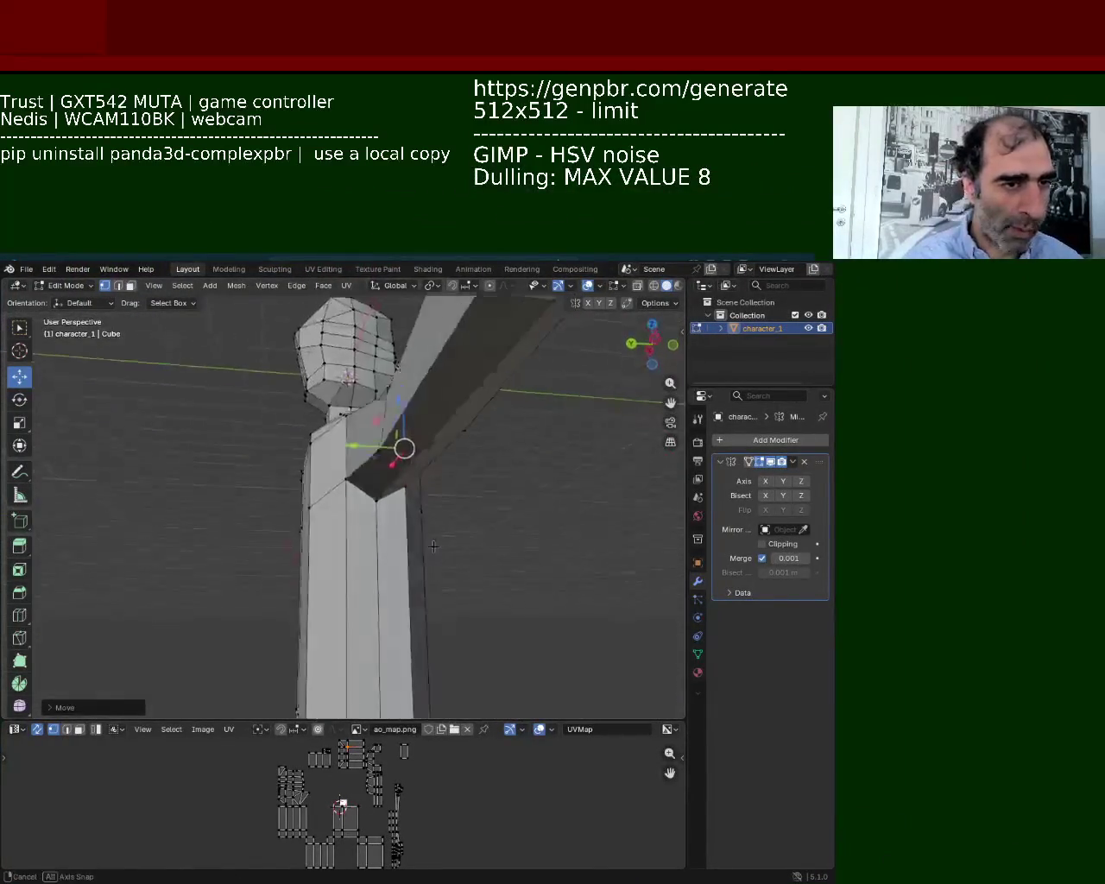
click(356, 474)
click(341, 399)
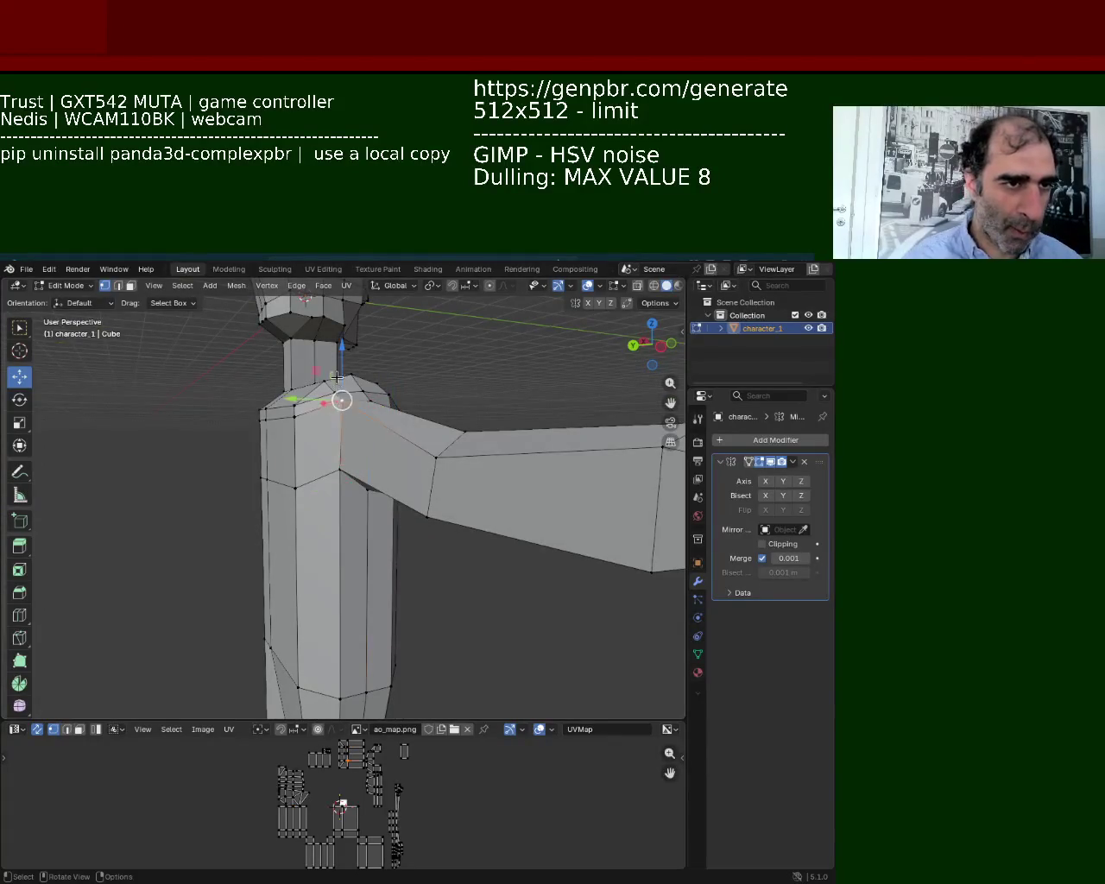
click(365, 397)
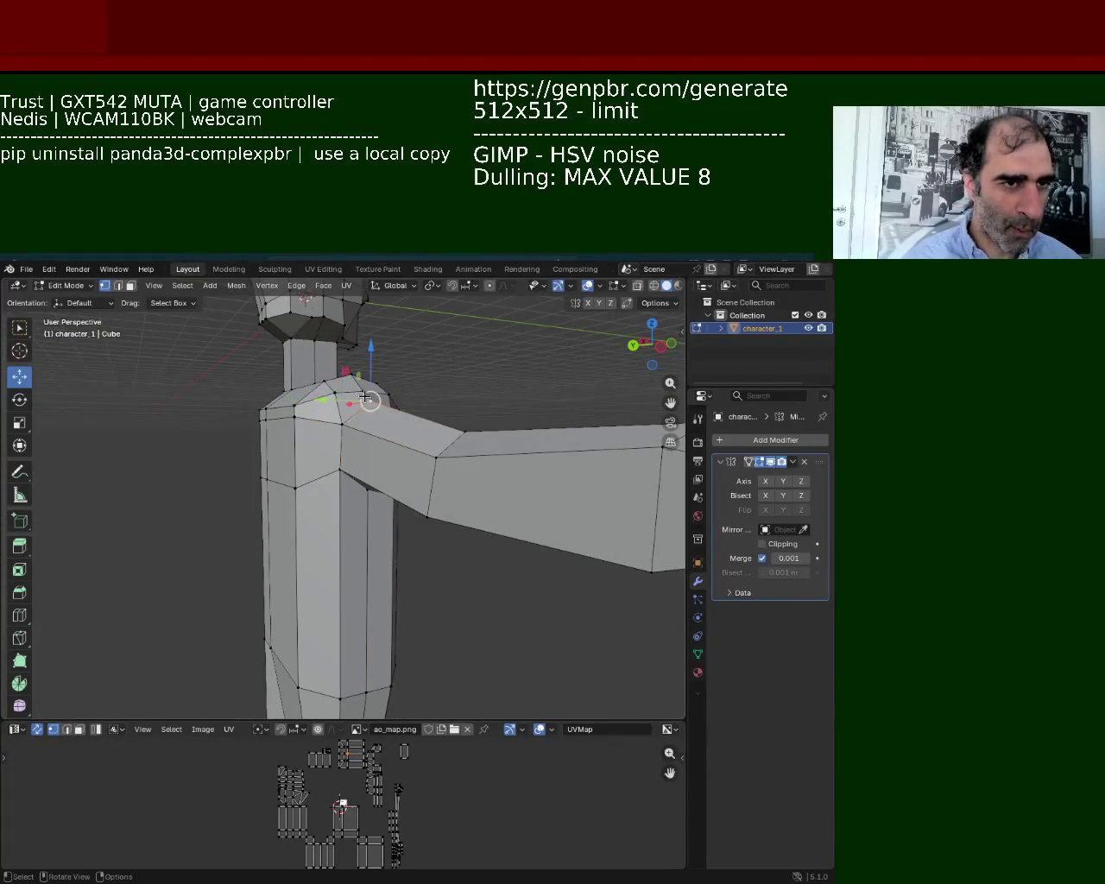
click(334, 478)
key(g)
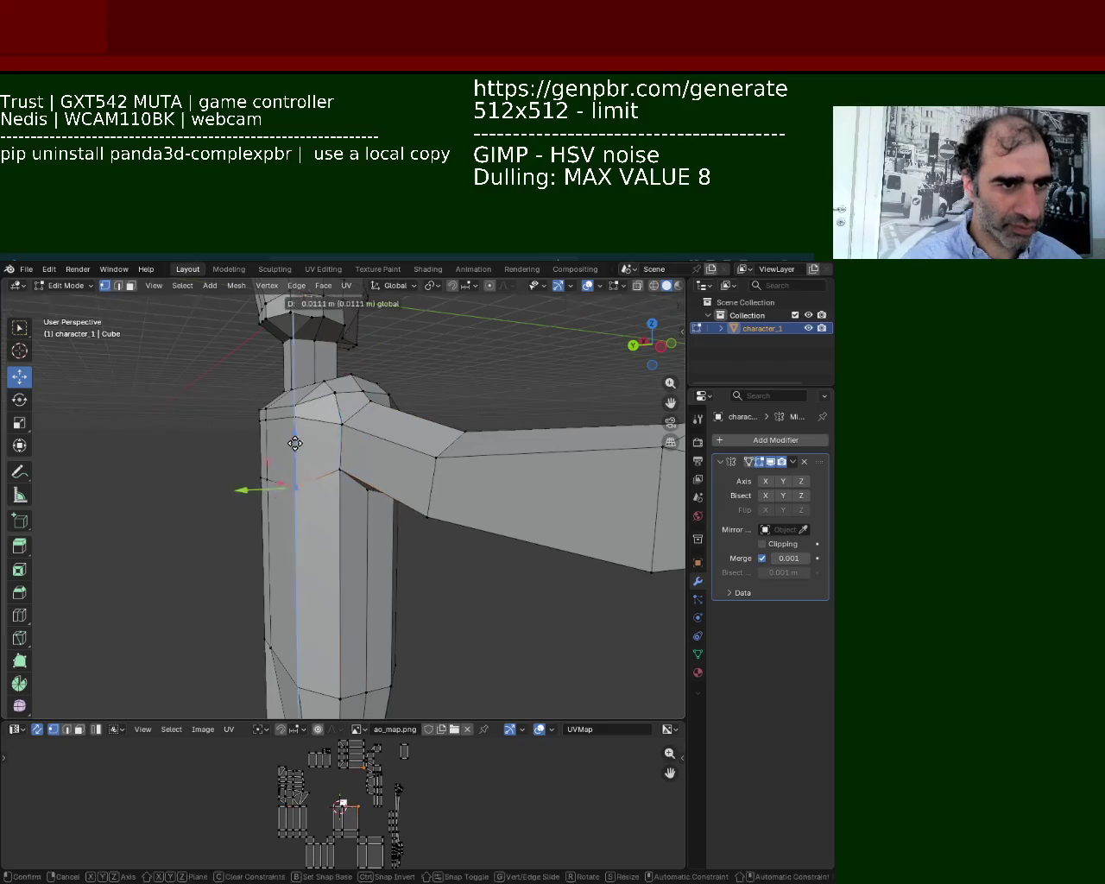
click(235, 495)
middle_drag(235, 495, 448, 496)
mouse_move(237, 548)
middle_down()
mouse_move(348, 525)
mouse_move(331, 536)
mouse_move(327, 444)
mouse_move(424, 414)
middle_up()
Raise the arm-end vertex straight up along the Z axis.
click(475, 479)
key(g)
key(z)
right_click(479, 438)
click(634, 492)
key(g)
key(z)
click(629, 436)
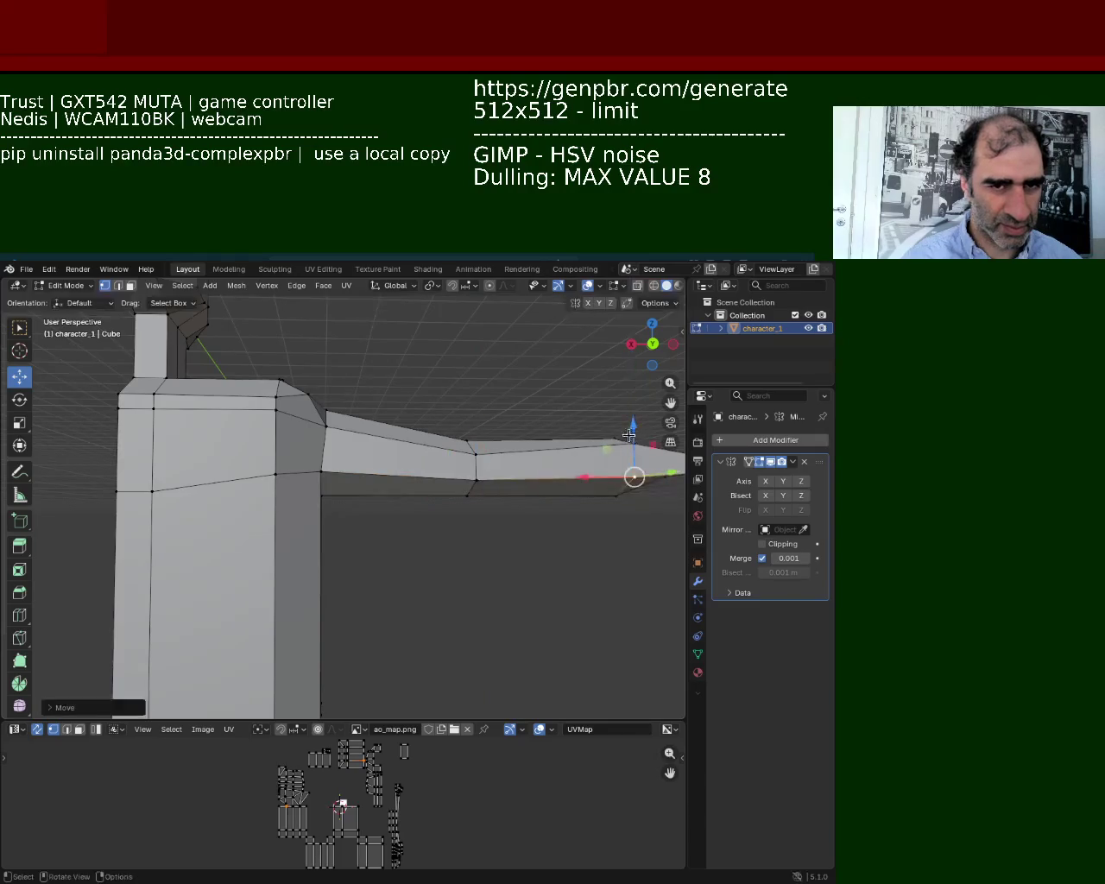
Zoom in on the arm's end and orbit to a lower side view of the arm.
scroll(629, 436, up, 2)
mouse_move(628, 436)
shift+middle_down()
mouse_move(401, 452)
mouse_move(321, 554)
shift+middle_up()
key(g)
key(z)
key(Escape)
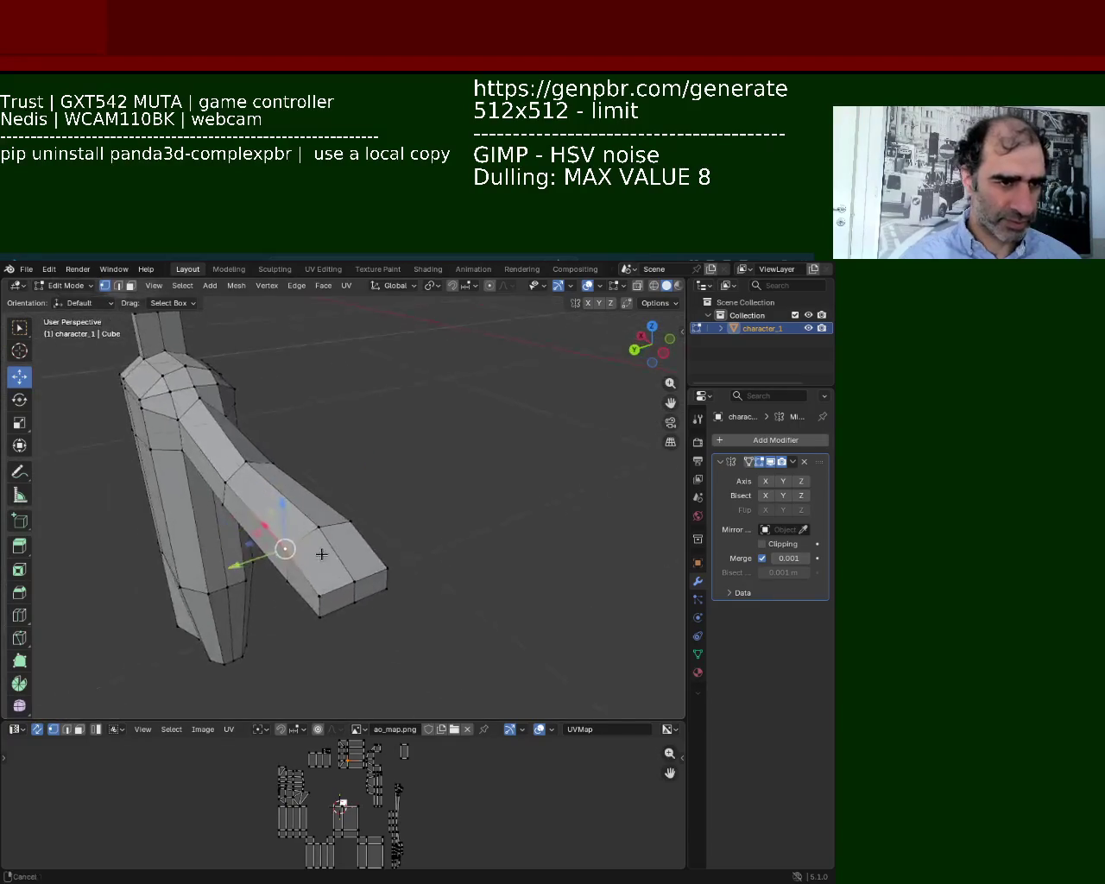
scroll(321, 554, up, 3)
mouse_move(439, 499)
middle_down()
mouse_move(420, 540)
mouse_move(173, 426)
middle_up()
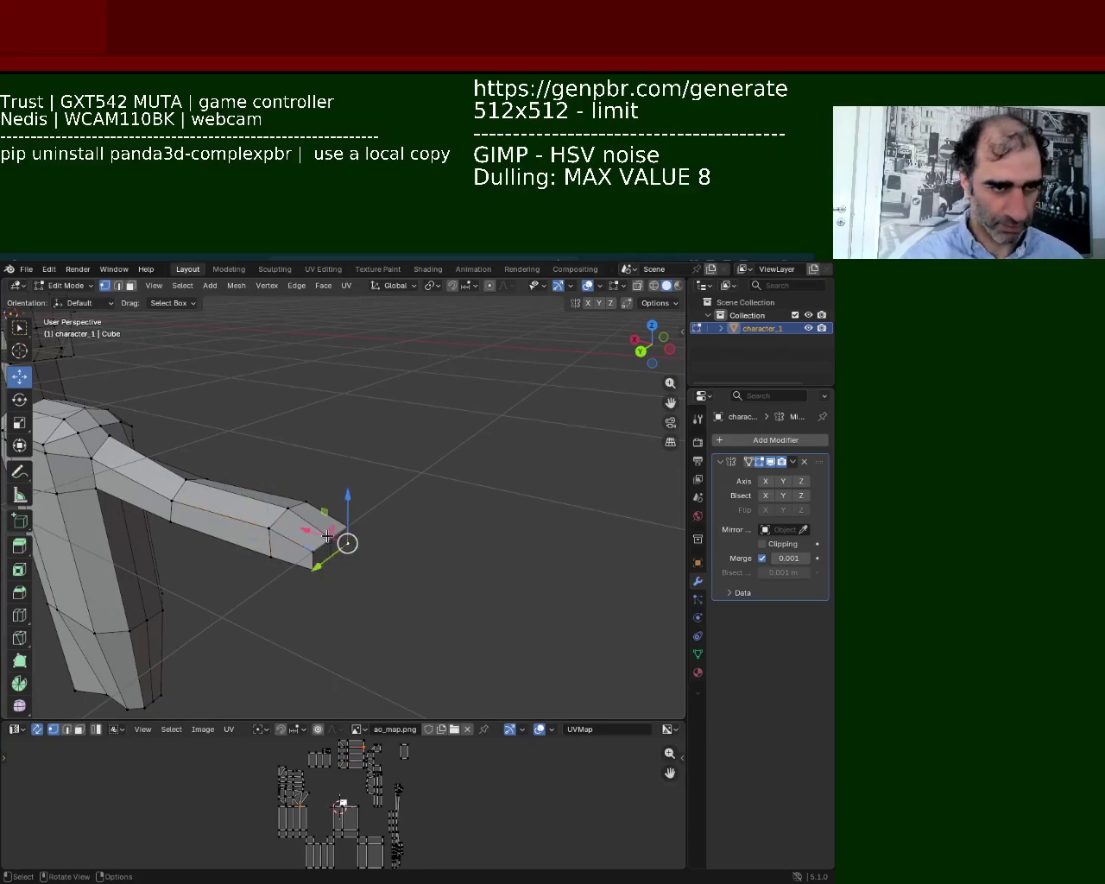
Extrude the arm's end face outward in Face select mode to lengthen the arm.
click(131, 288)
click(328, 557)
key(e)
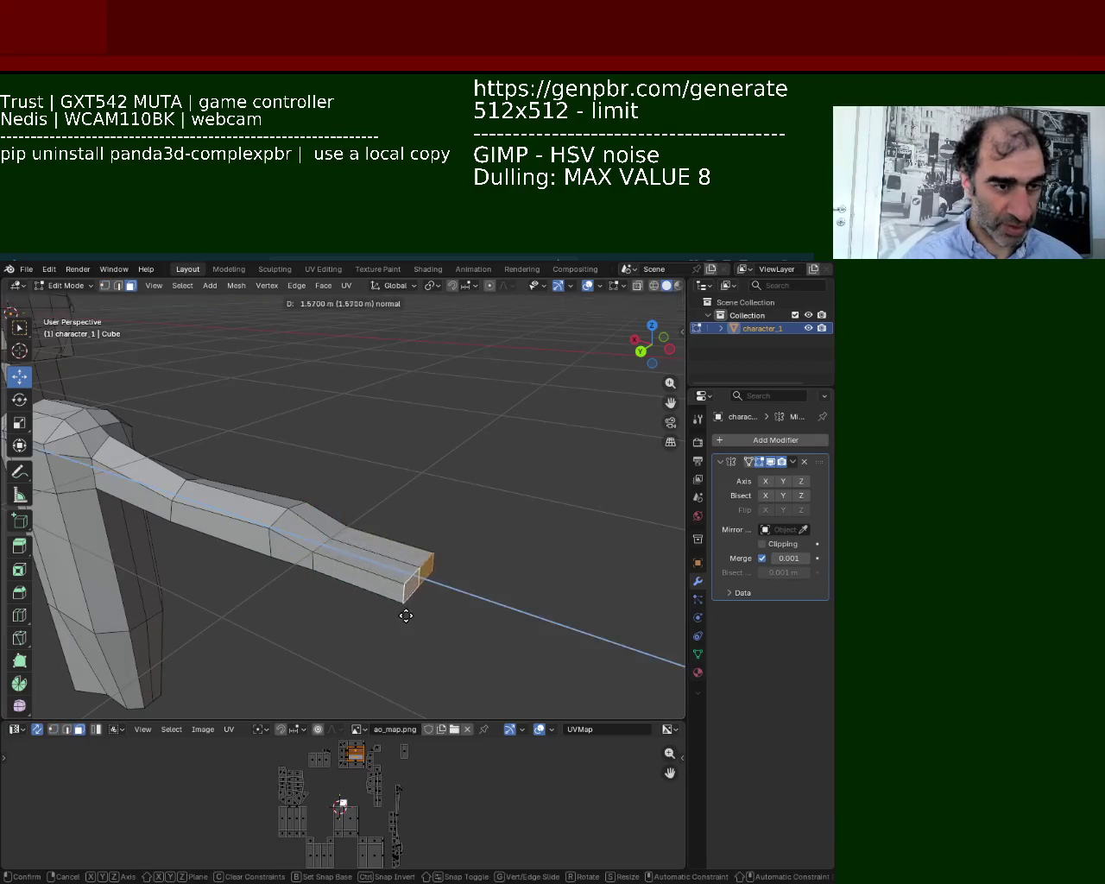
click(377, 595)
mouse_move(273, 459)
middle_down()
mouse_move(227, 493)
mouse_move(192, 446)
mouse_move(305, 468)
mouse_move(307, 522)
mouse_move(345, 512)
mouse_move(168, 443)
mouse_move(149, 551)
mouse_move(195, 567)
mouse_move(400, 503)
mouse_move(329, 530)
mouse_move(518, 527)
mouse_move(383, 523)
mouse_move(393, 543)
mouse_move(396, 527)
middle_up()
scroll(150, 550, up, 3)
scroll(382, 523, down, 3)
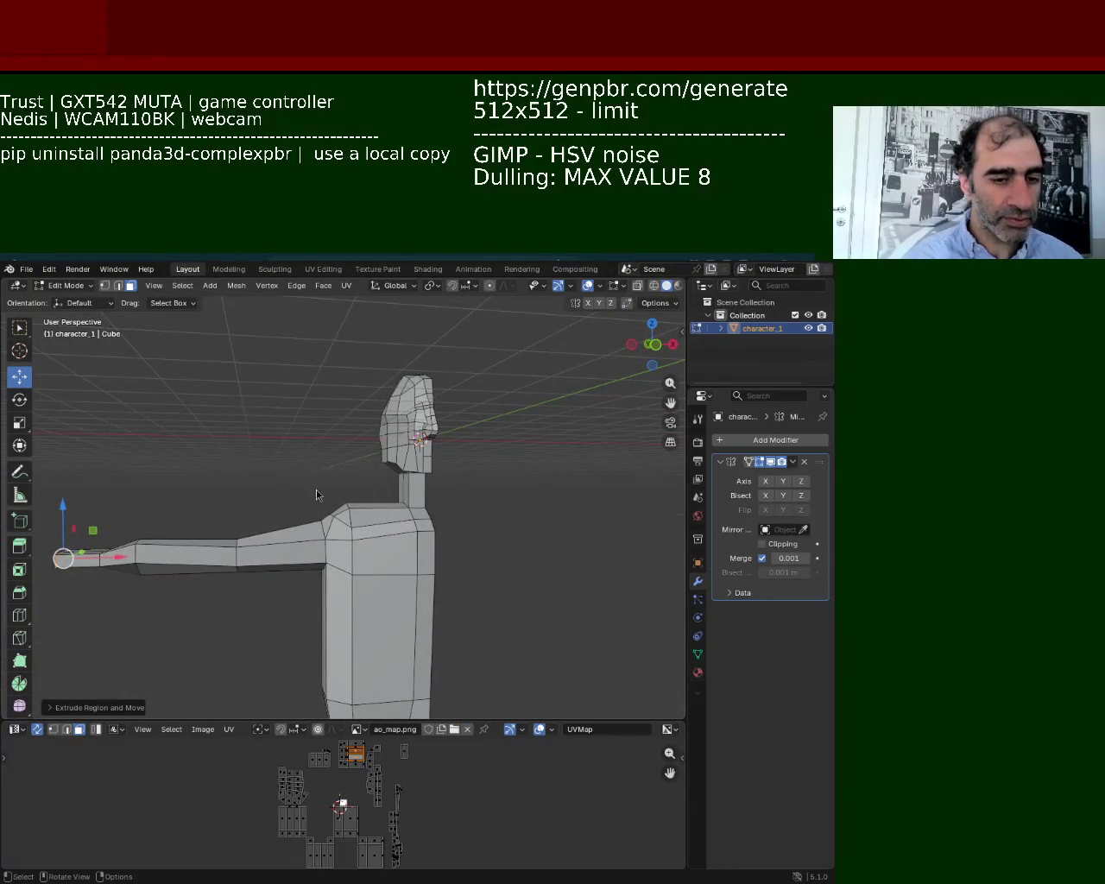
mouse_move(445, 593)
middle_down()
mouse_move(298, 503)
mouse_move(416, 467)
middle_up()
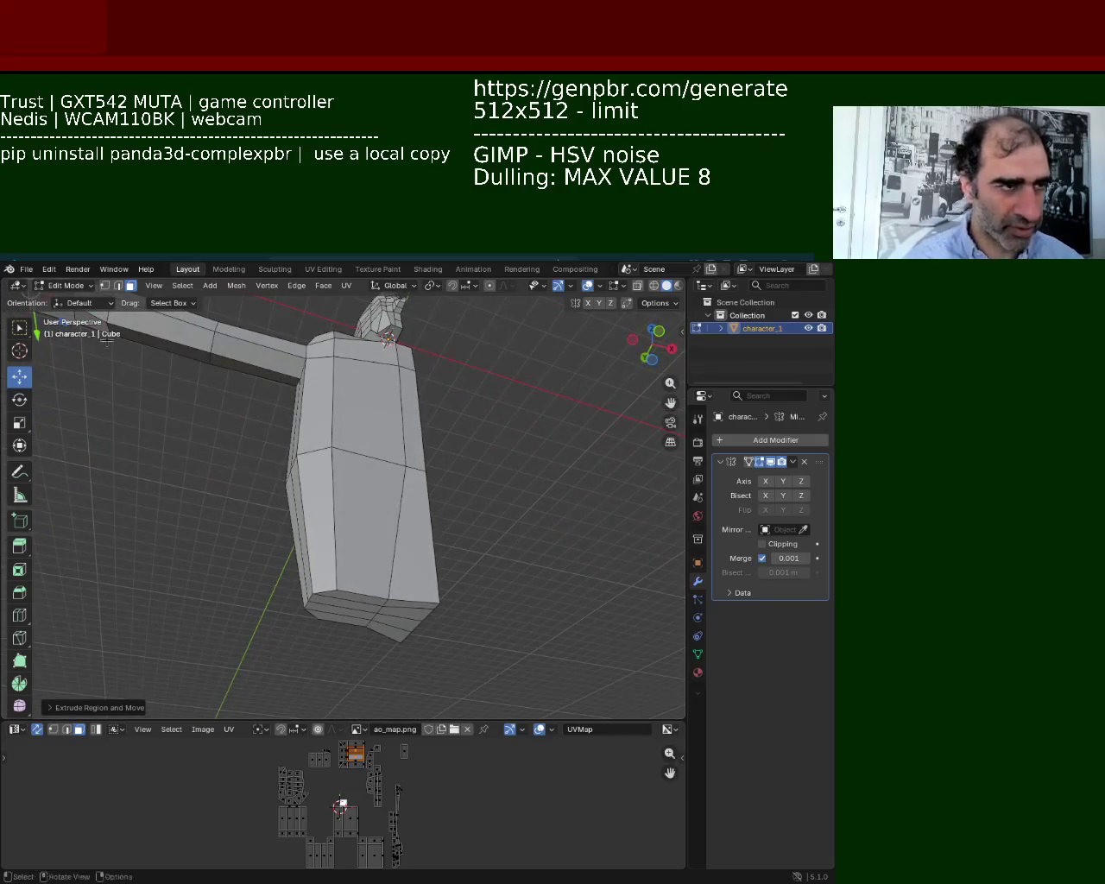
Select eight faces at the bottom of the body and extrude them downward.
click(411, 607)
shift+click(401, 609)
shift+click(392, 615)
shift+click(382, 623)
shift+click(346, 617)
shift+click(334, 614)
shift+click(333, 612)
shift+click(339, 598)
key(e)
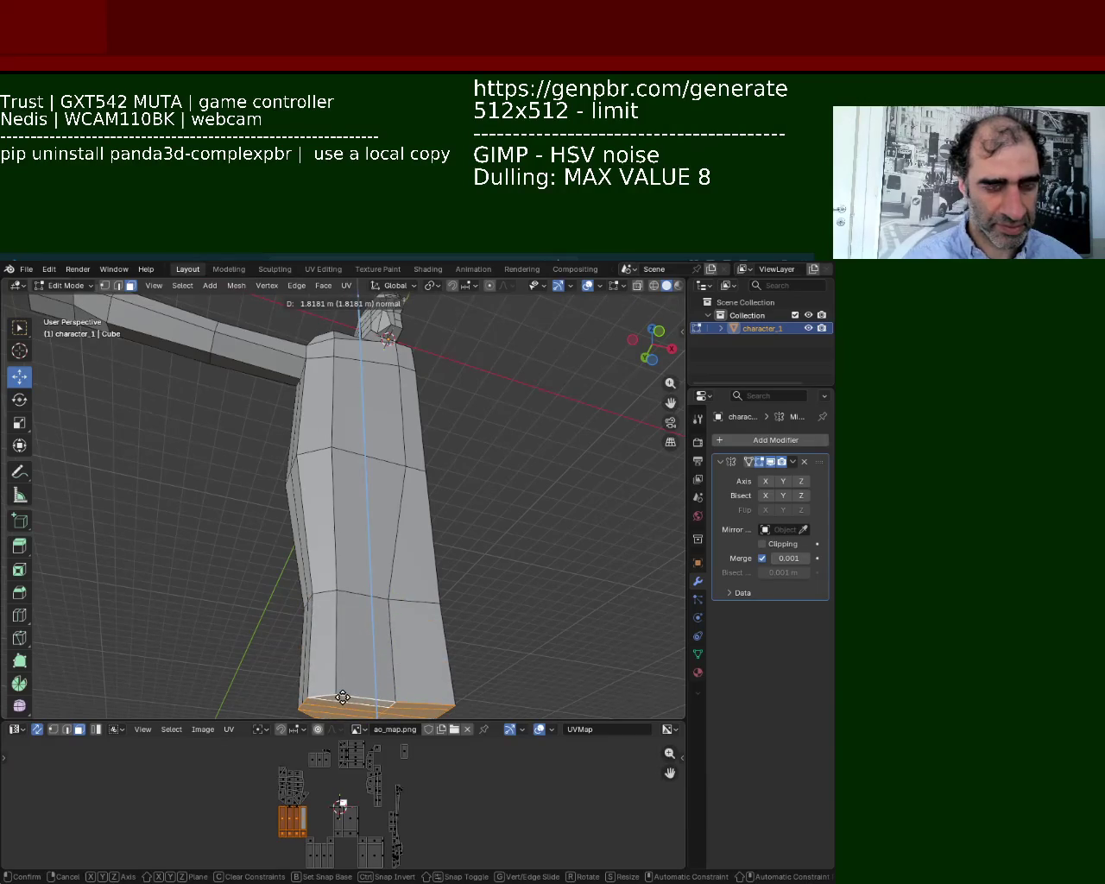
click(343, 697)
shift+middle_drag(343, 698, 387, 461)
scroll(357, 612, up, 2)
scroll(357, 530, down, 2)
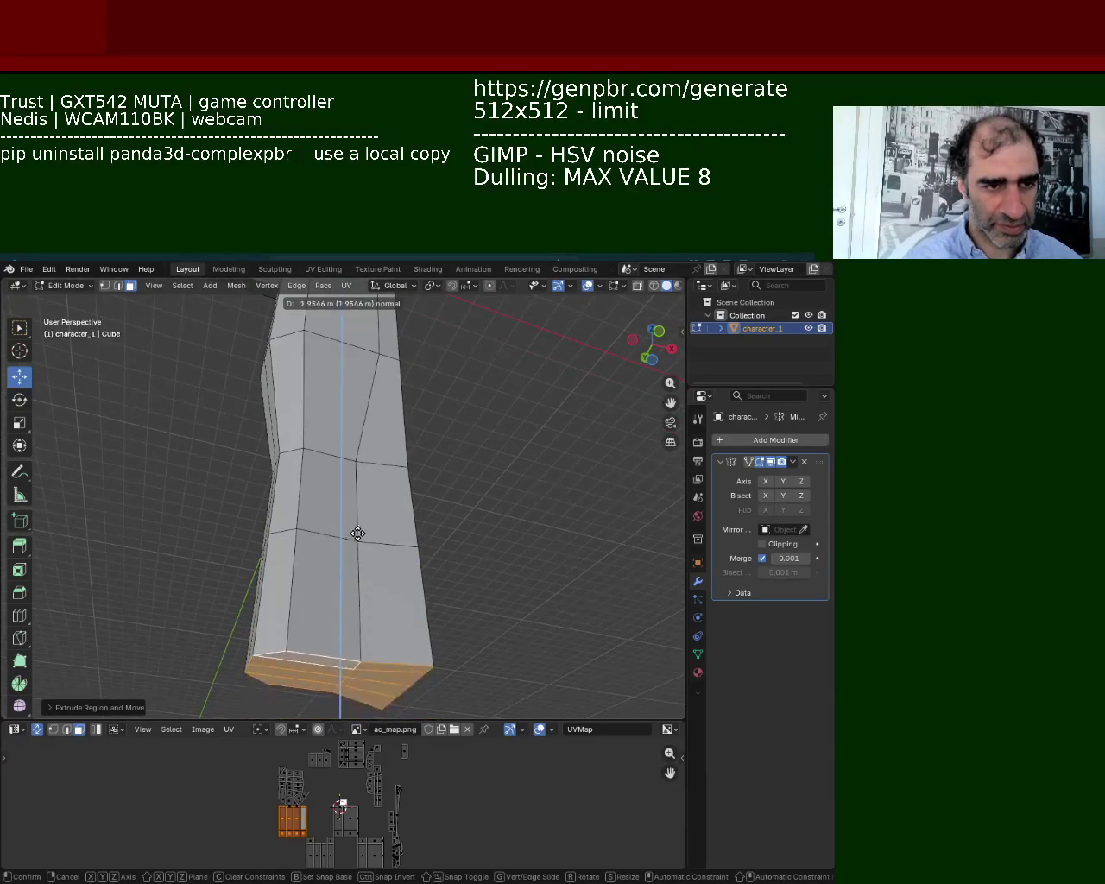
Select two front faces at the leg's bottom and extrude them far downward.
click(327, 540)
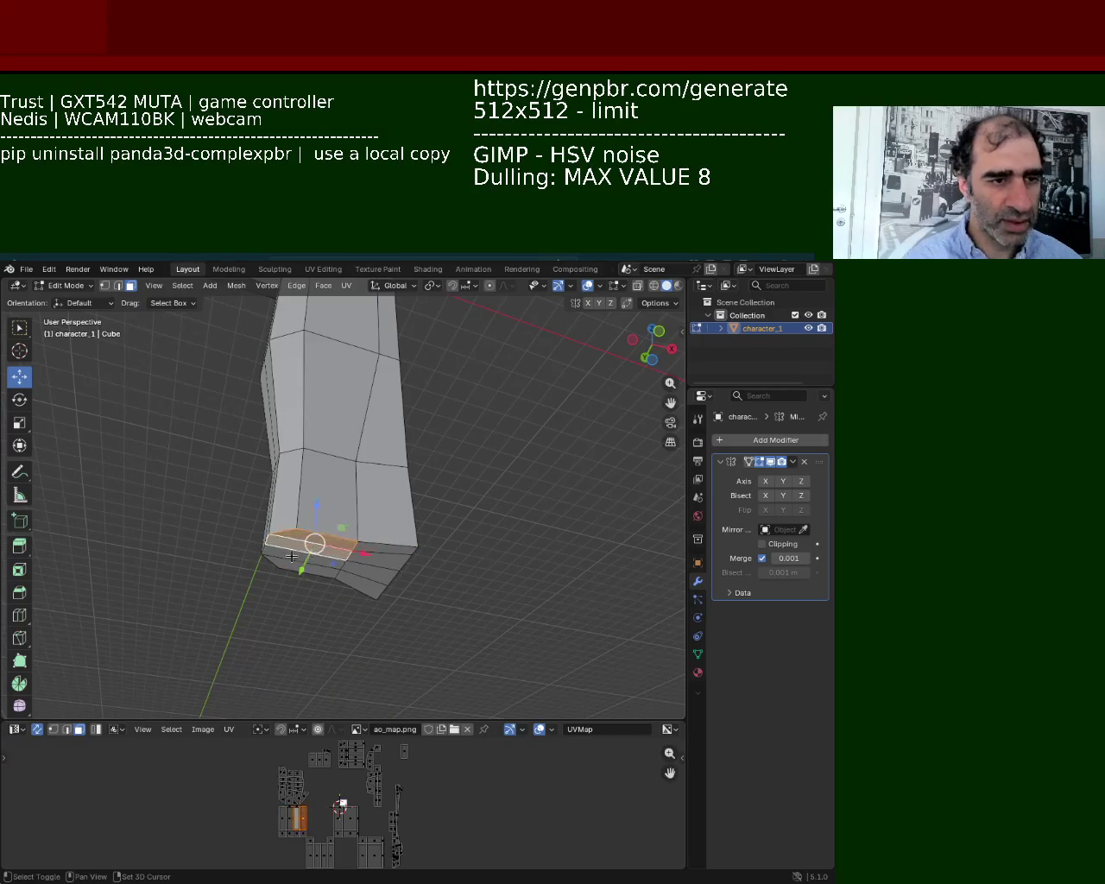
shift+click(288, 574)
key(e)
click(272, 296)
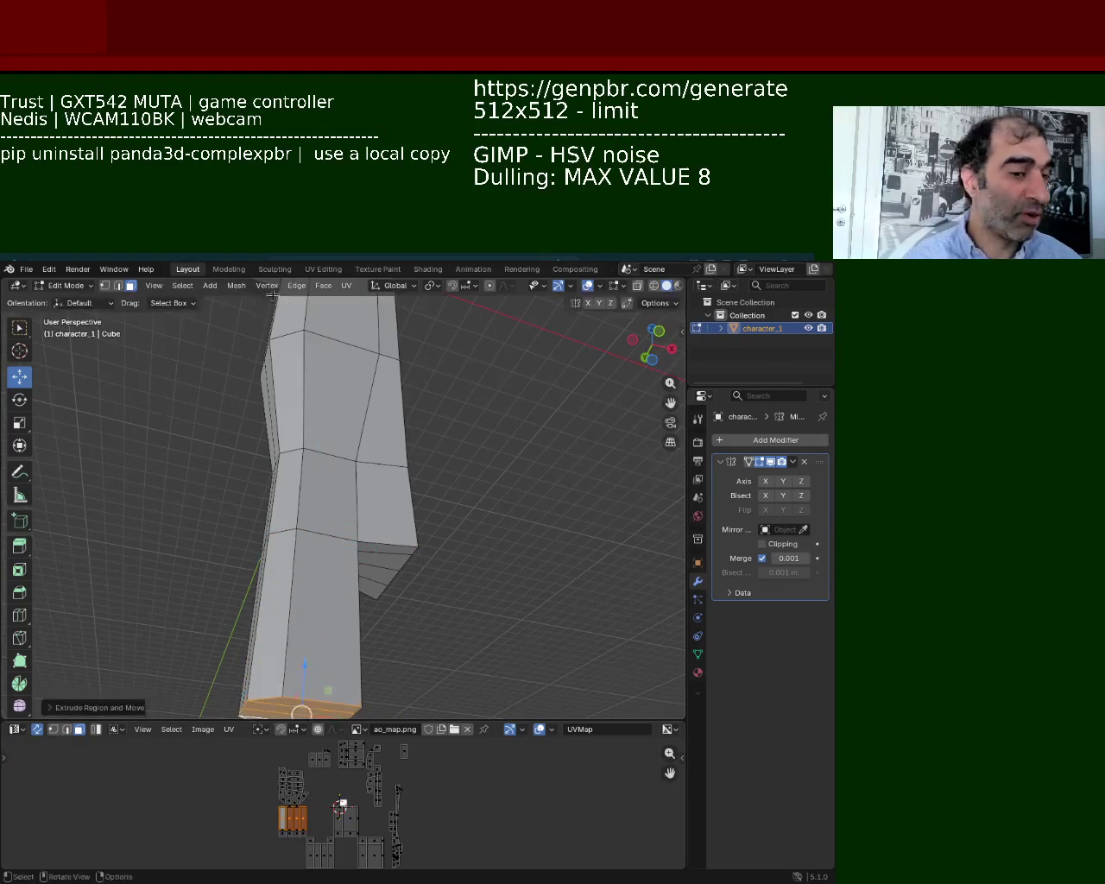
mouse_move(318, 406)
middle_down()
mouse_move(360, 432)
mouse_move(274, 441)
mouse_move(259, 483)
middle_up()
scroll(360, 431, down, 5)
Extrude the leg's bottom faces down again, then box-select the mid-leg vertex ring.
key(e)
click(242, 567)
mouse_move(222, 568)
middle_down()
mouse_move(341, 458)
mouse_move(272, 500)
mouse_move(294, 446)
middle_up()
scroll(236, 562, down, 3)
scroll(340, 459, up, 6)
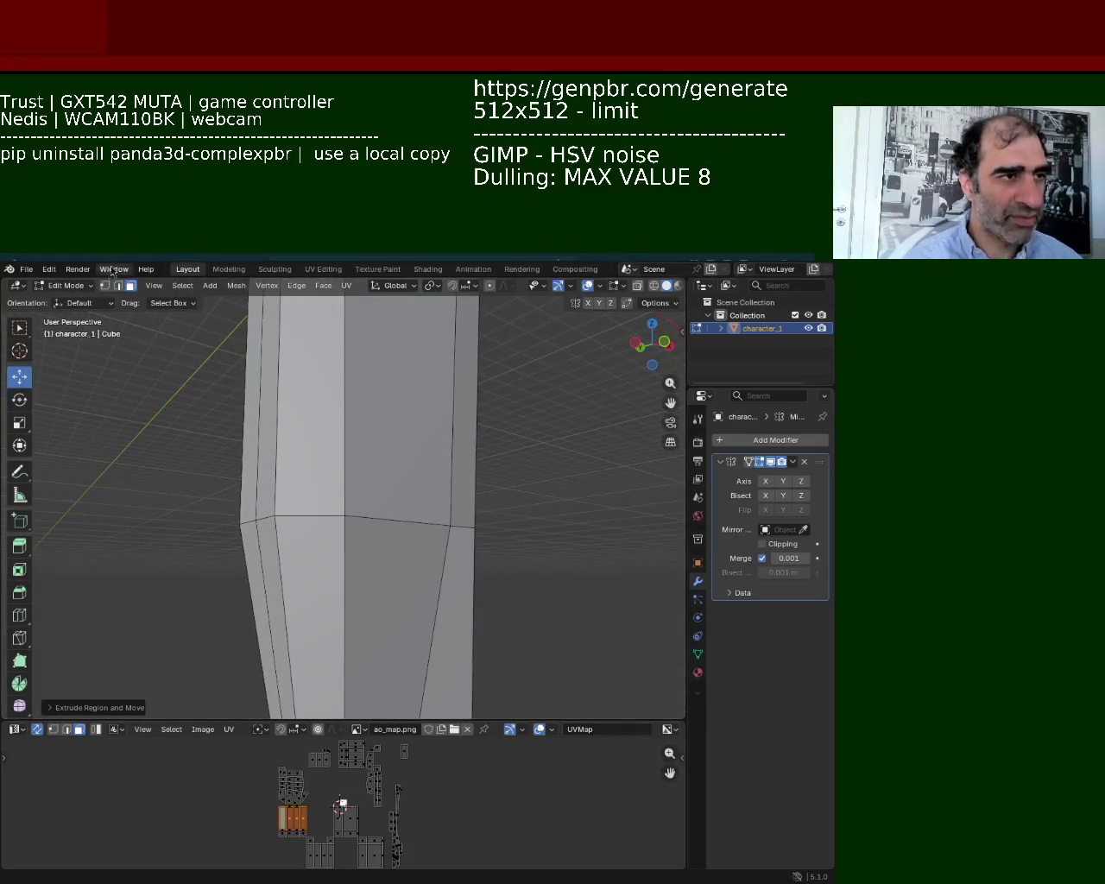
key(1)
drag(169, 429, 343, 525)
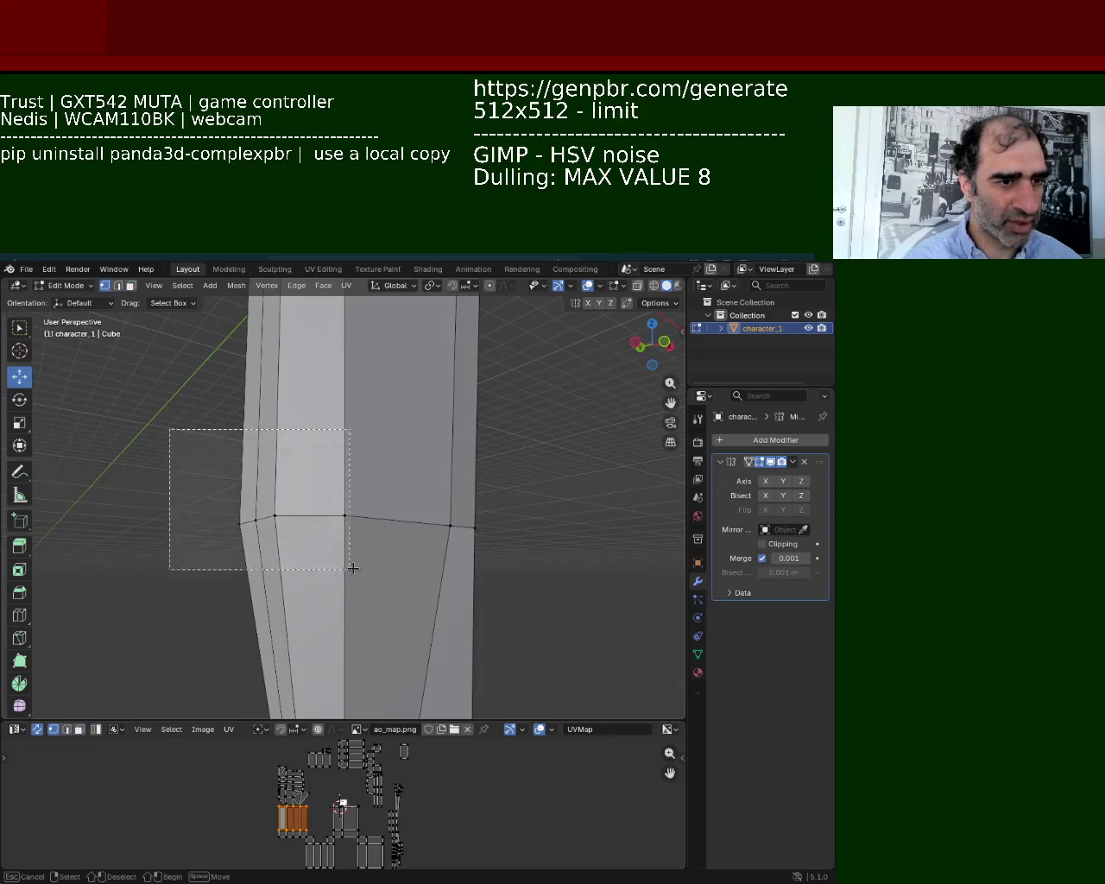
Raise the mid-leg vertex ring and the vertices on the leg's right side.
drag(288, 477, 271, 329)
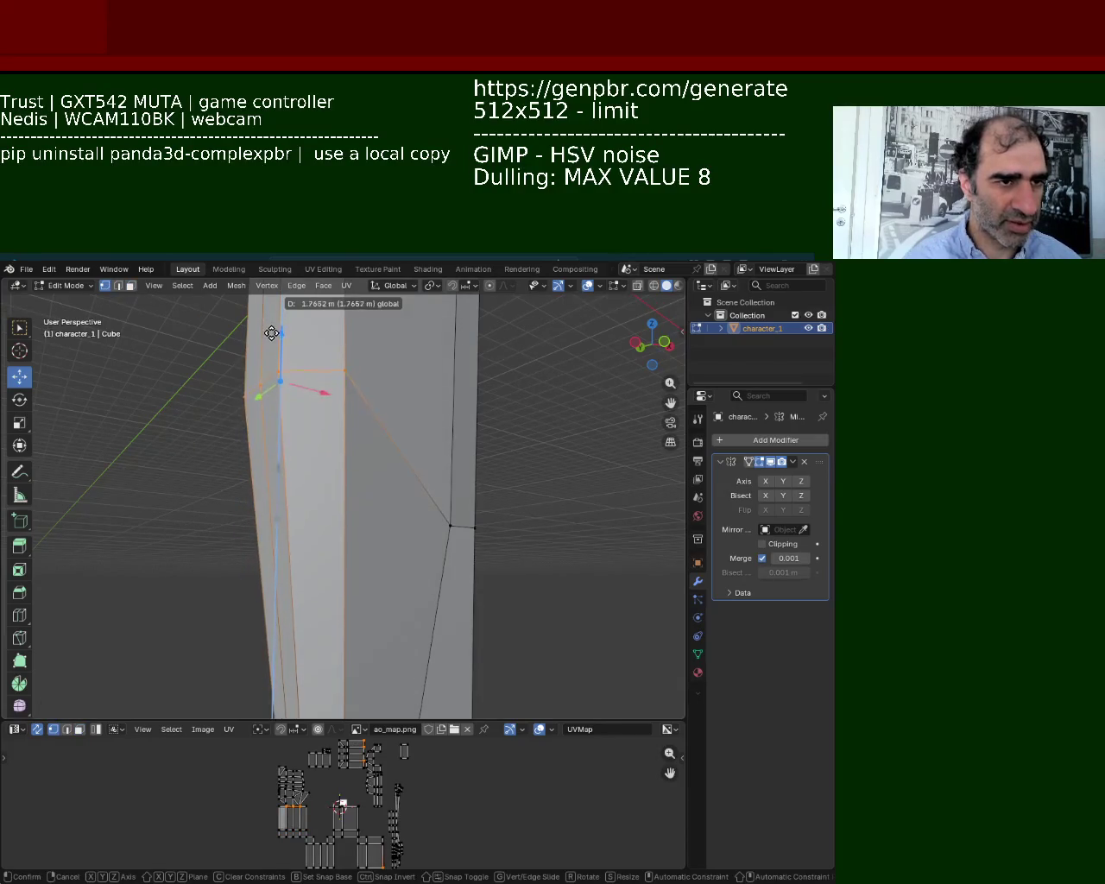
mouse_move(432, 544)
mouse_down()
mouse_move(508, 505)
mouse_move(470, 340)
mouse_up()
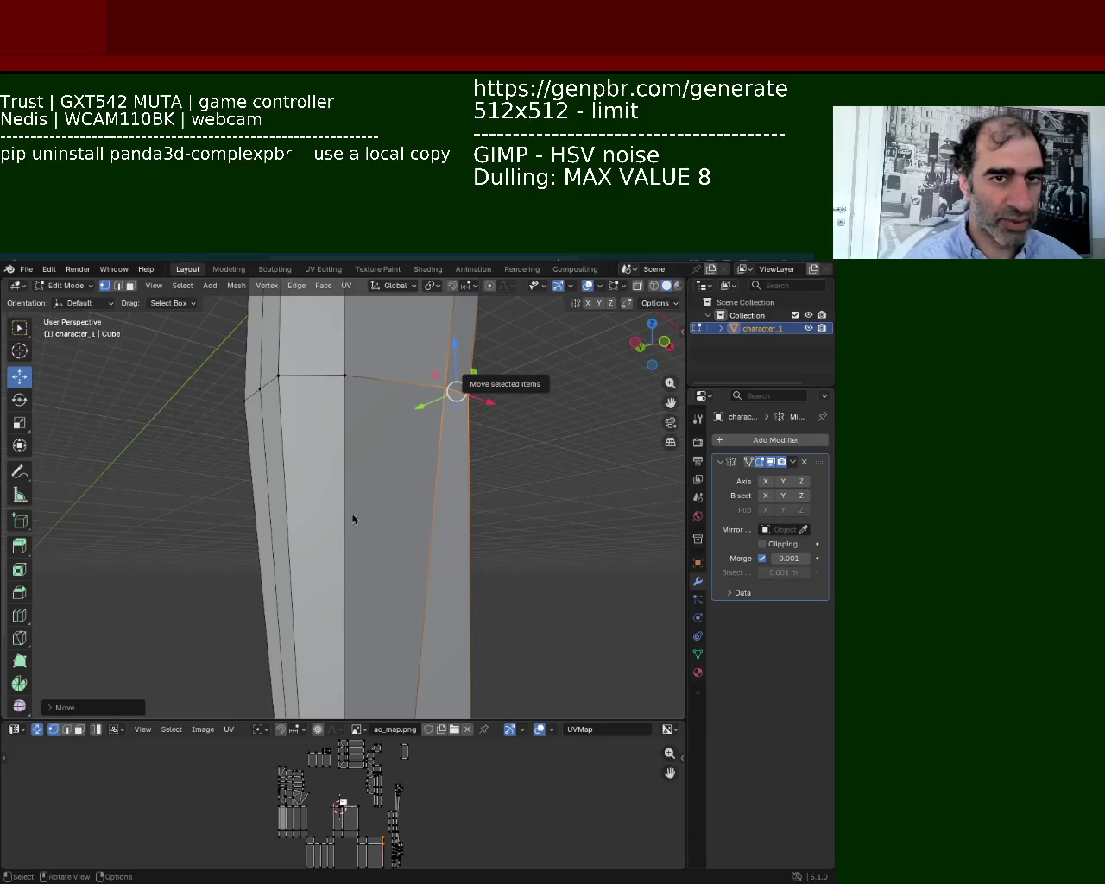
scroll(360, 538, down, 5)
mouse_move(360, 537)
middle_down()
mouse_move(432, 541)
mouse_move(401, 435)
mouse_move(415, 411)
middle_up()
Lower the edge loop below the shoulder and two vertices on the torso's side.
click(481, 390)
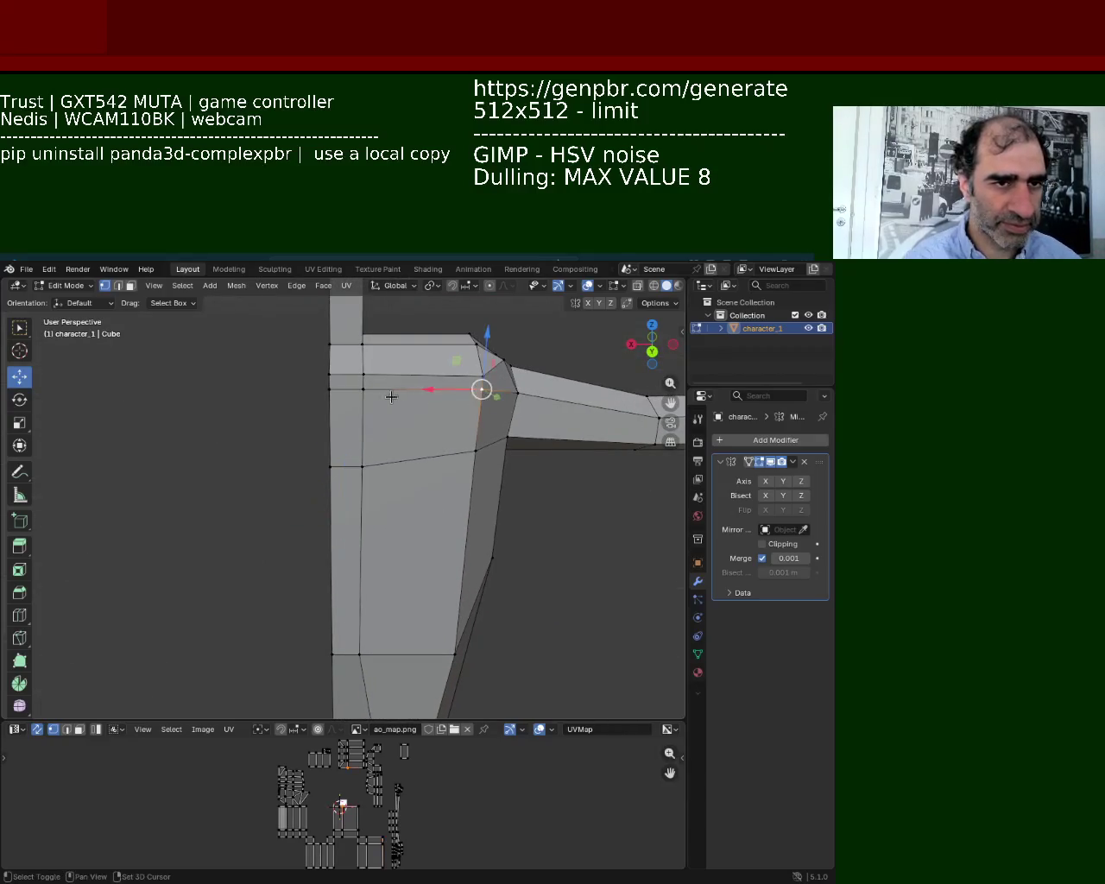
drag(388, 343, 395, 363)
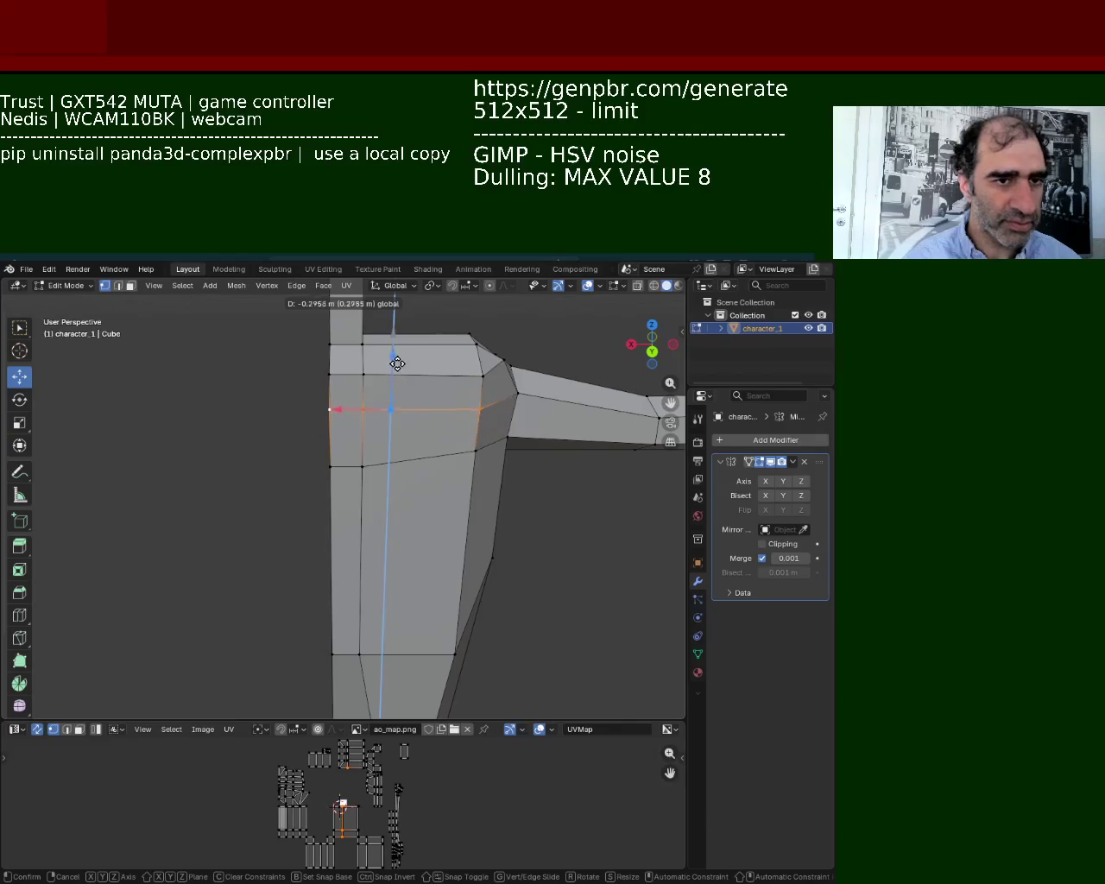
click(367, 445)
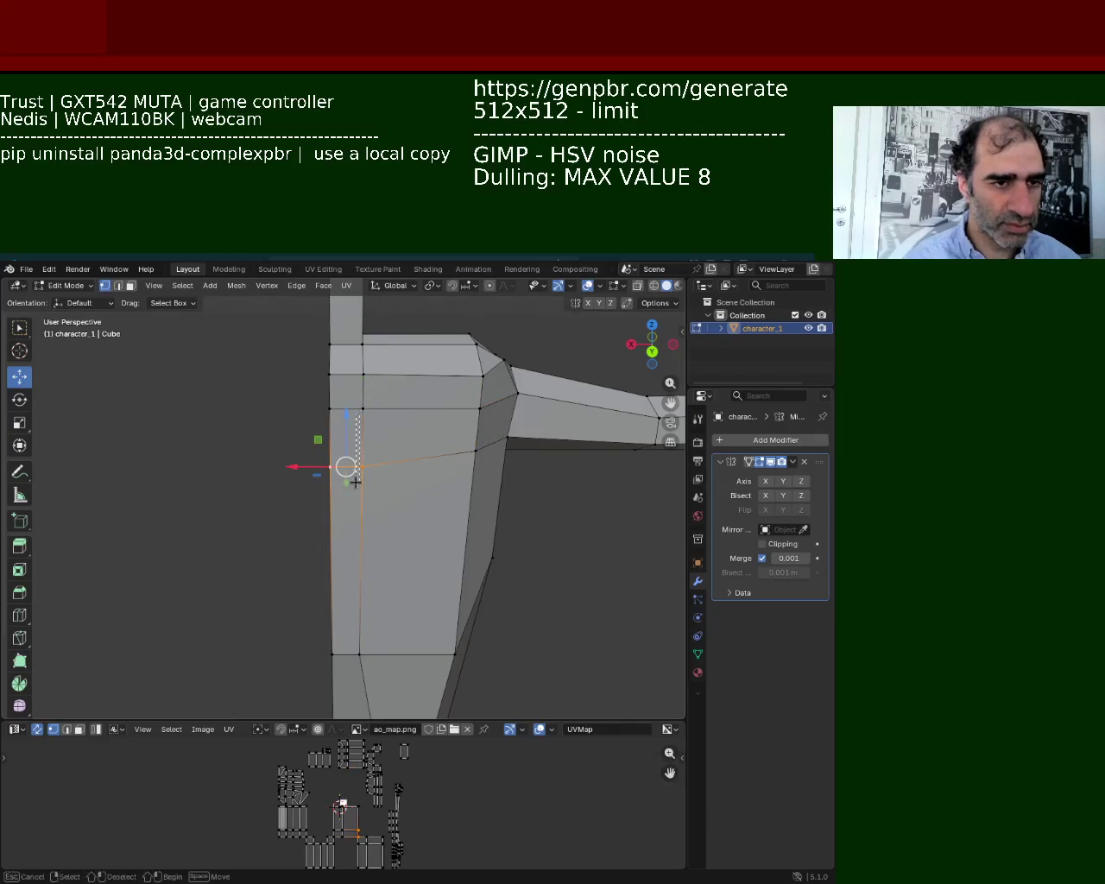
drag(346, 466, 345, 503)
click(475, 451)
drag(475, 451, 469, 495)
Box-select the vertices at the leg's bottom corner.
mouse_move(468, 496)
middle_down()
mouse_move(443, 443)
mouse_move(286, 441)
mouse_move(518, 424)
mouse_move(205, 426)
mouse_move(493, 476)
mouse_move(483, 483)
mouse_move(471, 605)
mouse_move(380, 457)
mouse_move(359, 543)
mouse_move(377, 587)
mouse_move(367, 582)
mouse_move(375, 463)
mouse_move(369, 586)
middle_up()
scroll(483, 483, down, 3)
scroll(483, 483, down, 3)
scroll(483, 484, down, 2)
scroll(380, 457, up, 5)
scroll(353, 419, up, 2)
mouse_move(366, 614)
mouse_down()
mouse_move(346, 542)
mouse_move(366, 455)
mouse_move(374, 476)
mouse_up()
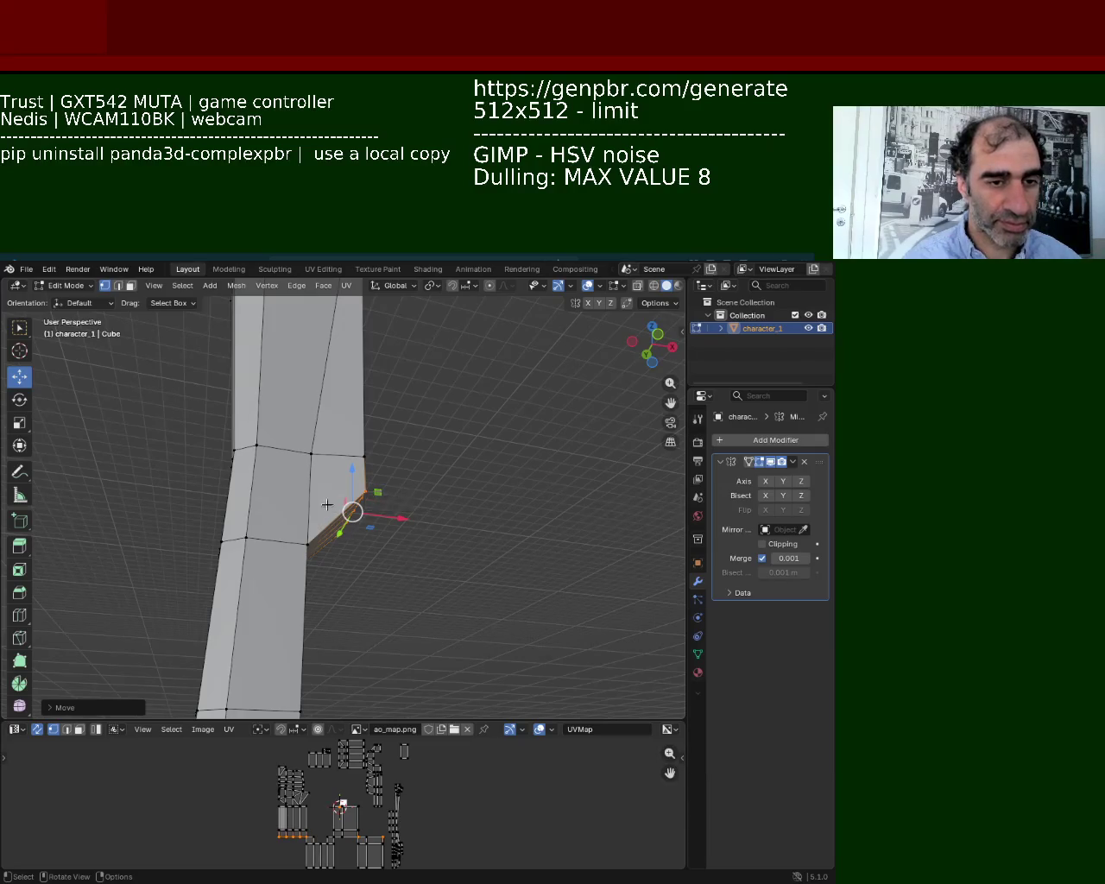
mouse_move(516, 633)
middle_down()
mouse_move(167, 501)
mouse_move(202, 546)
mouse_move(147, 398)
middle_up()
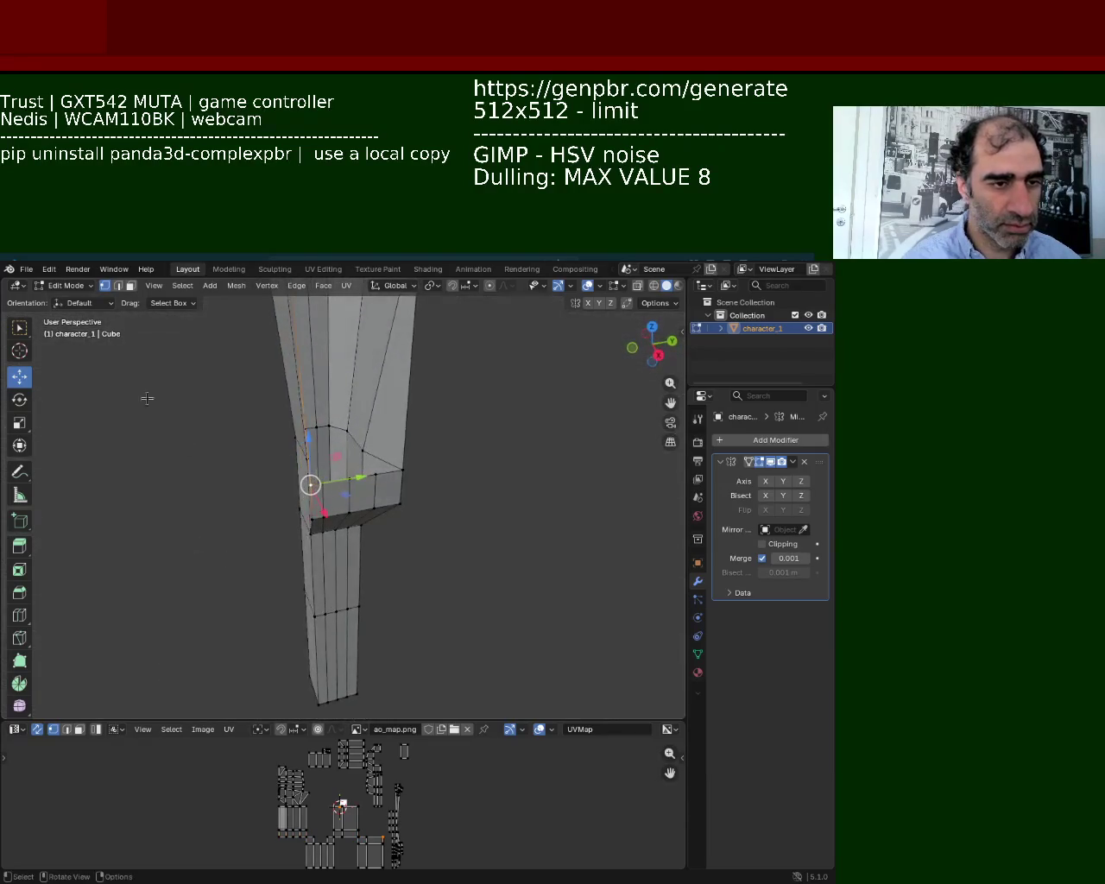
Delete the three-face strip on the leg, leaving an opening in the mesh.
click(384, 488)
shift+click(334, 498)
shift+click(316, 501)
key(x)
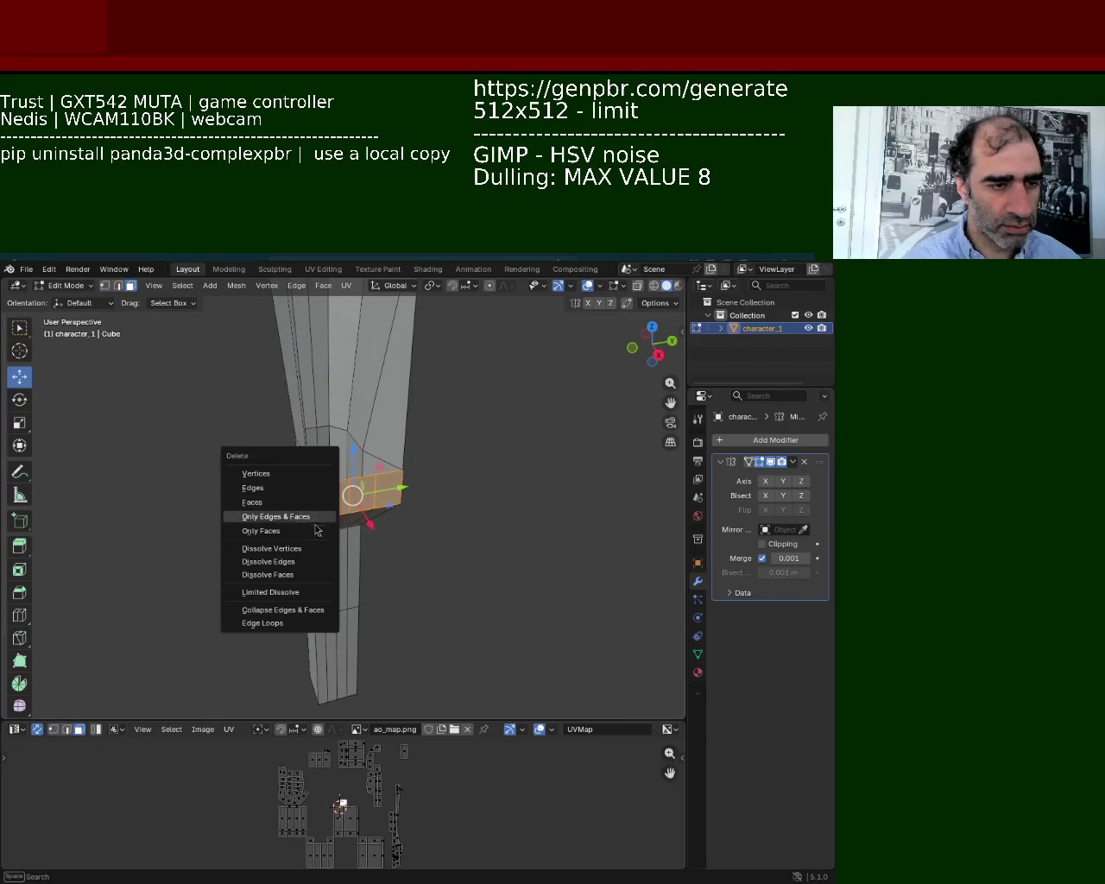
click(273, 505)
Orbit around the arm and select a face at the bottom of the body.
mouse_move(273, 506)
middle_down()
mouse_move(329, 489)
mouse_move(337, 567)
middle_up()
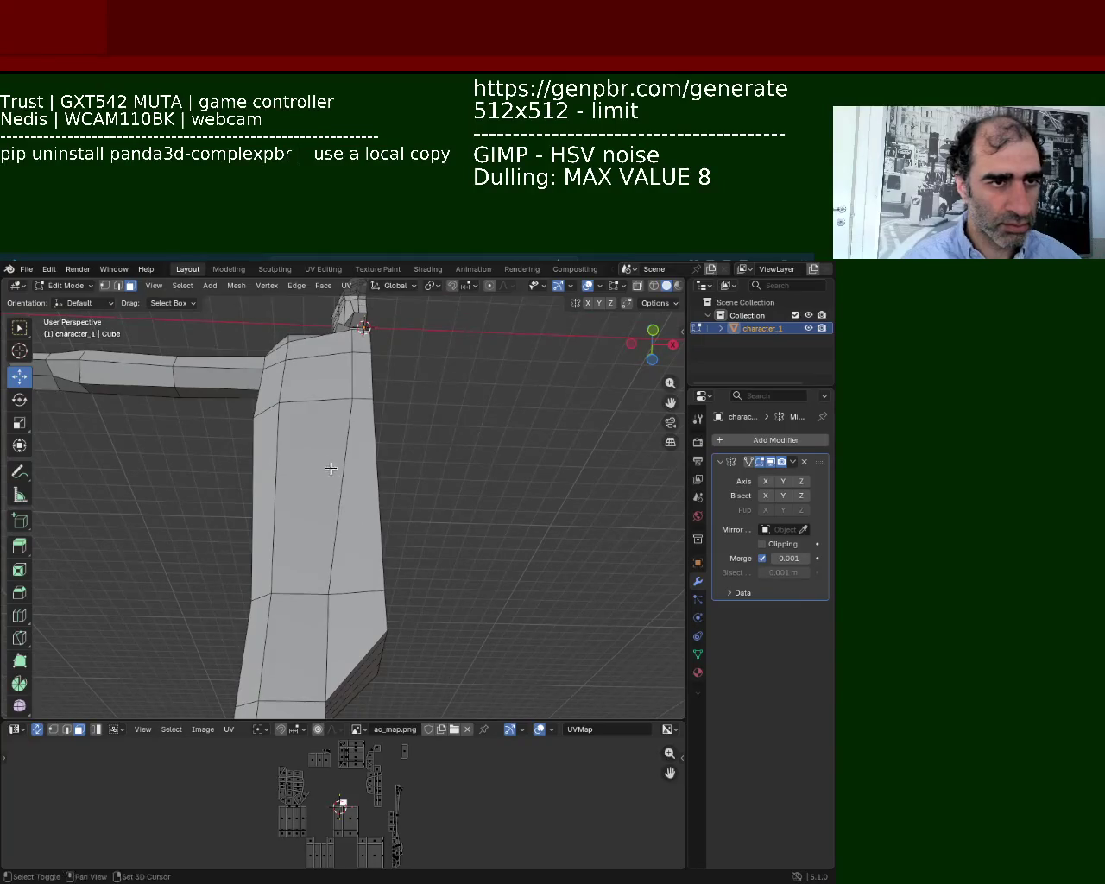
middle_drag(331, 468, 332, 486)
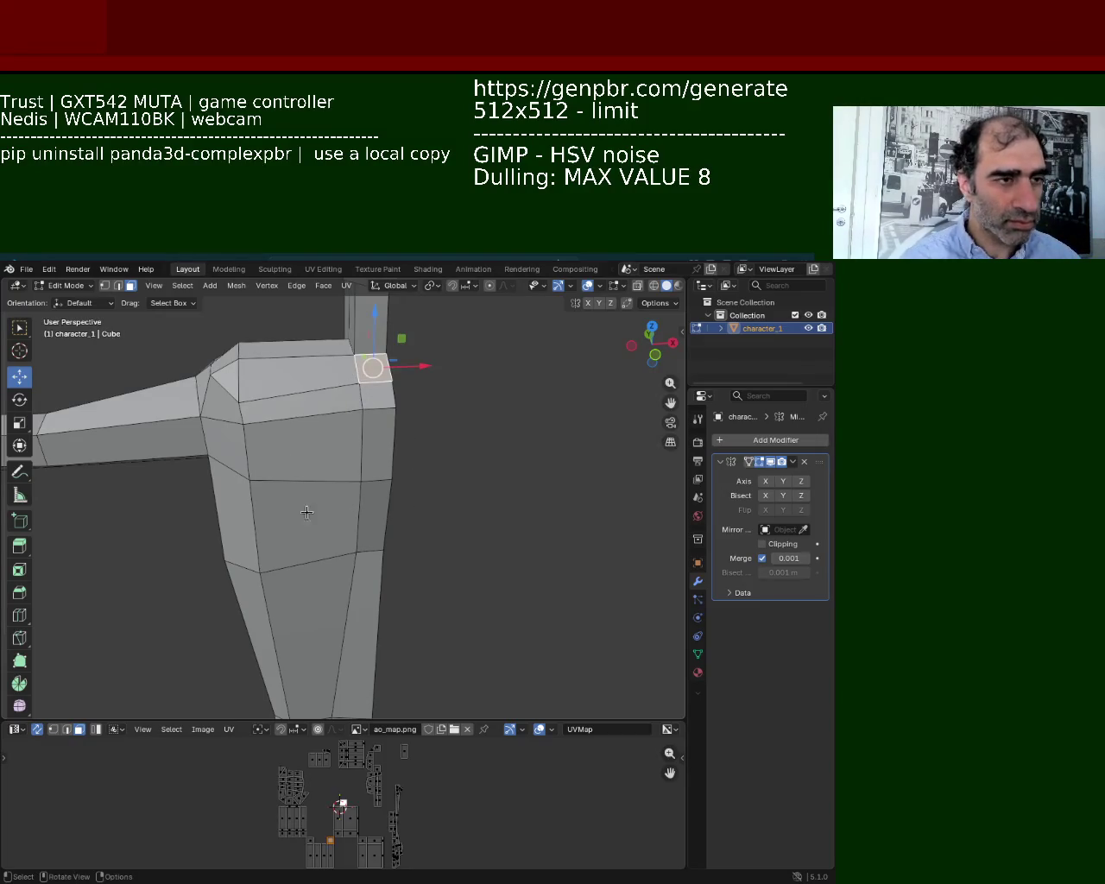
mouse_move(307, 512)
middle_down()
mouse_move(372, 548)
mouse_move(337, 647)
mouse_move(424, 510)
mouse_move(428, 682)
middle_up()
click(396, 512)
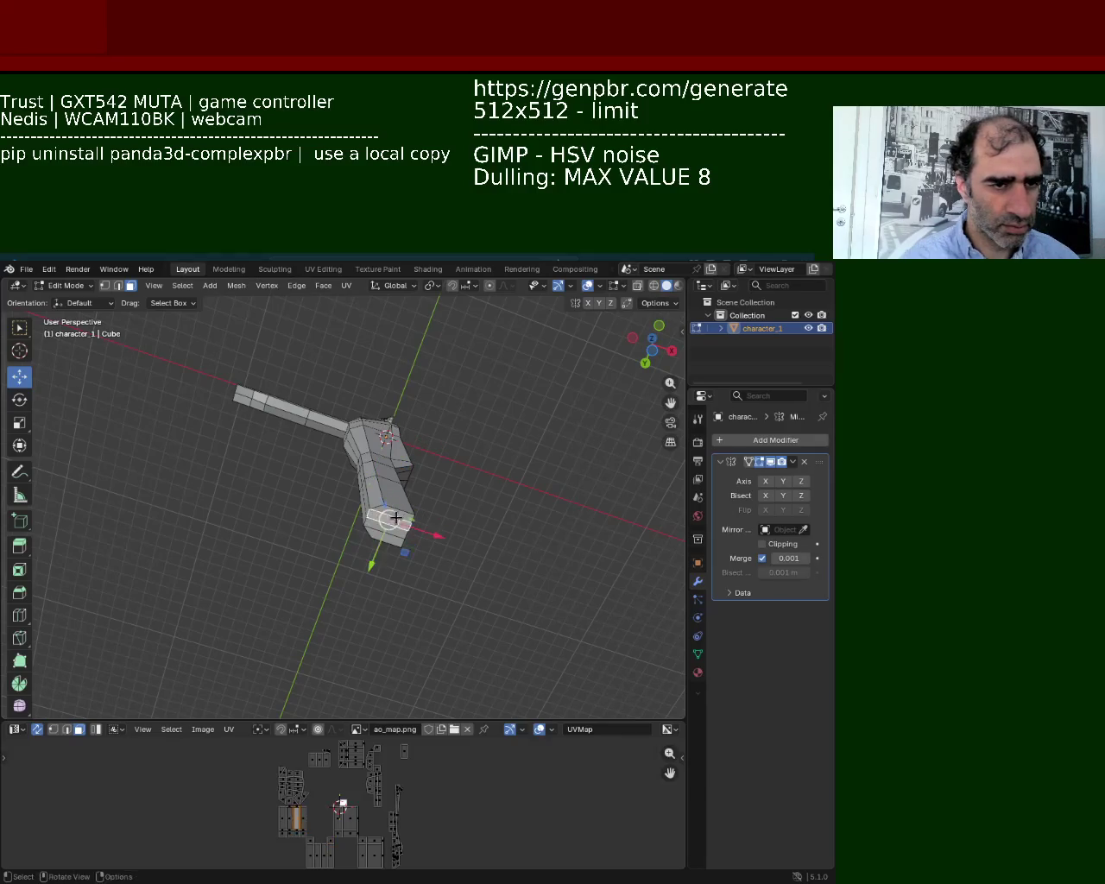
Add the second end face and extrude both into a long downward leg segment.
shift+click(391, 522)
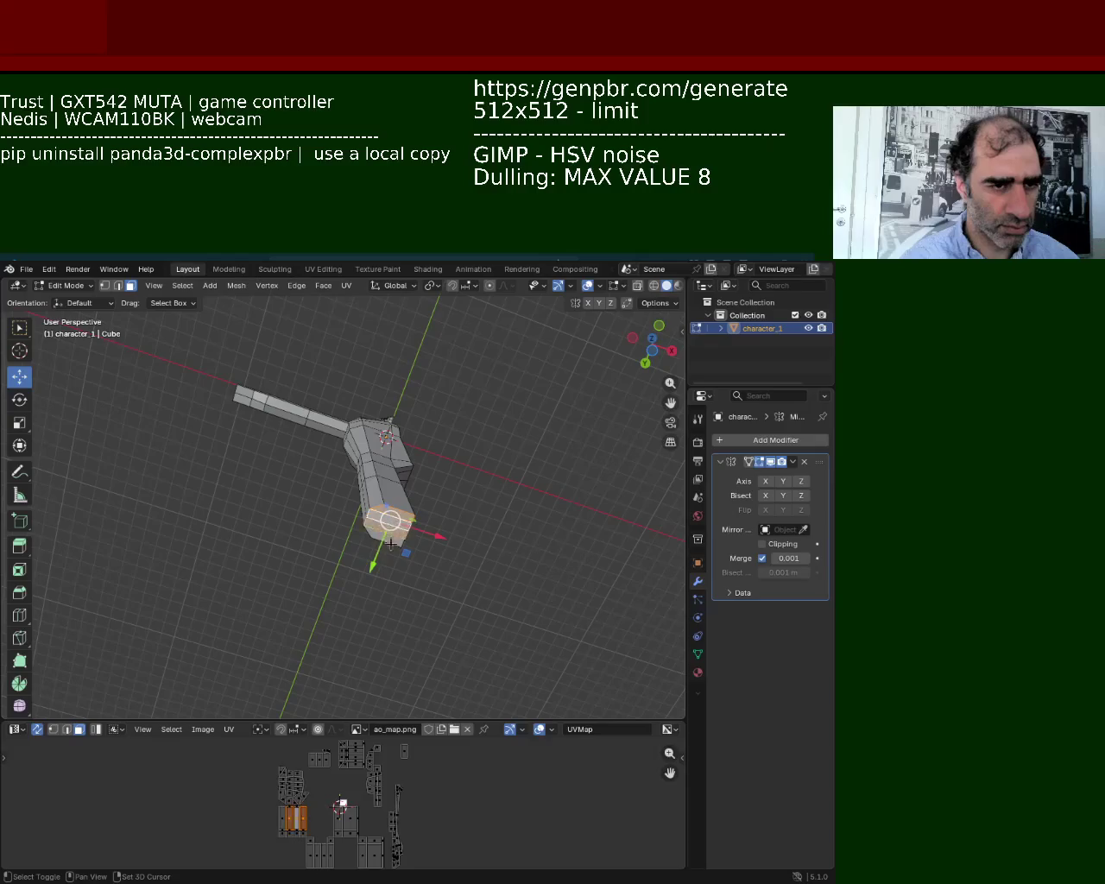
key(e)
click(385, 630)
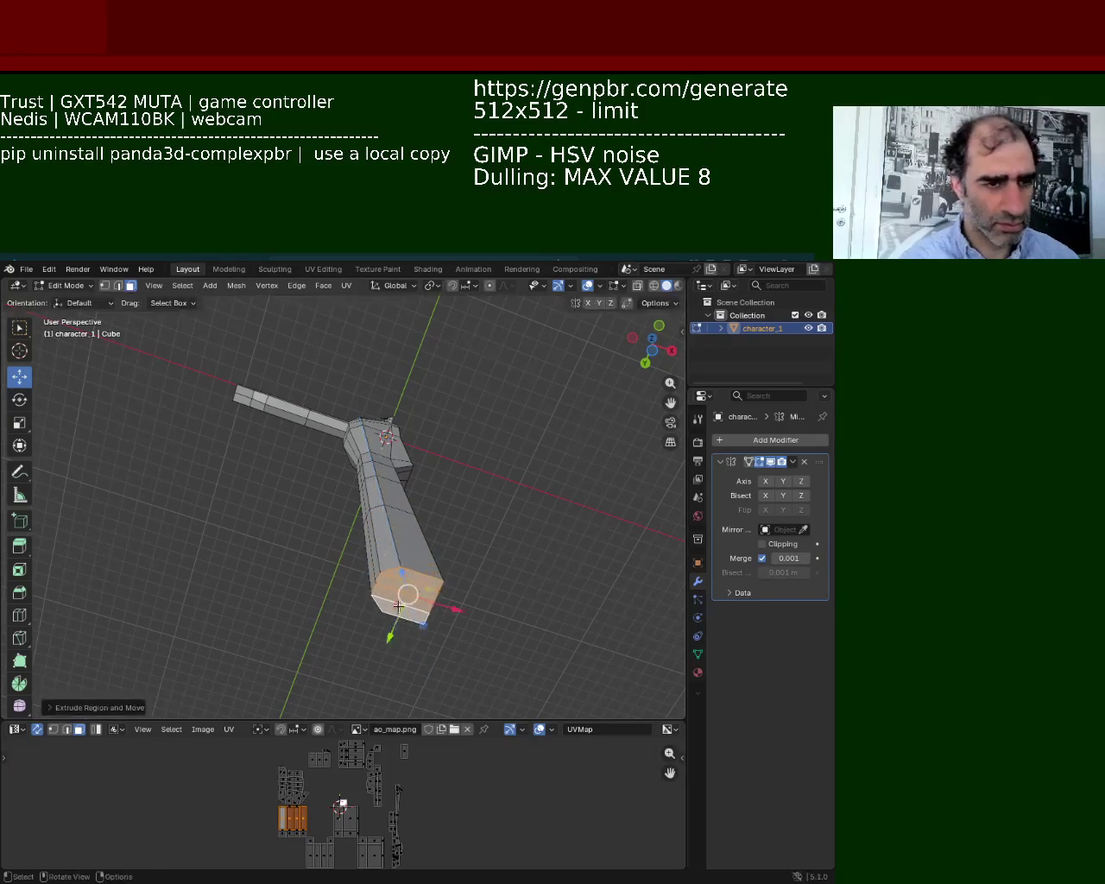
middle_drag(385, 629, 360, 604)
mouse_move(412, 522)
middle_down()
mouse_move(362, 514)
mouse_move(530, 484)
mouse_move(405, 525)
middle_up()
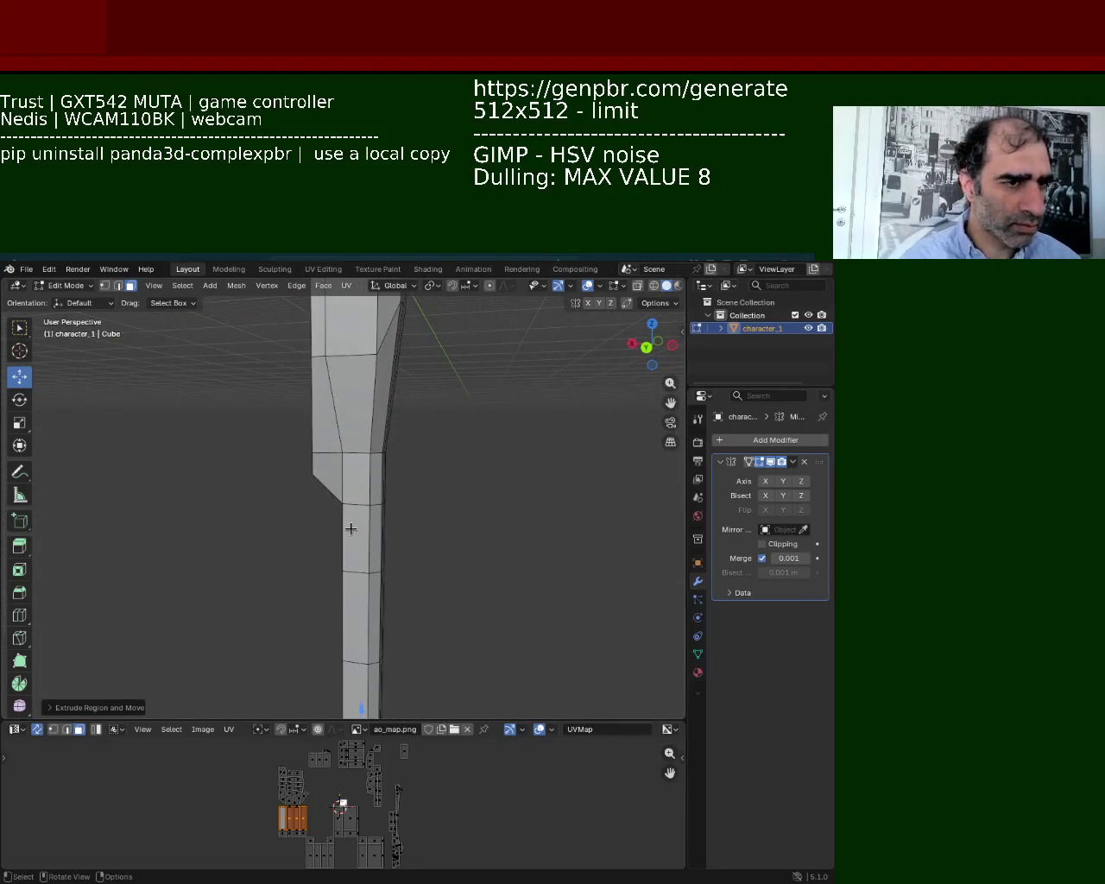
Raise an edge on the limb's side, then select the limb's side and front faces.
click(366, 479)
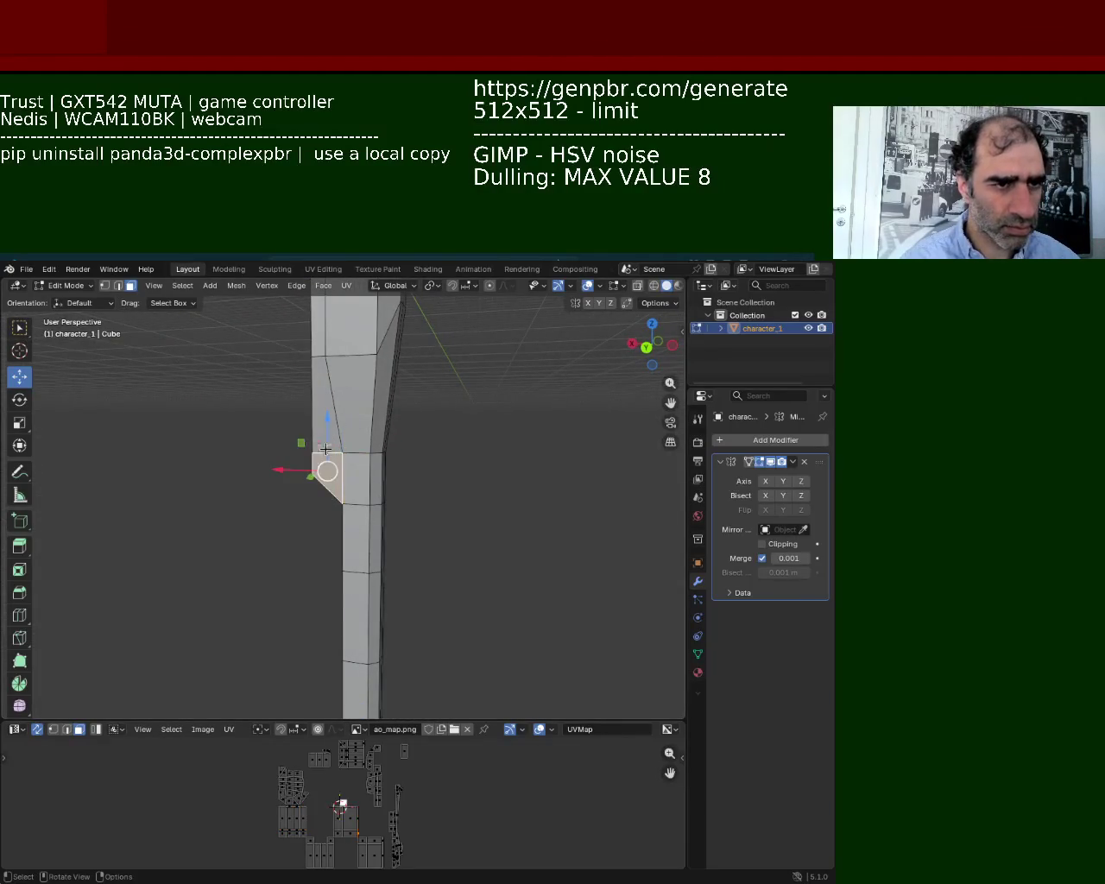
click(116, 288)
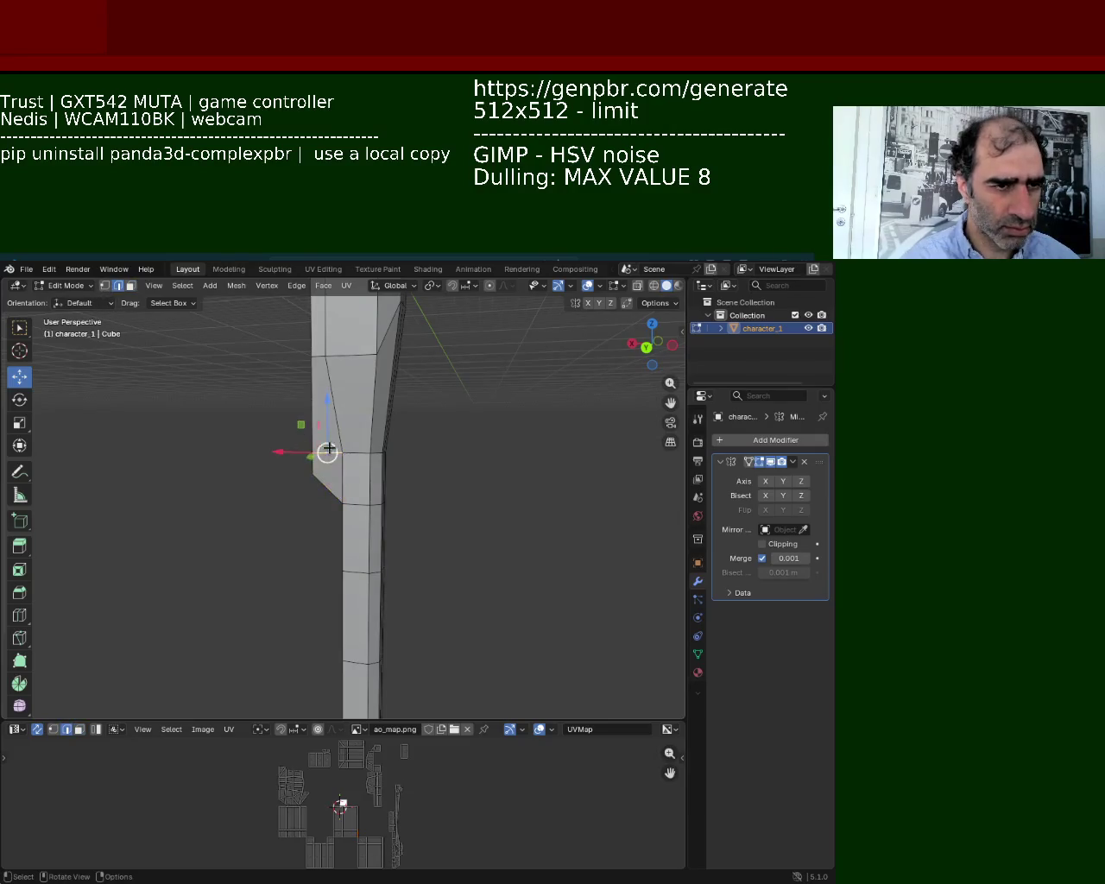
drag(355, 436, 219, 366)
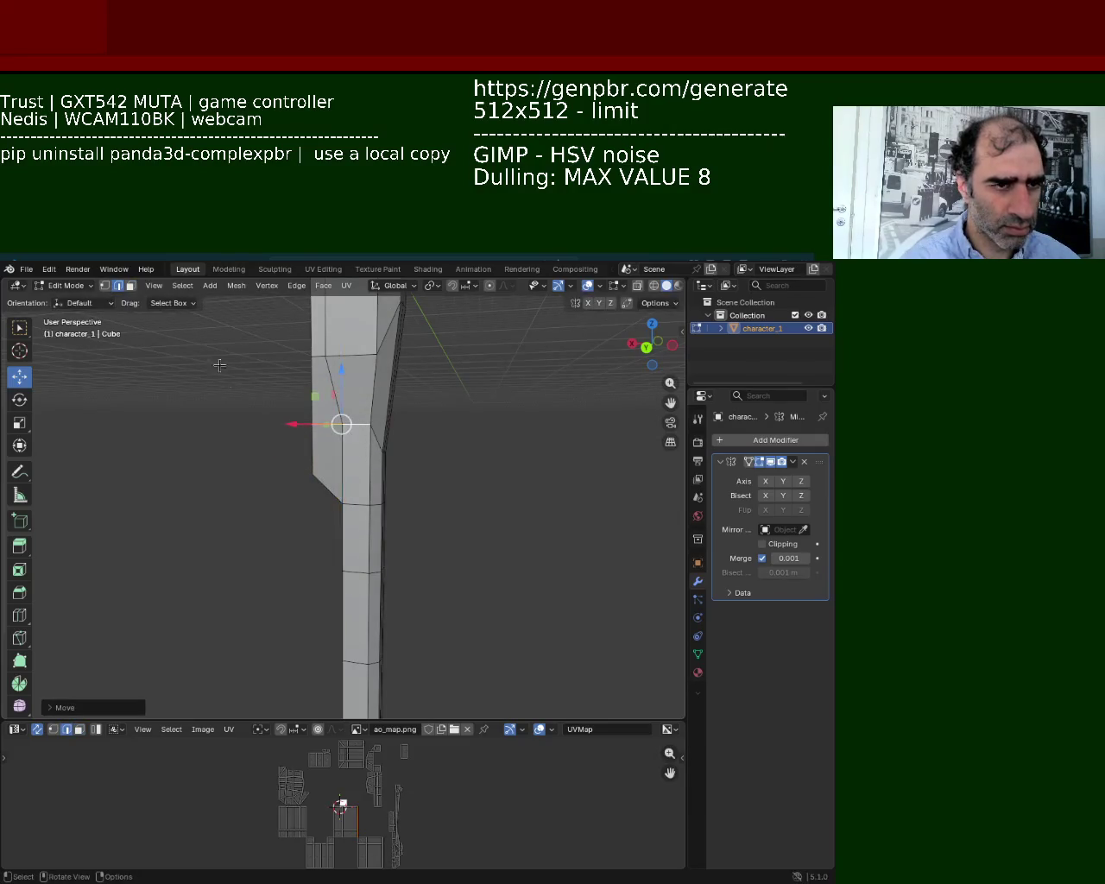
click(131, 287)
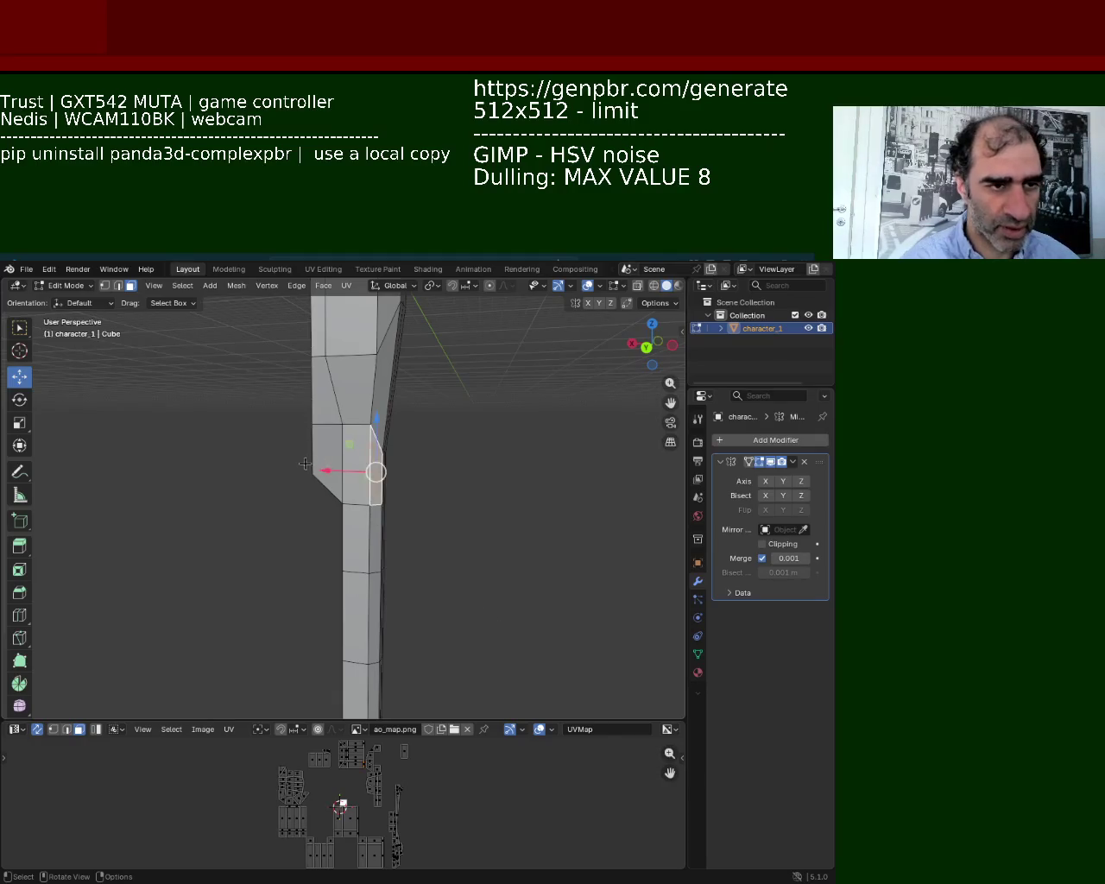
shift+click(349, 464)
key(s)
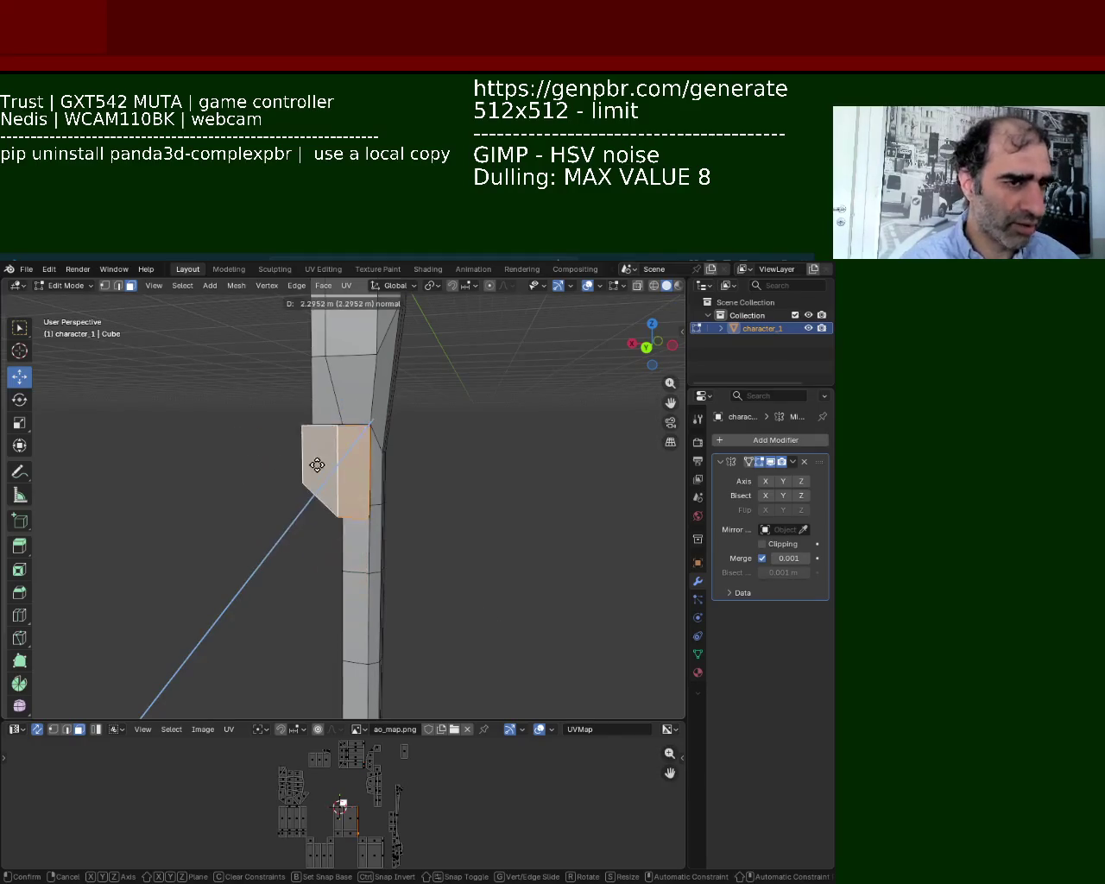
key(Escape)
middle_drag(321, 461, 306, 510)
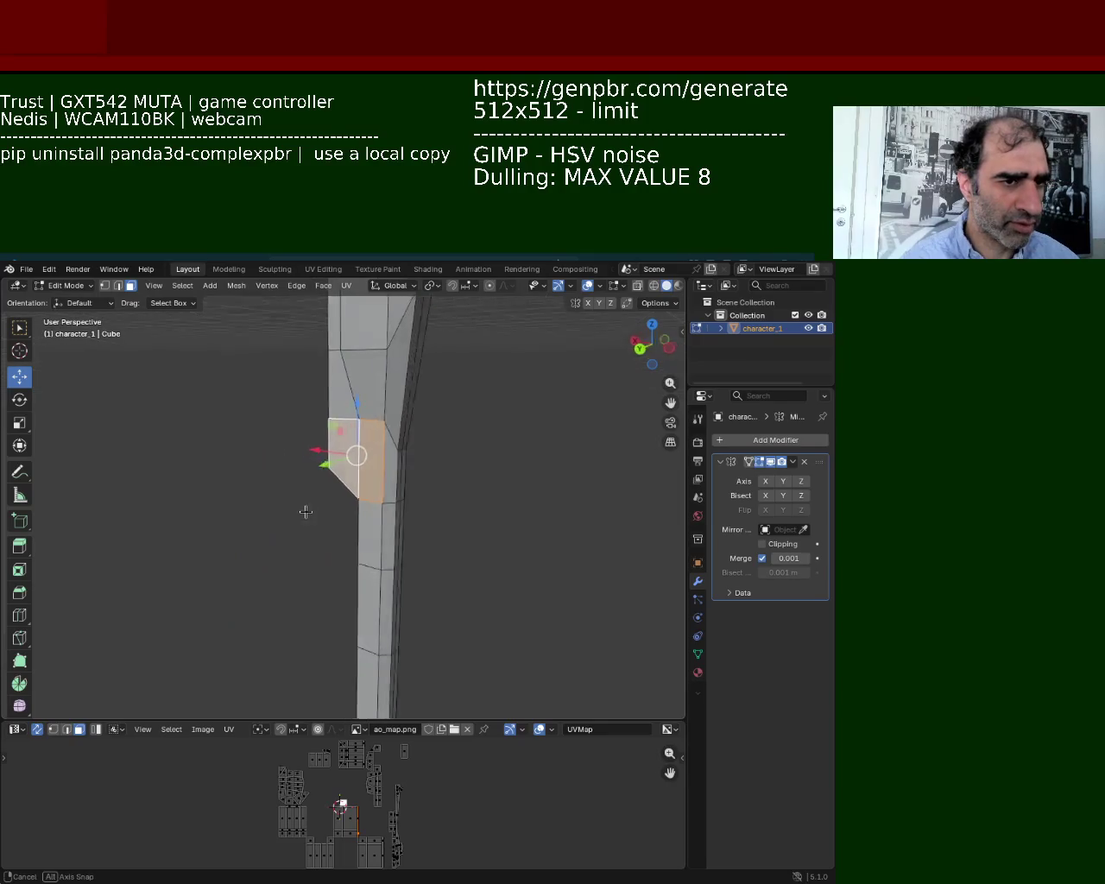
Move the selected limb faces along the Y axis.
key(g)
key(y)
click(315, 468)
scroll(469, 486, up, 3)
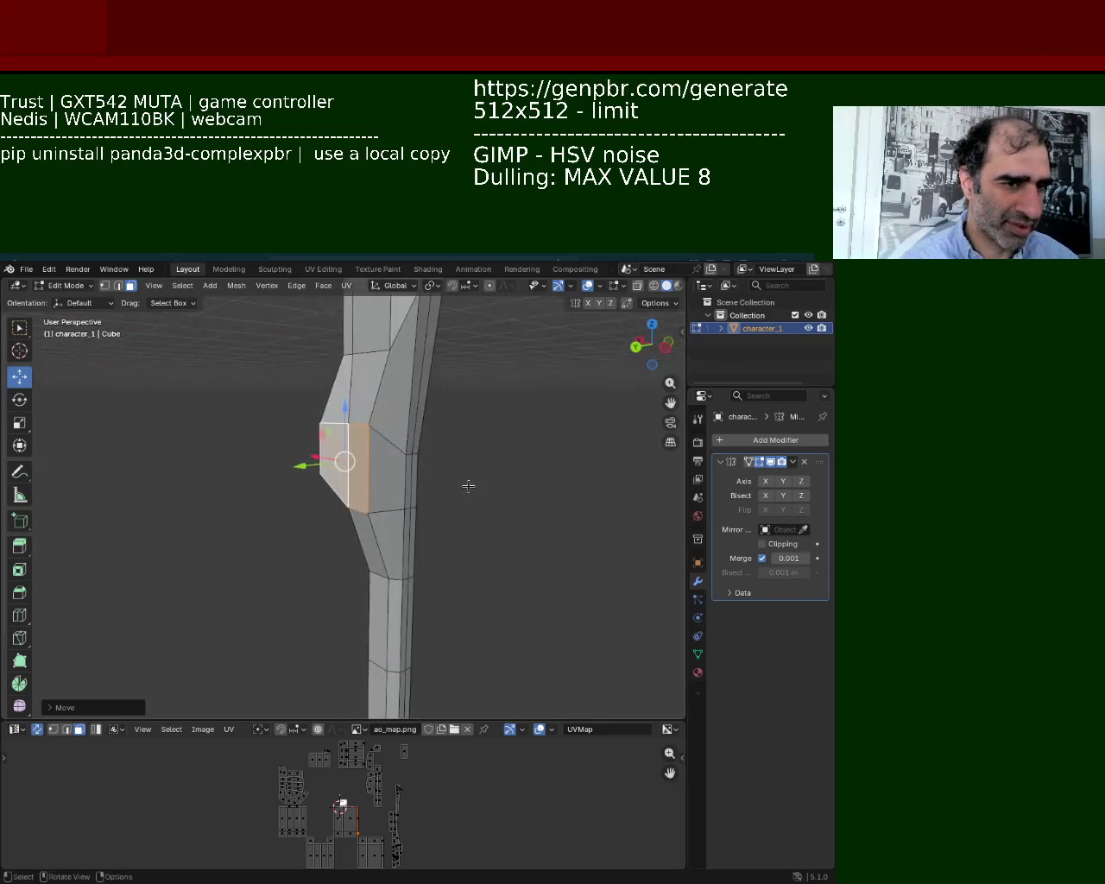
scroll(433, 368, up, 4)
mouse_move(323, 360)
middle_down()
mouse_move(418, 557)
mouse_move(379, 395)
middle_up()
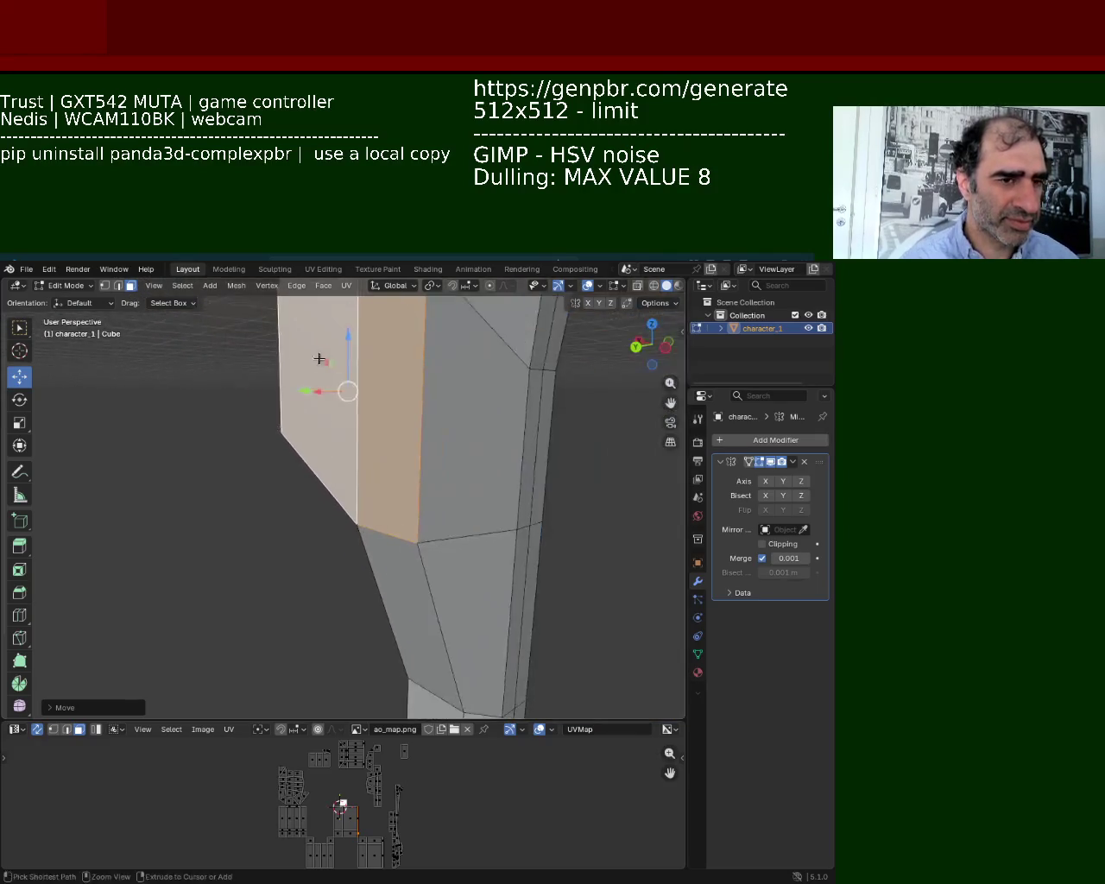
scroll(379, 395, down, 5)
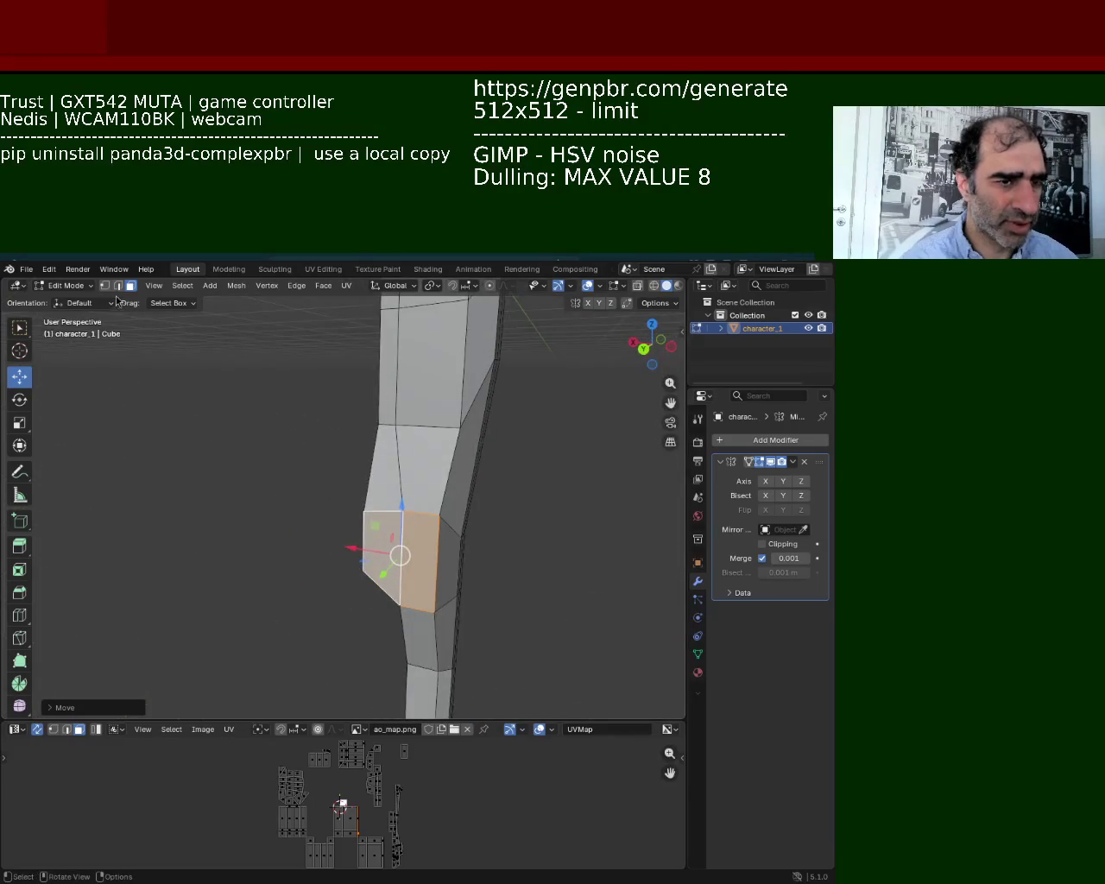
Lower an edge on the limb in Edge select mode to form a knee-like bend.
click(119, 285)
key(alt+a)
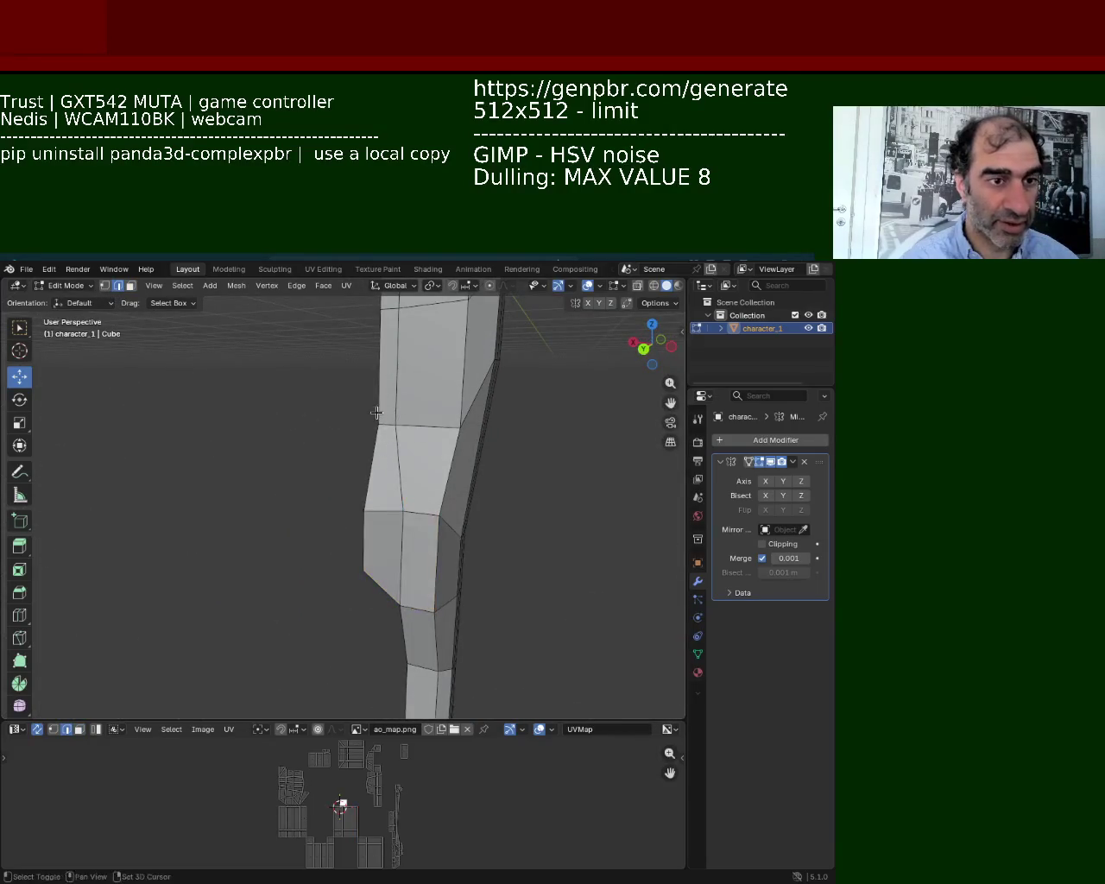
drag(404, 385, 399, 439)
drag(408, 384, 408, 406)
mouse_move(408, 405)
middle_down()
mouse_move(337, 409)
mouse_move(478, 481)
mouse_move(415, 461)
middle_up()
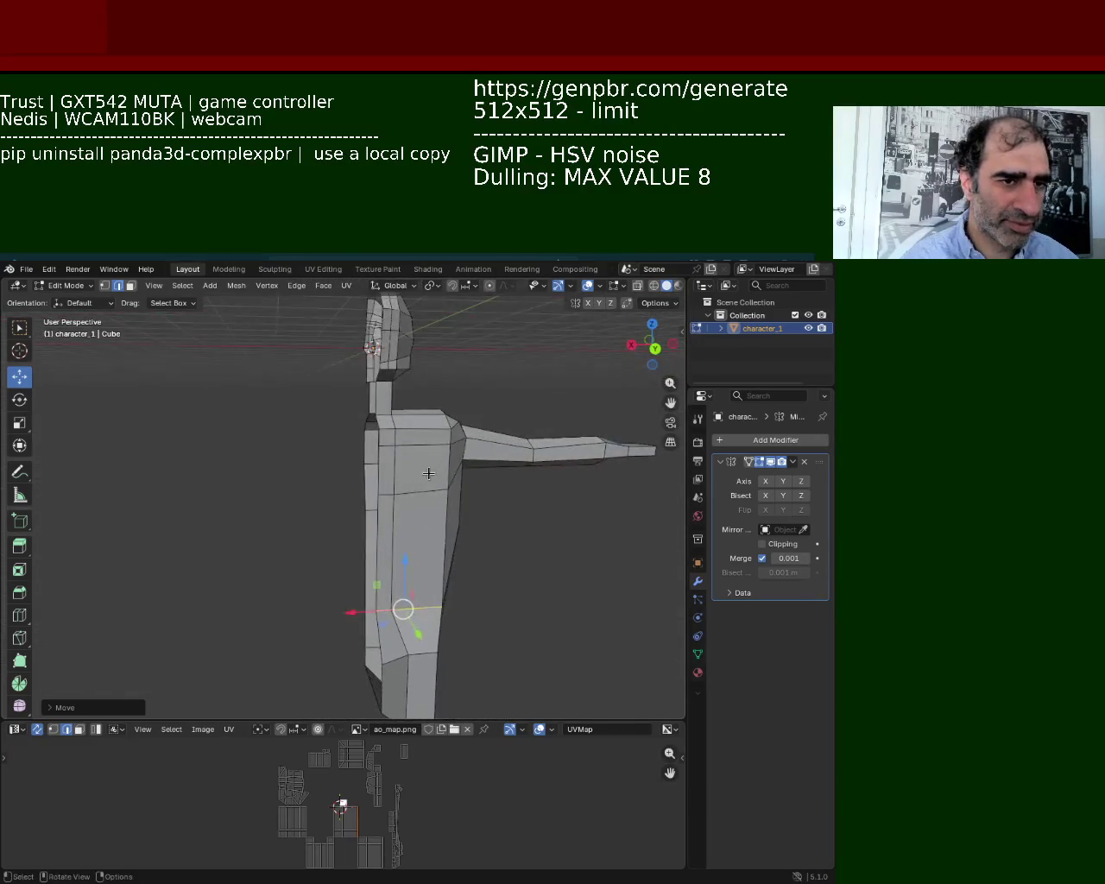
Select the front and adjacent side torso faces and slide them along the Y axis.
click(415, 461)
click(131, 285)
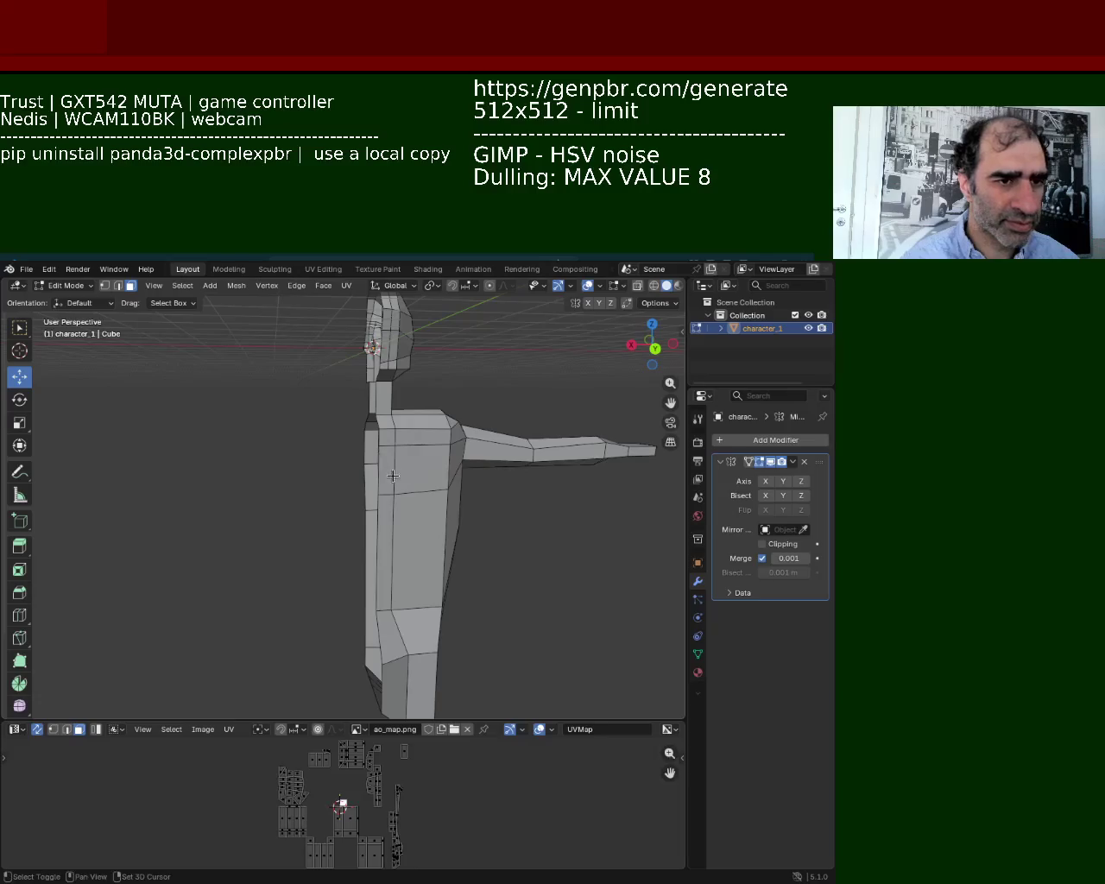
click(392, 473)
shift+click(392, 471)
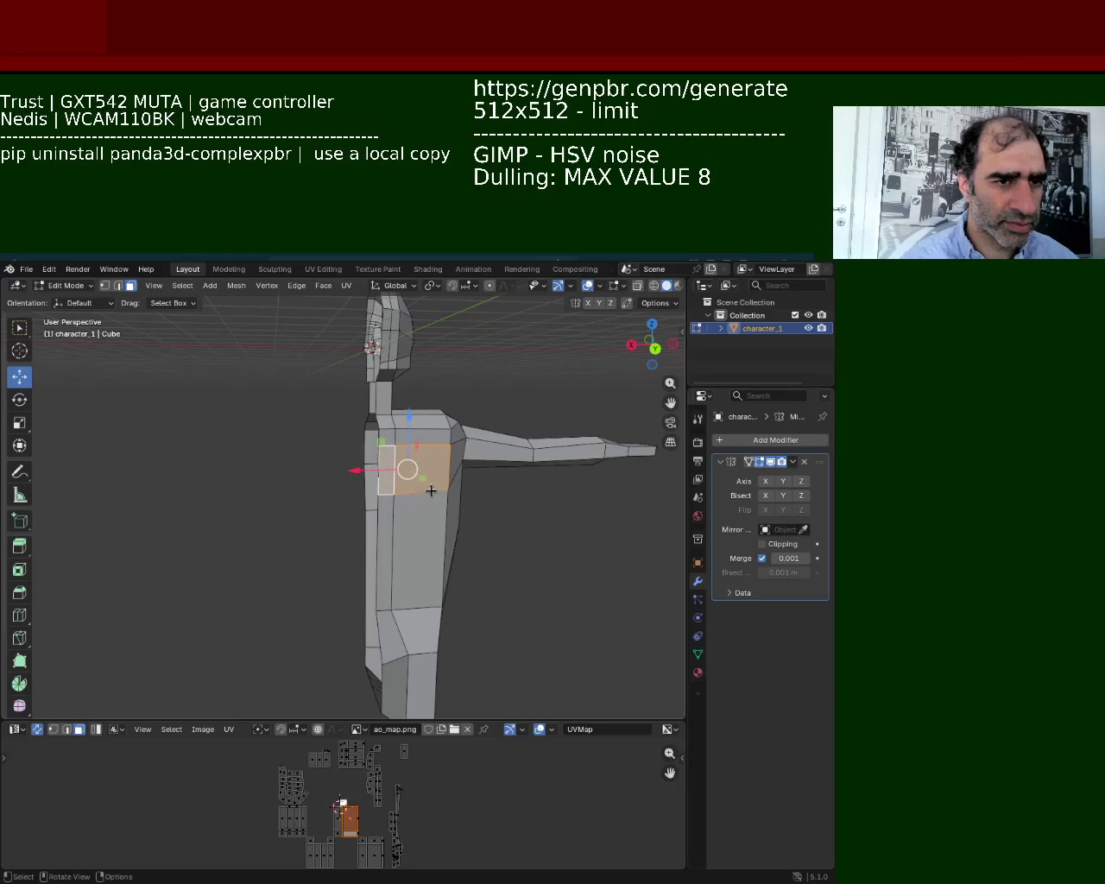
key(g)
key(y)
click(399, 499)
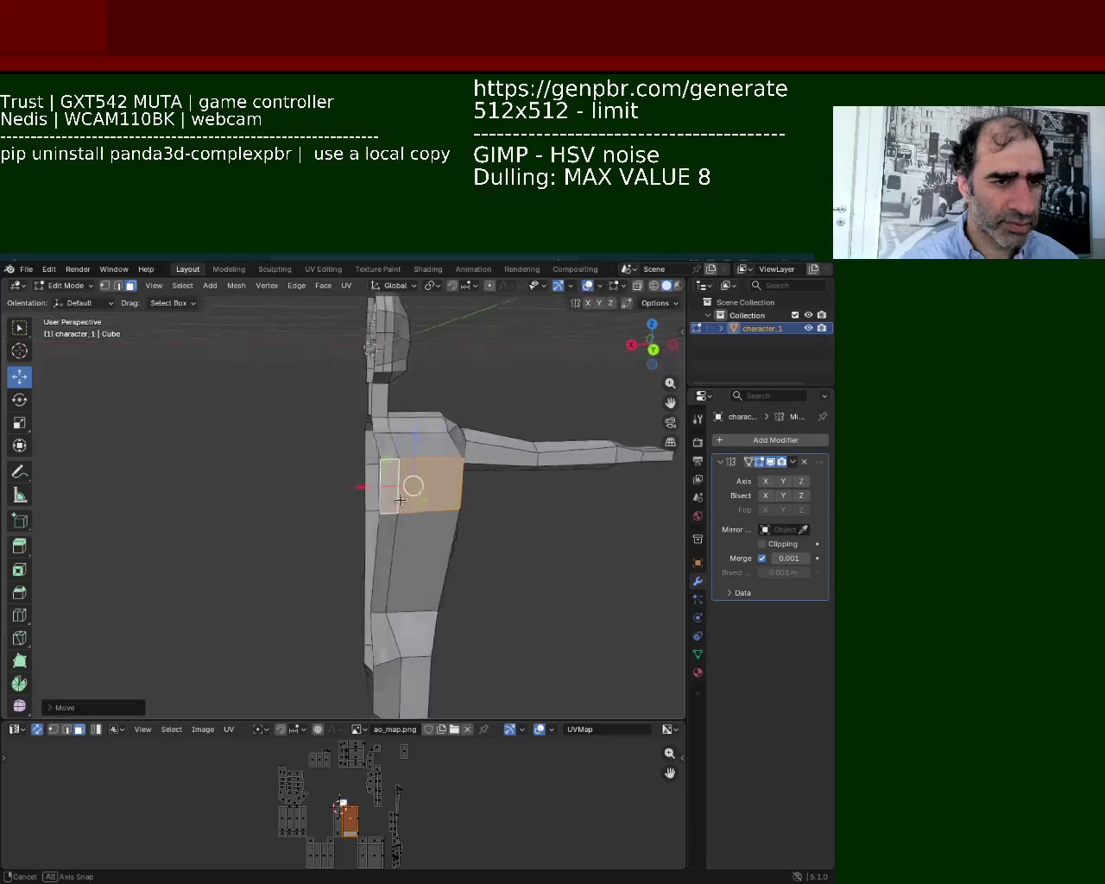
middle_drag(399, 499, 319, 486)
drag(244, 513, 259, 510)
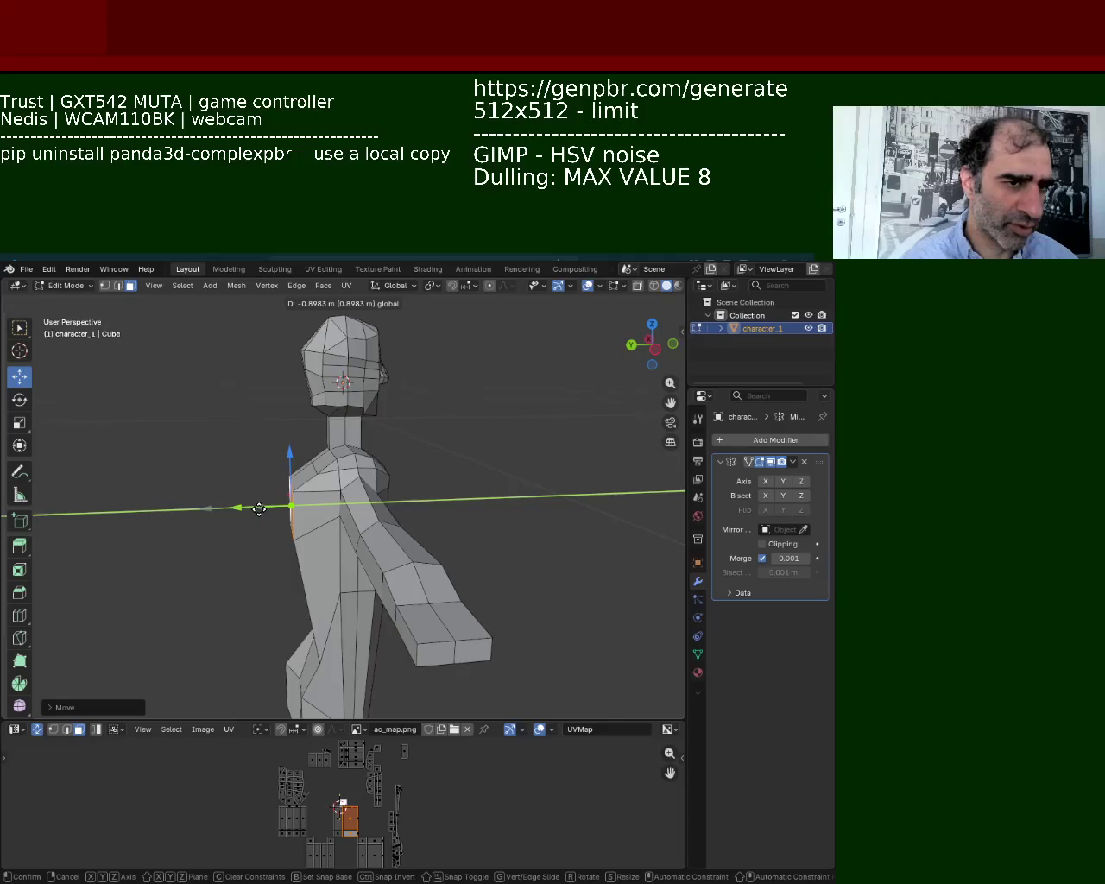
drag(263, 508, 268, 515)
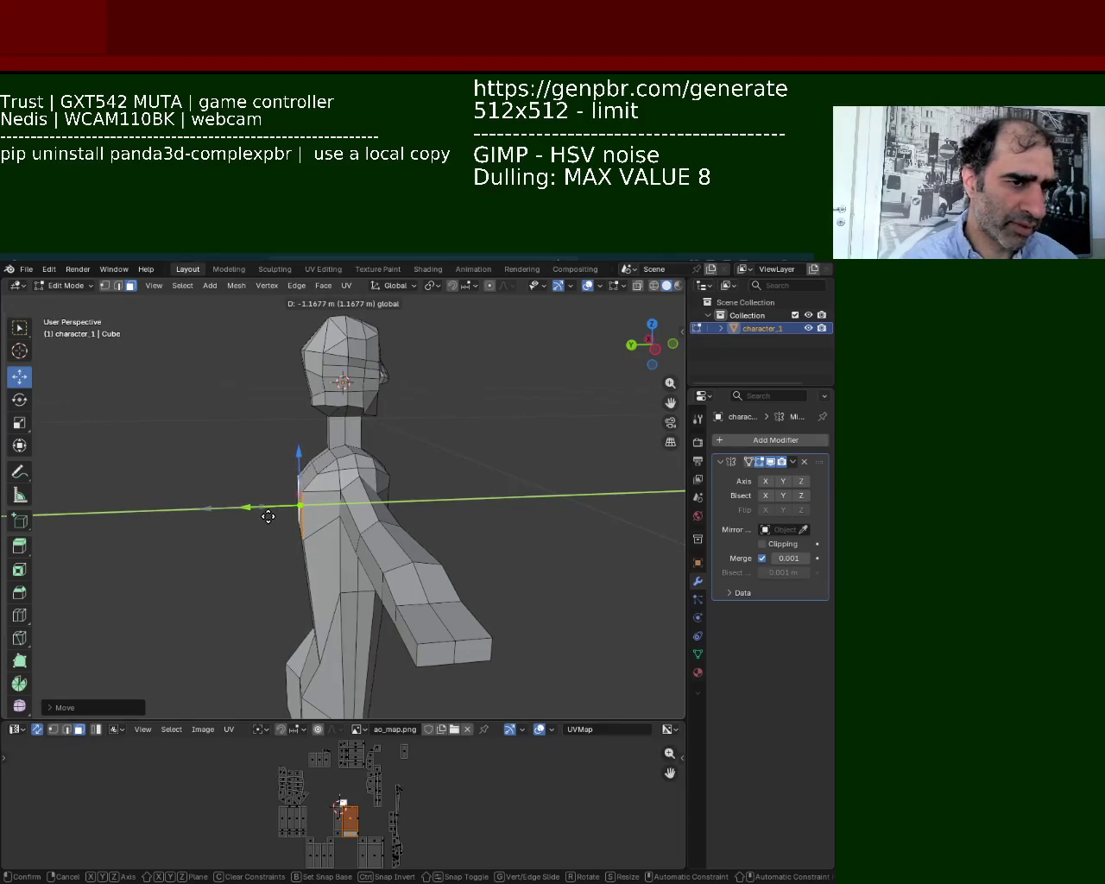
click(269, 515)
Select another side face of the torso and nudge it slightly along Y.
middle_drag(488, 518, 310, 480)
click(313, 546)
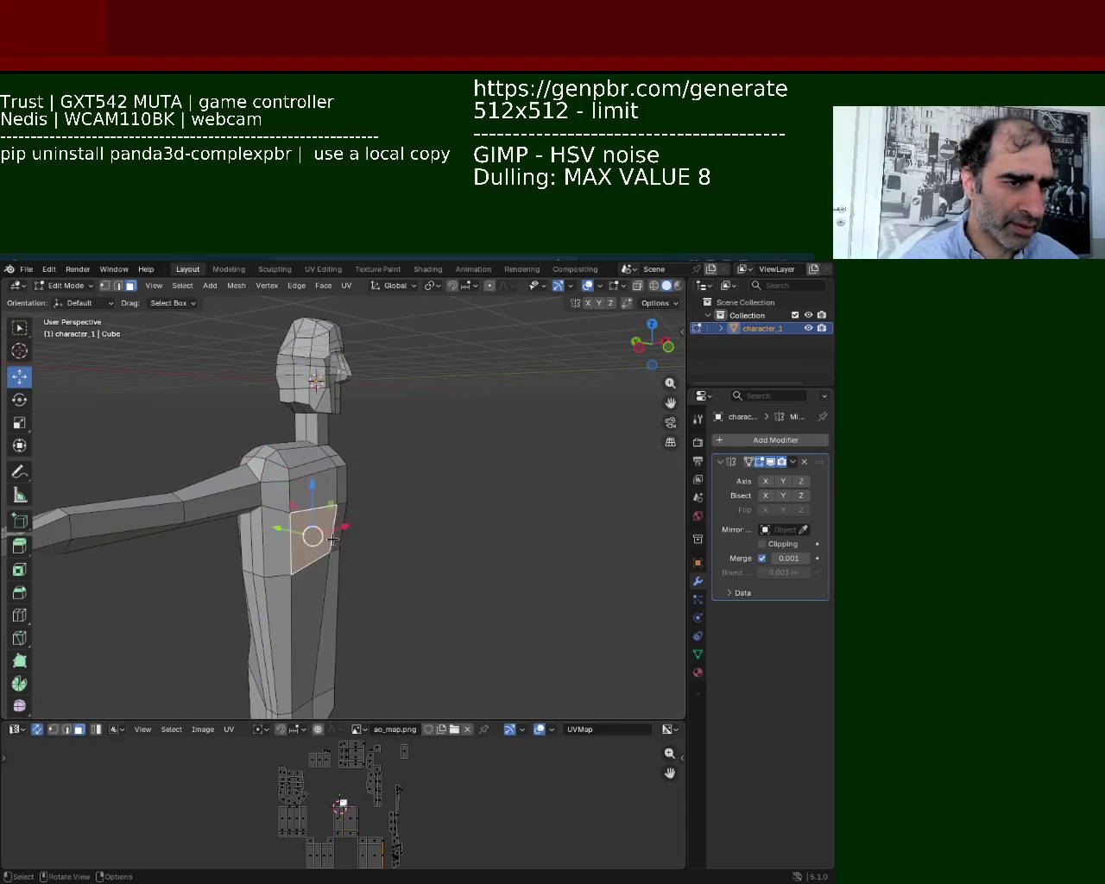
drag(286, 527, 318, 533)
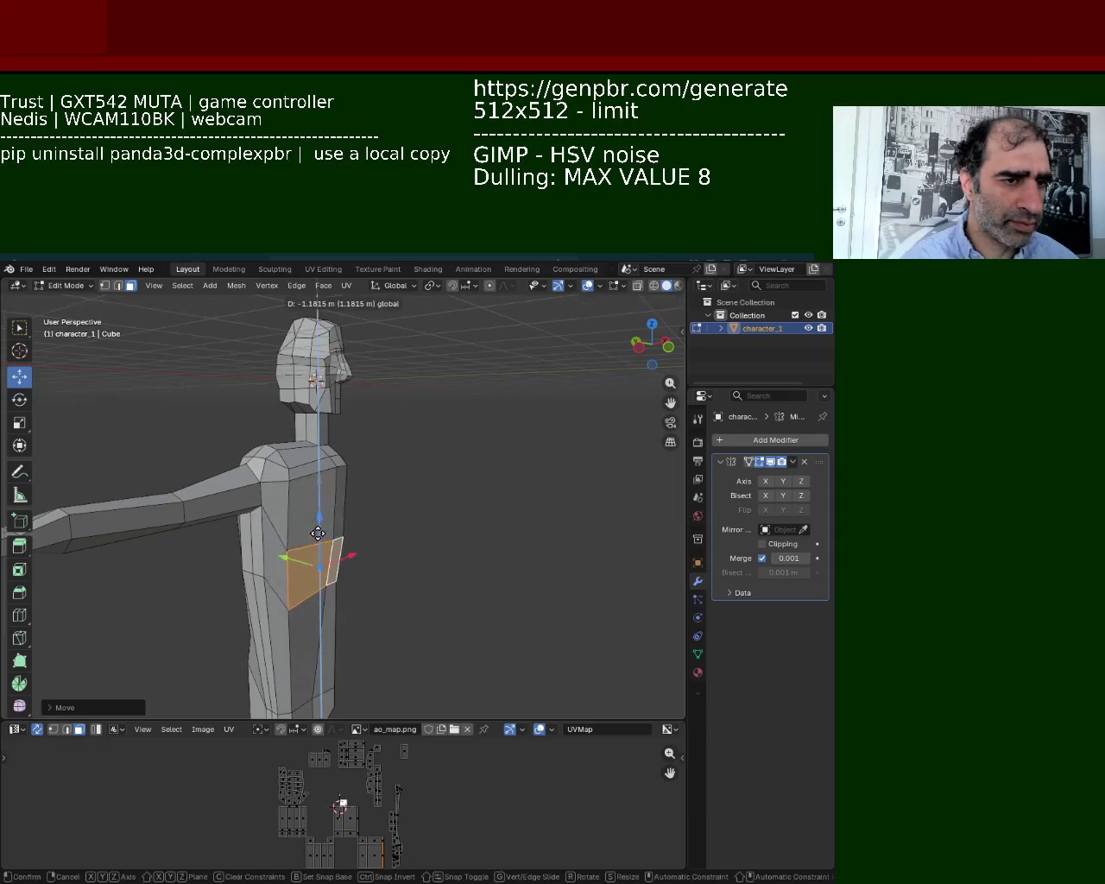
mouse_move(320, 534)
middle_down()
mouse_move(300, 623)
mouse_move(390, 400)
mouse_move(520, 523)
mouse_move(364, 452)
middle_up()
Select the limb's vertical edge loop and move it along Y.
scroll(278, 482, up, 3)
click(118, 285)
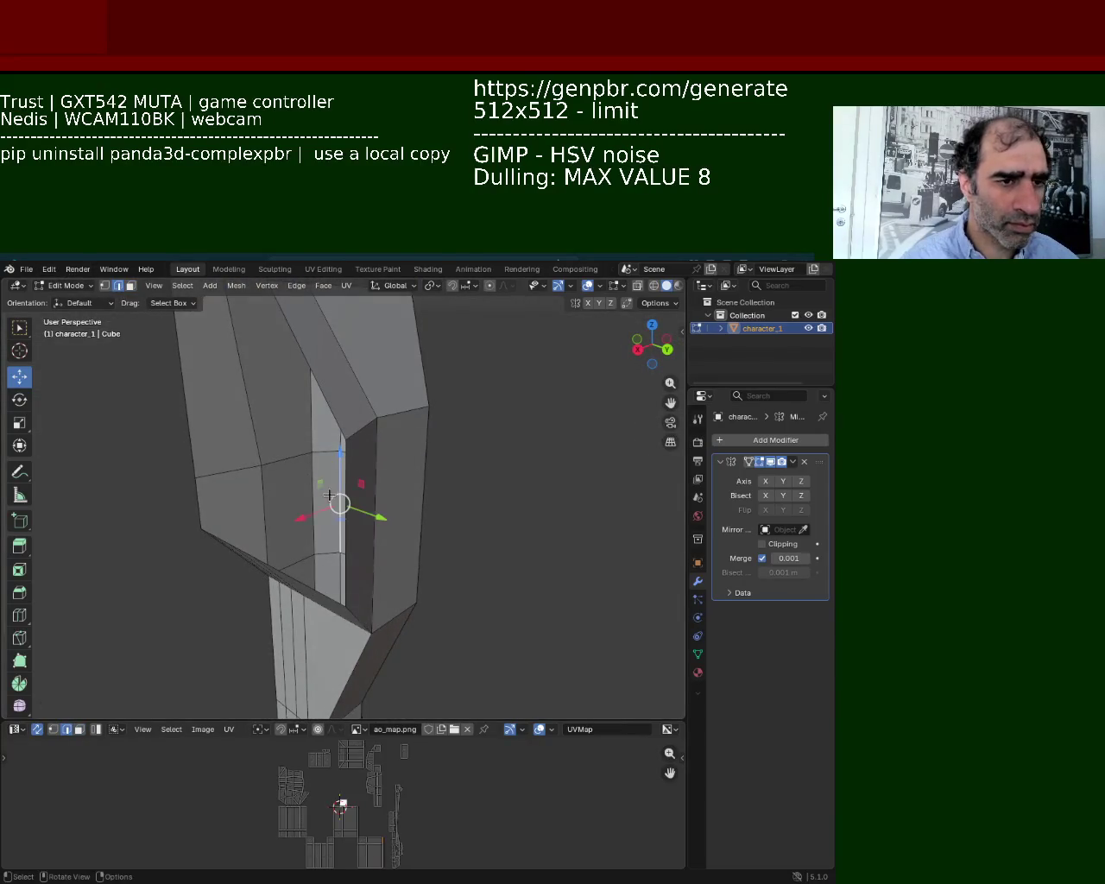
alt+click(355, 515)
alt+click(366, 541)
alt+click(364, 559)
drag(388, 547, 365, 538)
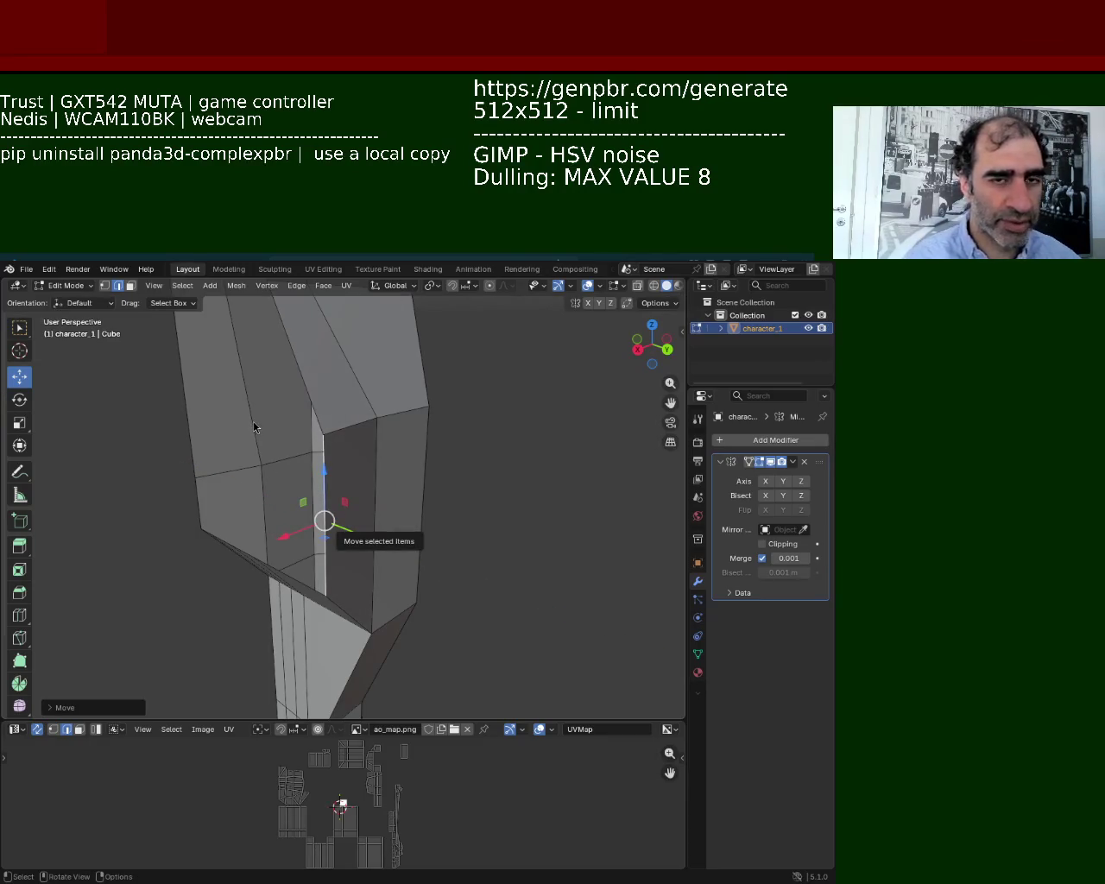
In vertex mode, lower a vertex on the limb's middle along Z.
scroll(447, 437, up, 3)
middle_drag(447, 437, 136, 434)
scroll(207, 423, up, 2)
scroll(207, 423, down, 3)
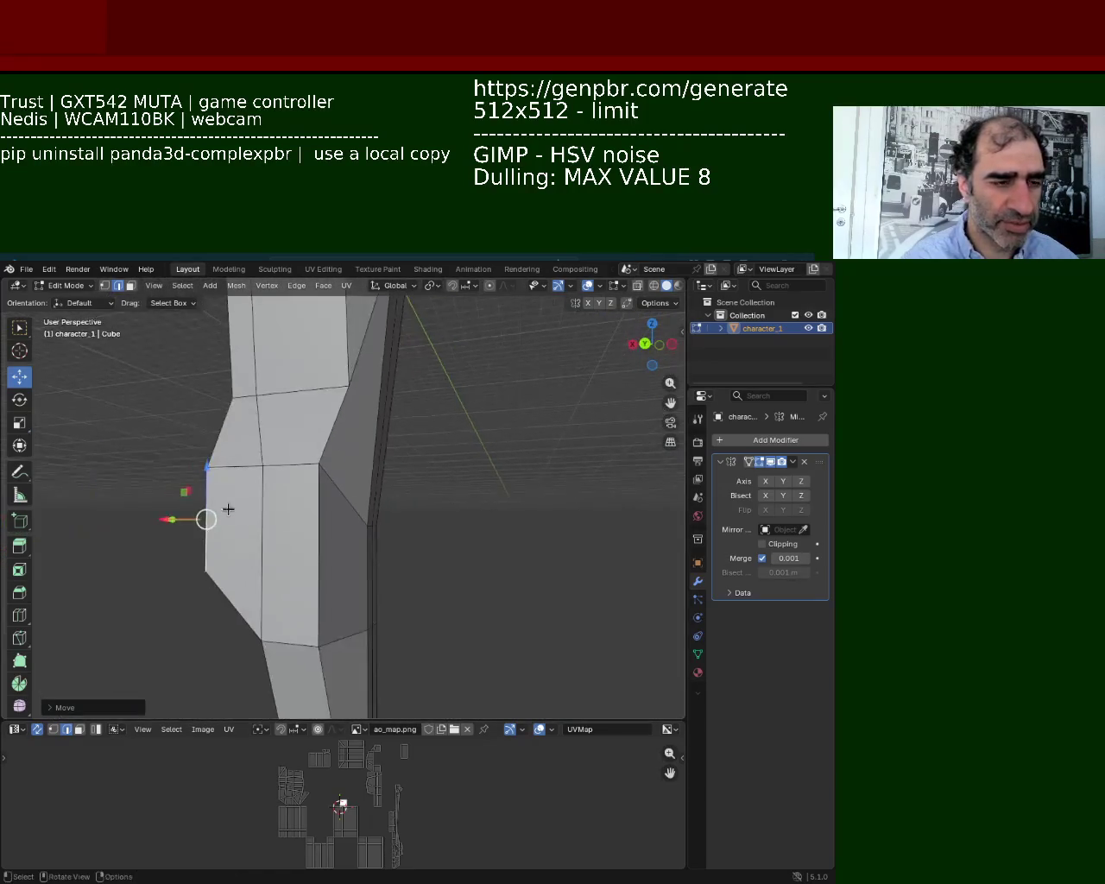
middle_drag(208, 423, 206, 473)
click(105, 285)
click(288, 446)
drag(291, 397, 292, 417)
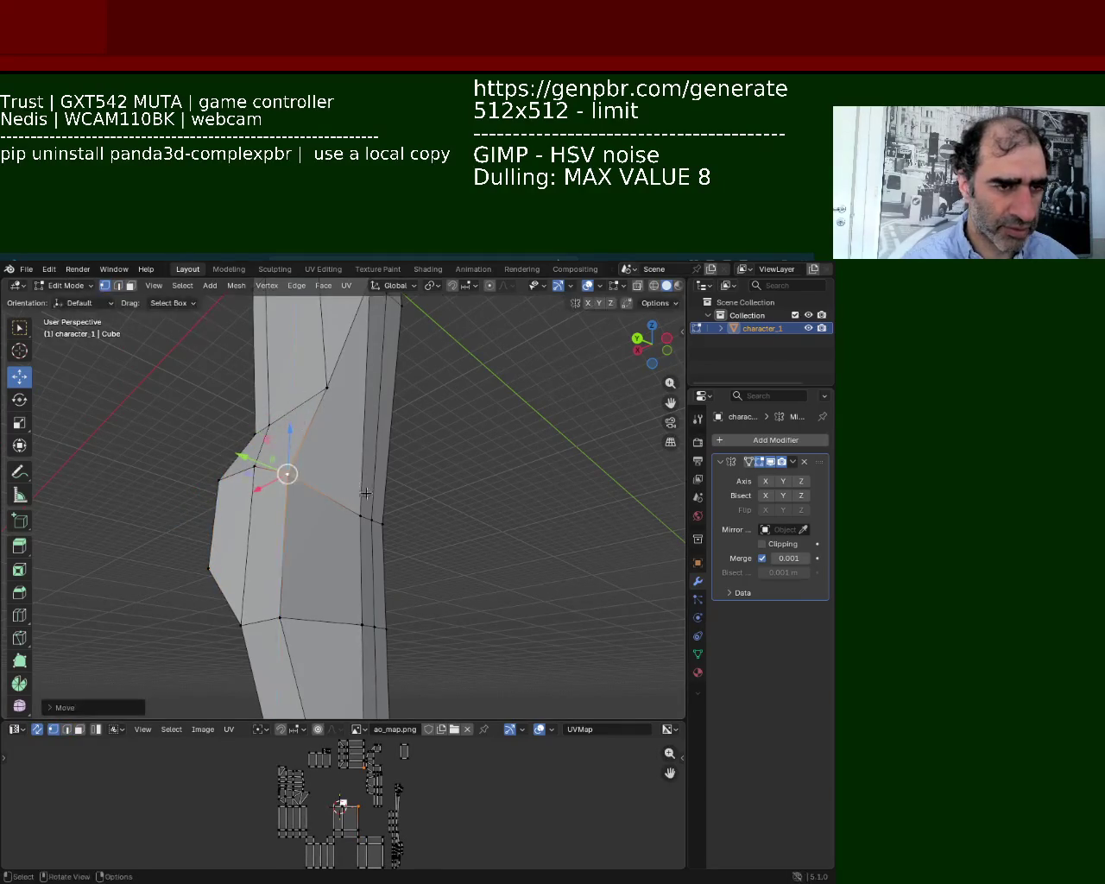
Slide the middle vertex along X, then lower it to taper the front face.
mouse_move(346, 503)
middle_down()
mouse_move(328, 466)
mouse_move(338, 380)
middle_up()
drag(313, 417, 276, 419)
mouse_move(276, 420)
middle_down()
mouse_move(299, 463)
mouse_move(373, 414)
mouse_move(279, 493)
mouse_move(321, 486)
mouse_move(283, 473)
mouse_move(320, 467)
middle_up()
drag(320, 466, 323, 562)
right_click(323, 562)
drag(320, 467, 318, 565)
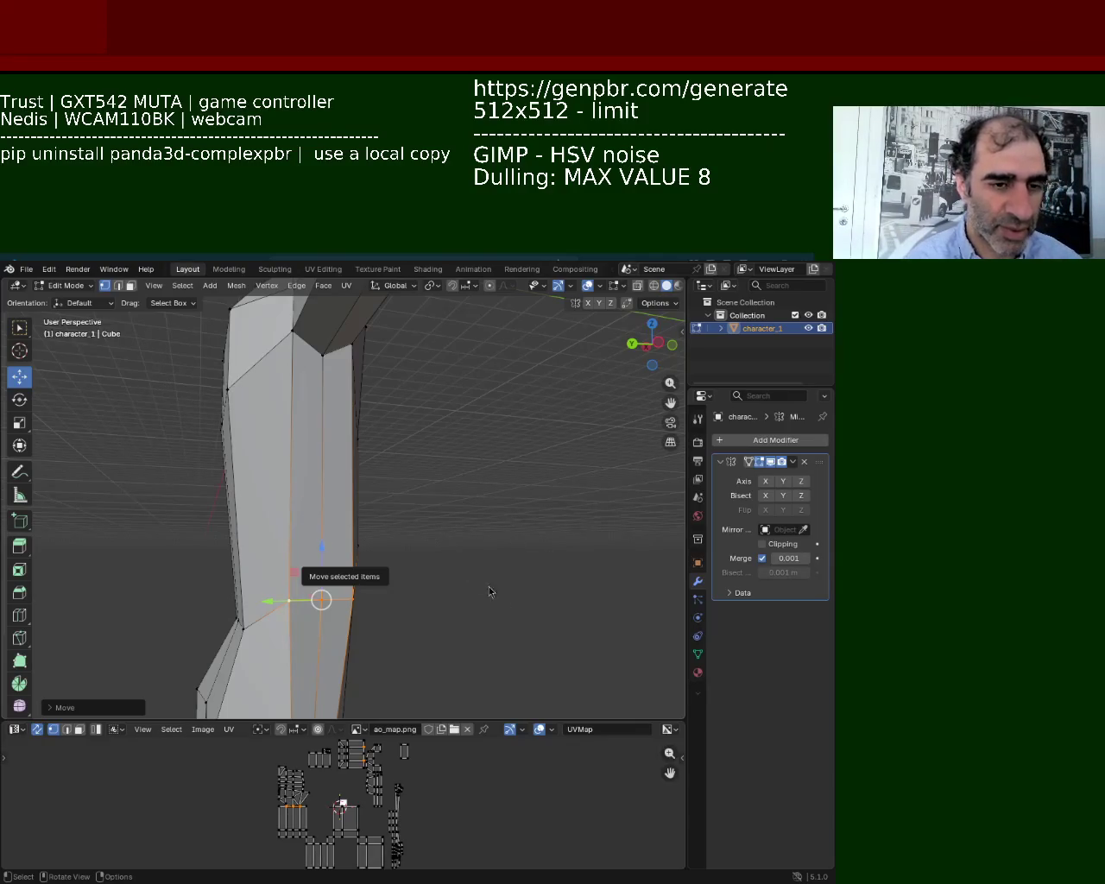
Raise a vertex high on the mesh and lower a shoulder vertex along Z.
mouse_move(452, 553)
middle_down()
mouse_move(329, 411)
mouse_move(333, 444)
middle_up()
click(322, 433)
key(g)
key(z)
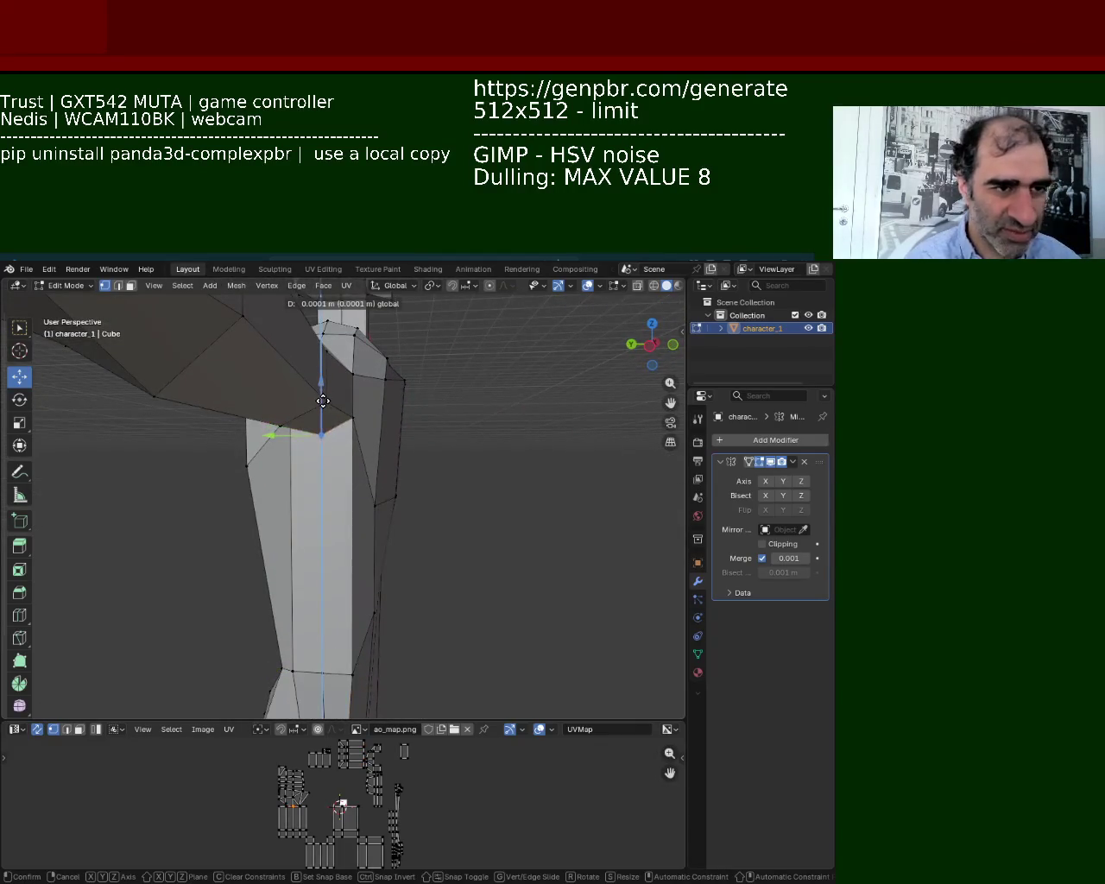
click(322, 401)
mouse_move(320, 432)
middle_down()
mouse_move(309, 456)
mouse_move(358, 382)
middle_up()
click(309, 455)
drag(349, 309, 356, 363)
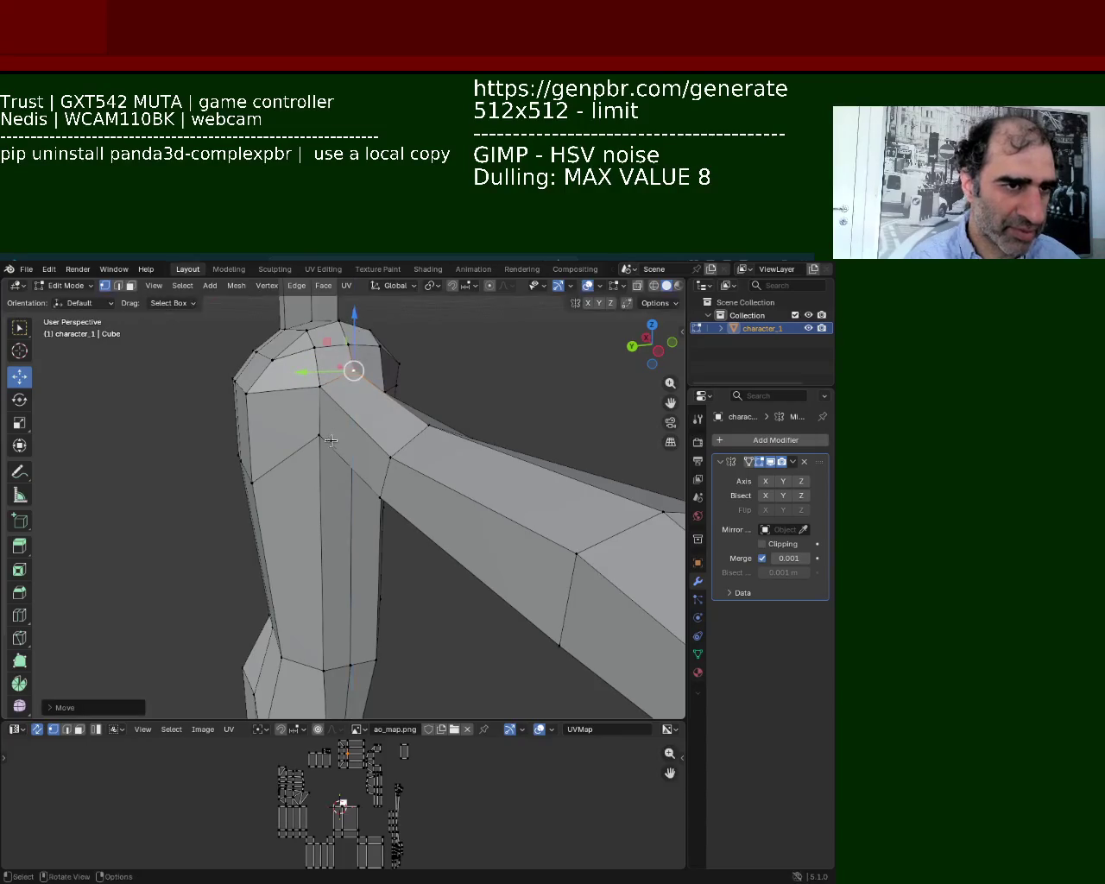
Move vertices on the arm's underside vertically to smooth the arm.
middle_drag(353, 370, 371, 395)
middle_drag(518, 376, 510, 432)
click(518, 442)
mouse_move(523, 447)
mouse_down()
mouse_move(485, 462)
mouse_move(509, 453)
mouse_up()
middle_drag(509, 453, 374, 511)
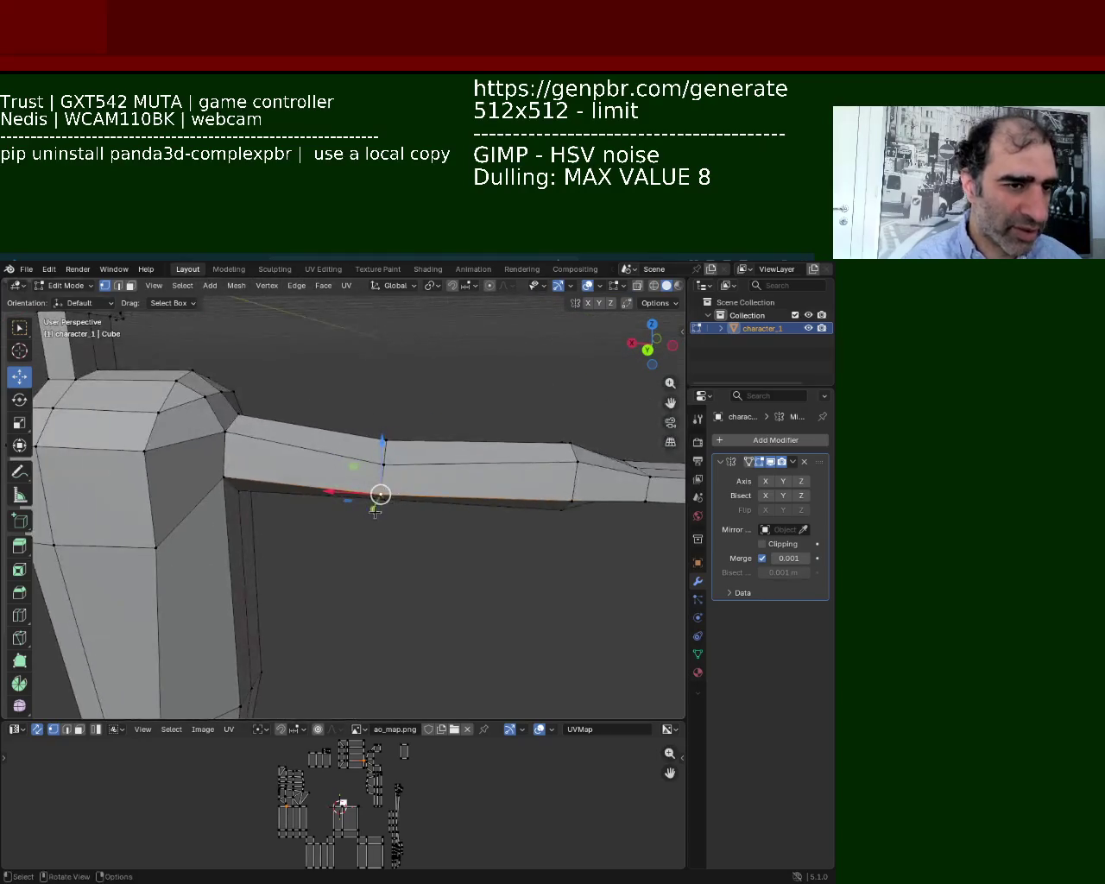
drag(376, 452, 378, 457)
click(562, 509)
click(576, 464)
drag(573, 491, 572, 497)
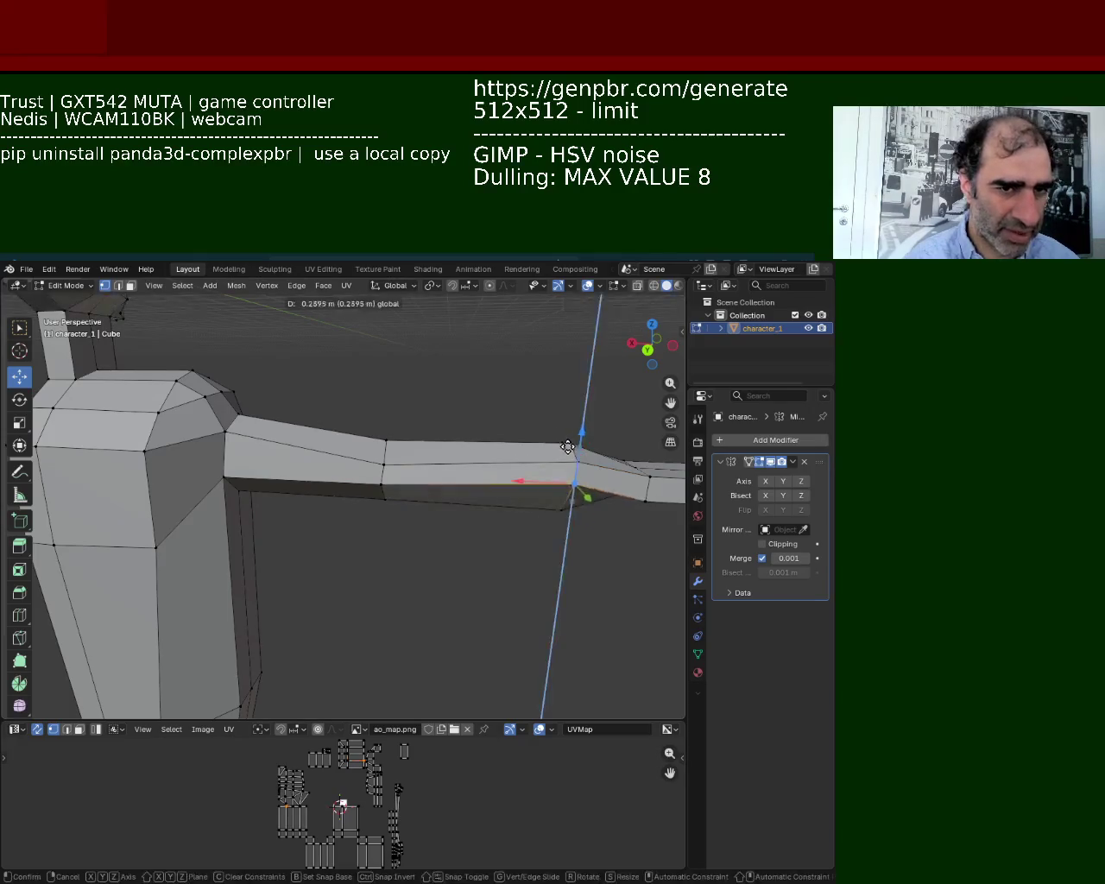
Lift a torso vertex and lower the vertex where neck meets shoulder.
mouse_move(572, 497)
middle_down()
mouse_move(347, 486)
mouse_move(320, 495)
mouse_move(321, 518)
middle_up()
click(333, 559)
drag(333, 520, 333, 506)
mouse_move(333, 506)
middle_down()
mouse_move(310, 524)
mouse_move(268, 413)
middle_up()
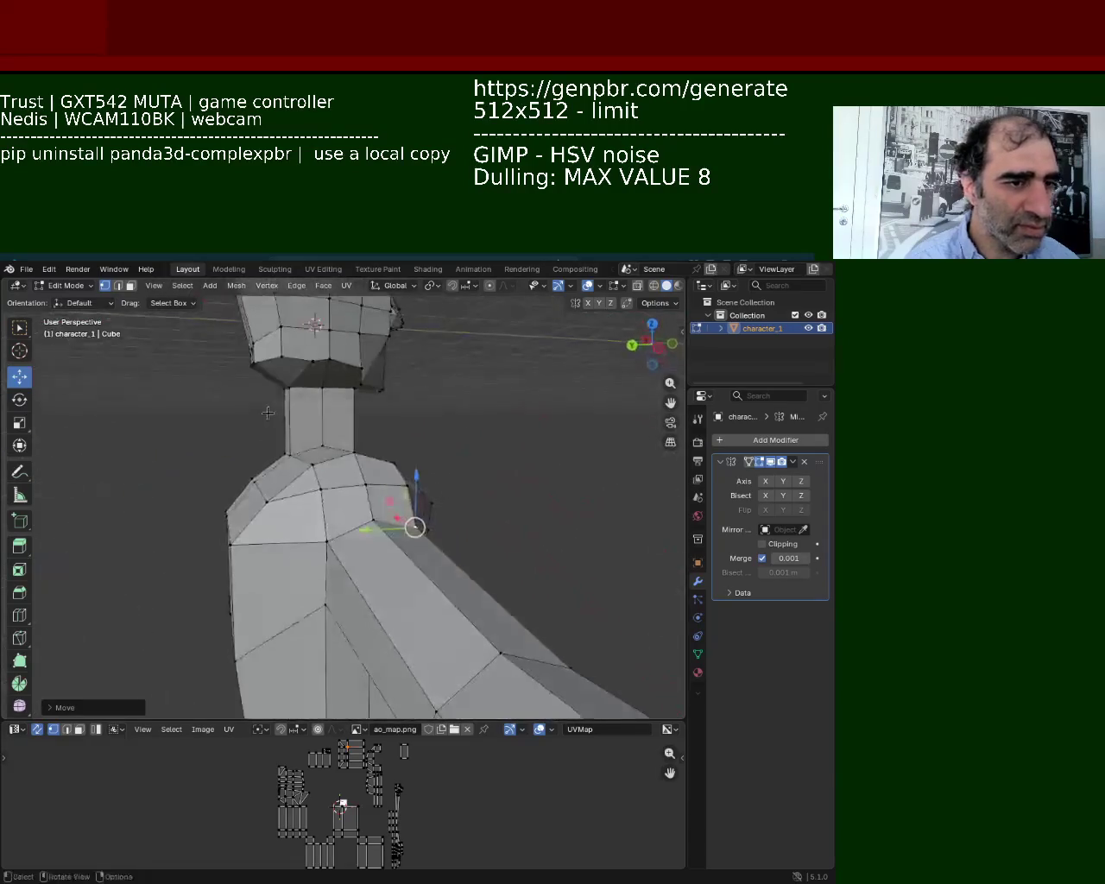
click(360, 460)
mouse_move(354, 427)
mouse_down()
mouse_move(359, 436)
mouse_move(358, 421)
mouse_up()
click(359, 417)
Lower the left shoulder vertices along Z so the shoulder slopes toward the neck.
click(267, 510)
key(g)
key(z)
click(443, 486)
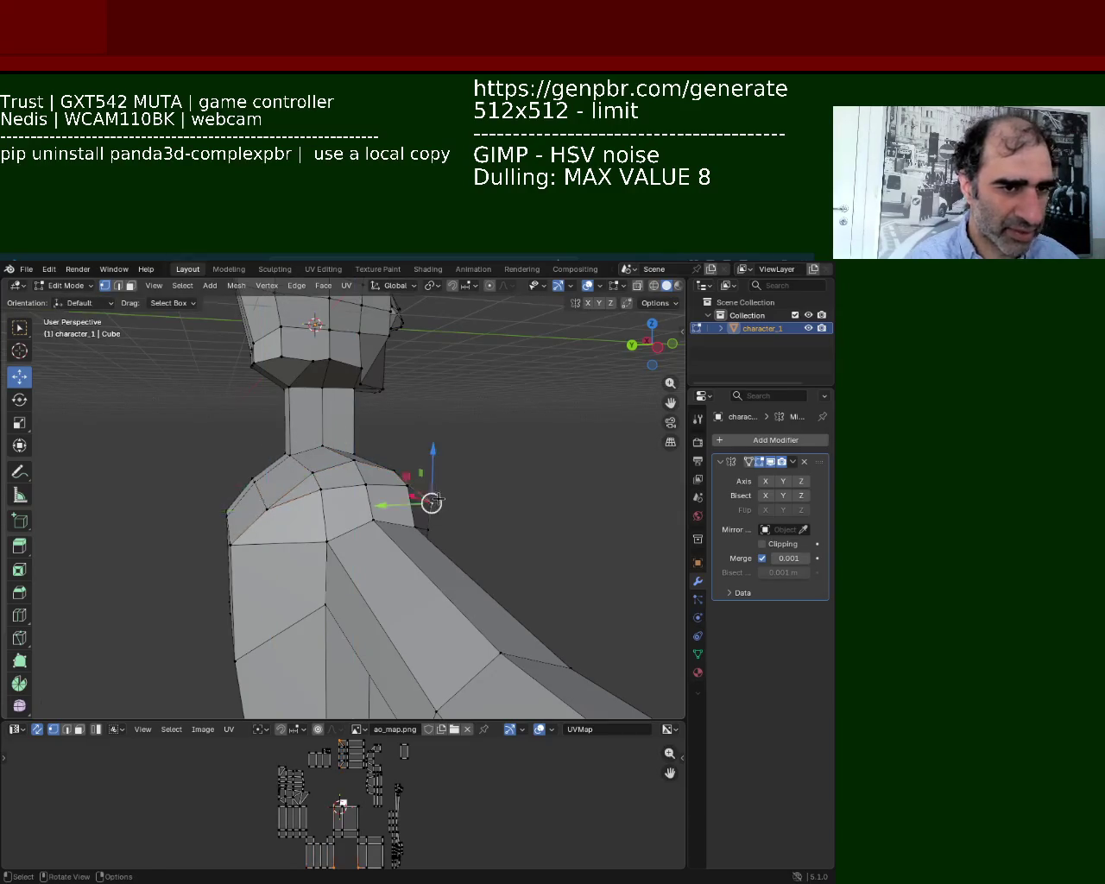
middle_drag(443, 485, 362, 492)
click(346, 476)
drag(349, 491, 352, 522)
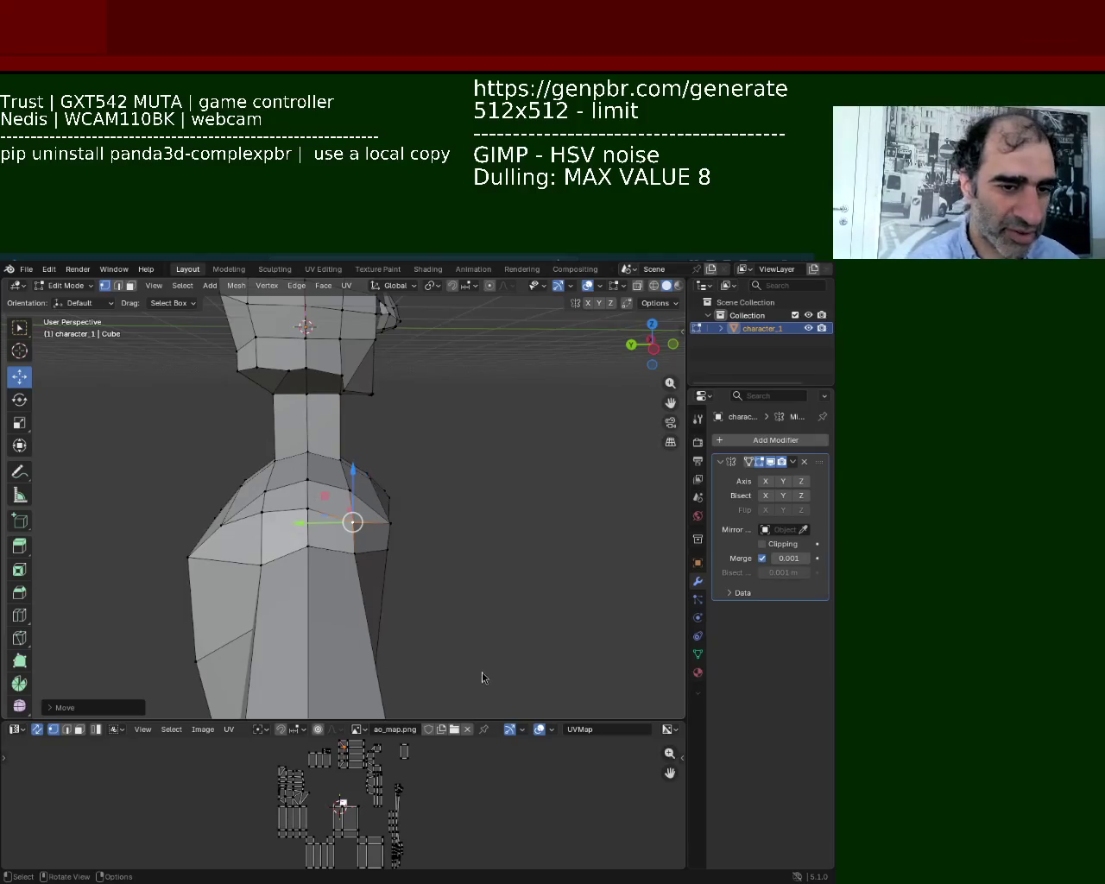
Undo a bad shoulder edit, re-move the vertex, and raise the shoulder vertex beside the neck.
mouse_move(352, 521)
mouse_down()
mouse_move(387, 547)
mouse_move(392, 509)
mouse_up()
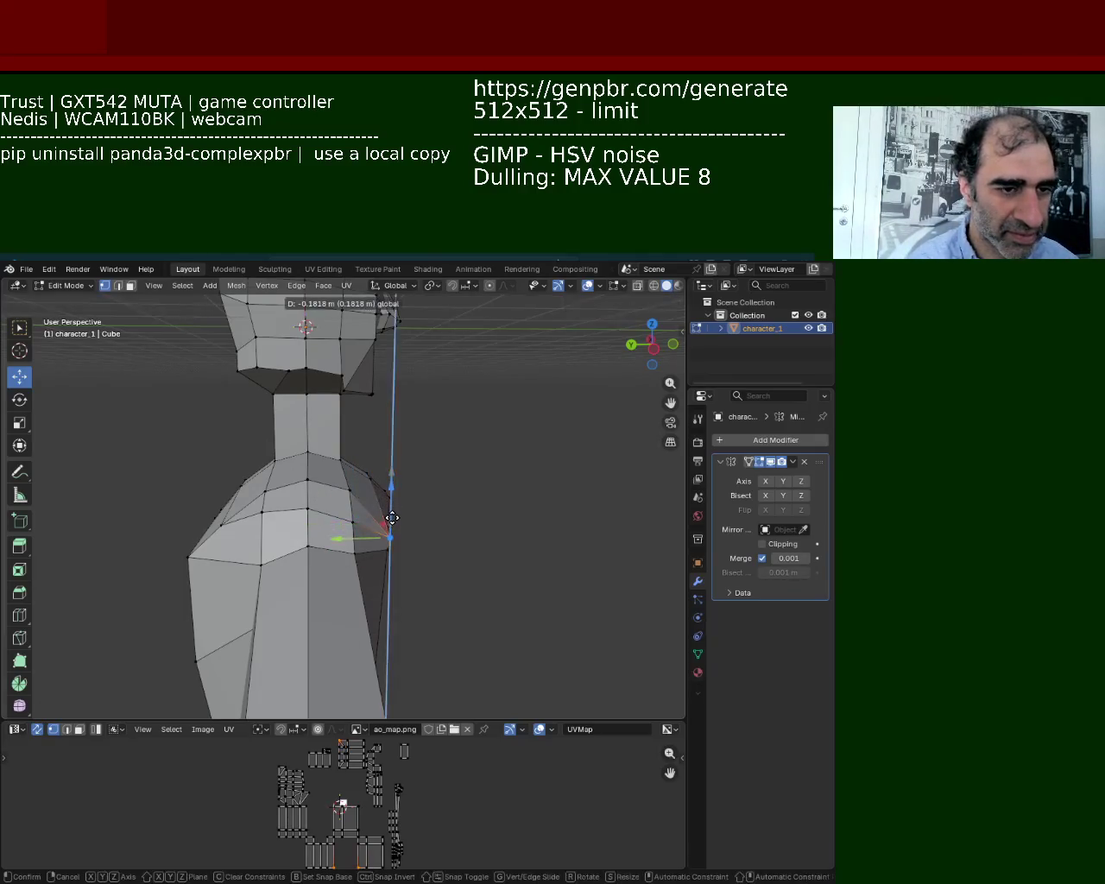
middle_drag(392, 509, 262, 522)
key(ctrl+z)
key(ctrl+z)
mouse_move(187, 535)
mouse_down()
mouse_move(185, 552)
mouse_move(222, 545)
mouse_up()
click(299, 516)
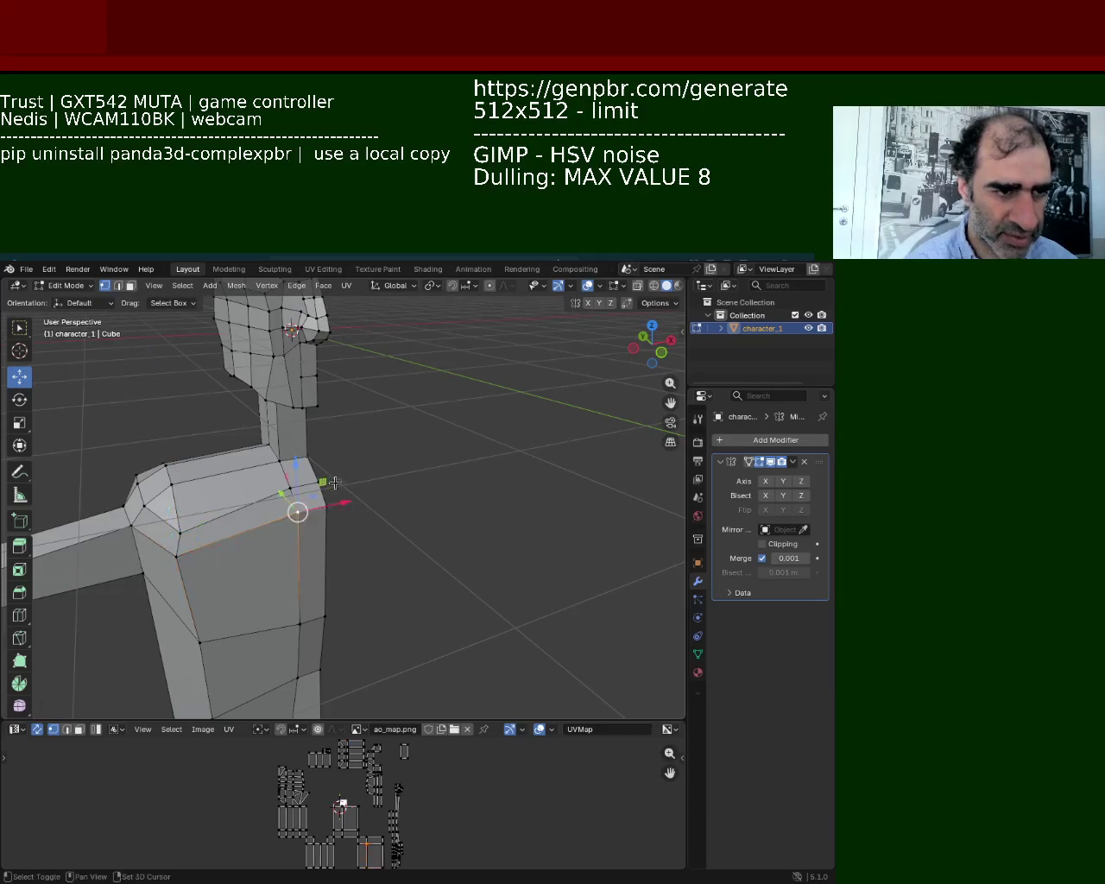
drag(299, 516, 301, 469)
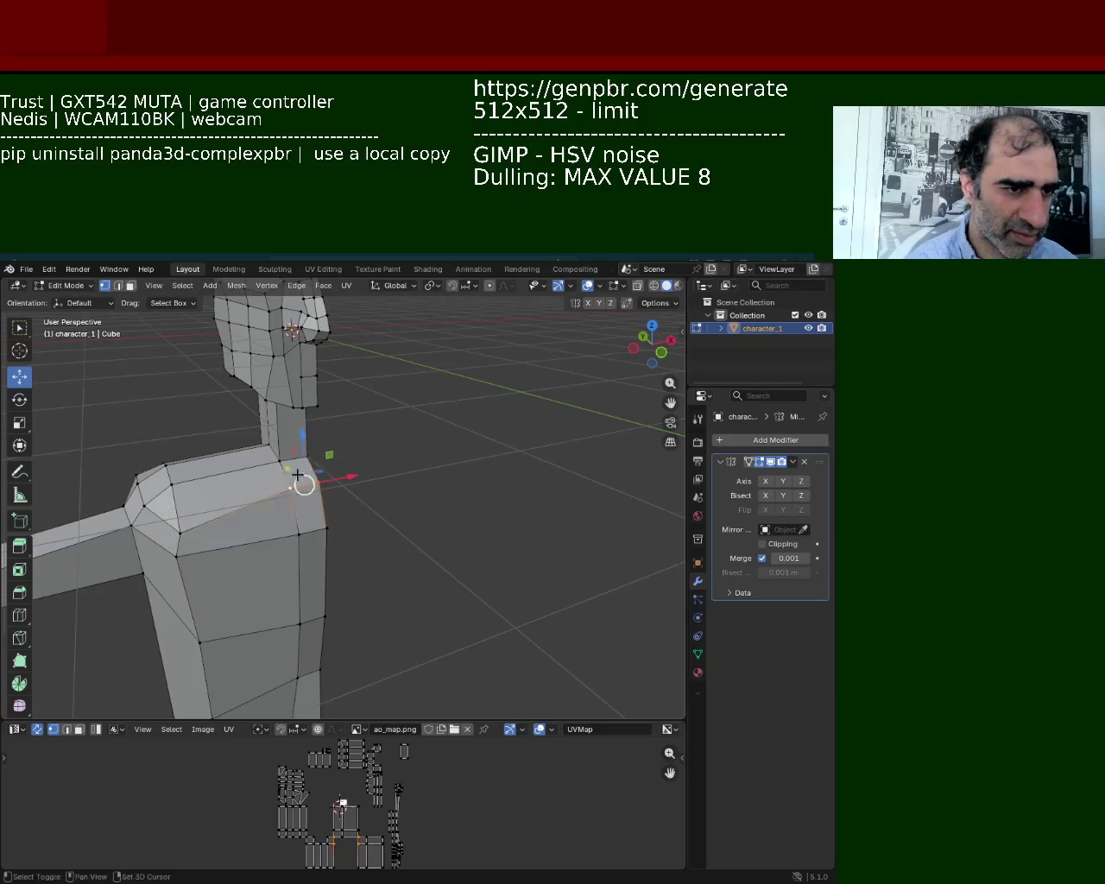
Fine-tune the shoulder vertex's vertical offset and shift the neck vertex sideways.
middle_drag(302, 485, 336, 486)
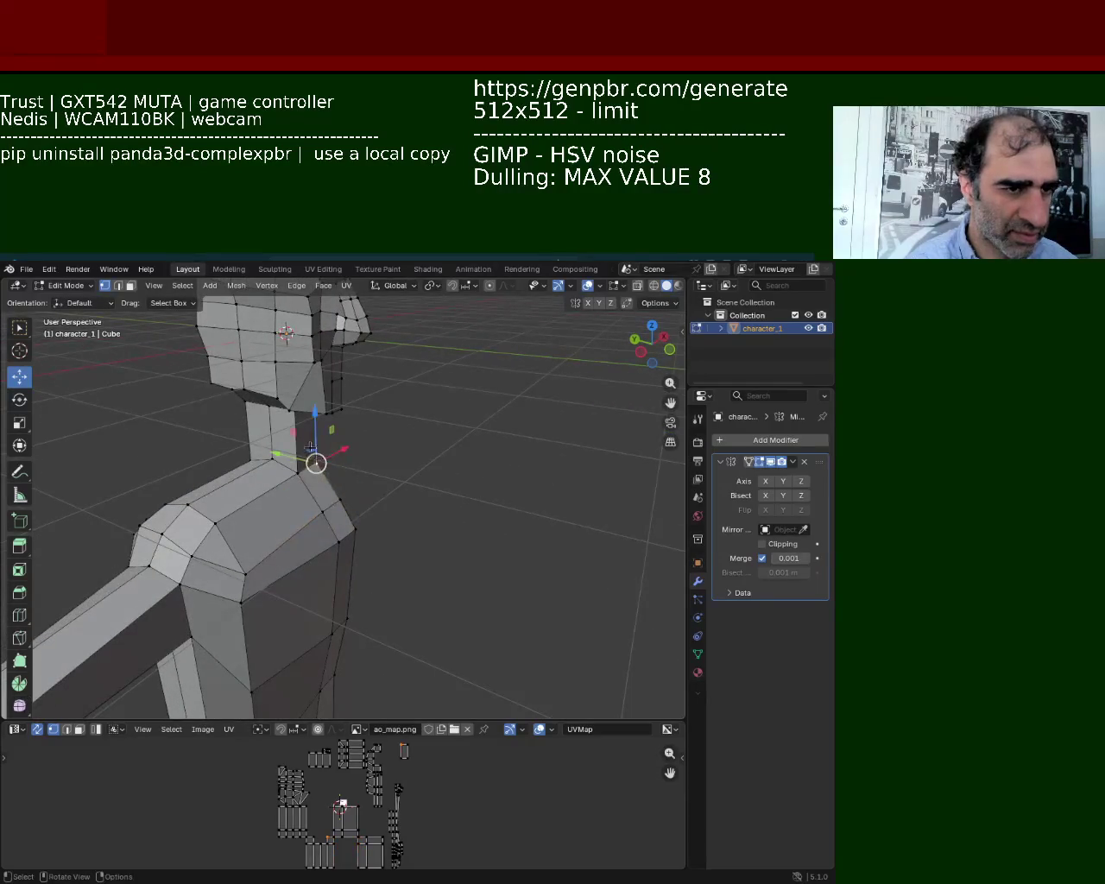
drag(336, 485, 315, 456)
scroll(314, 447, up, 2)
middle_drag(314, 469, 305, 458)
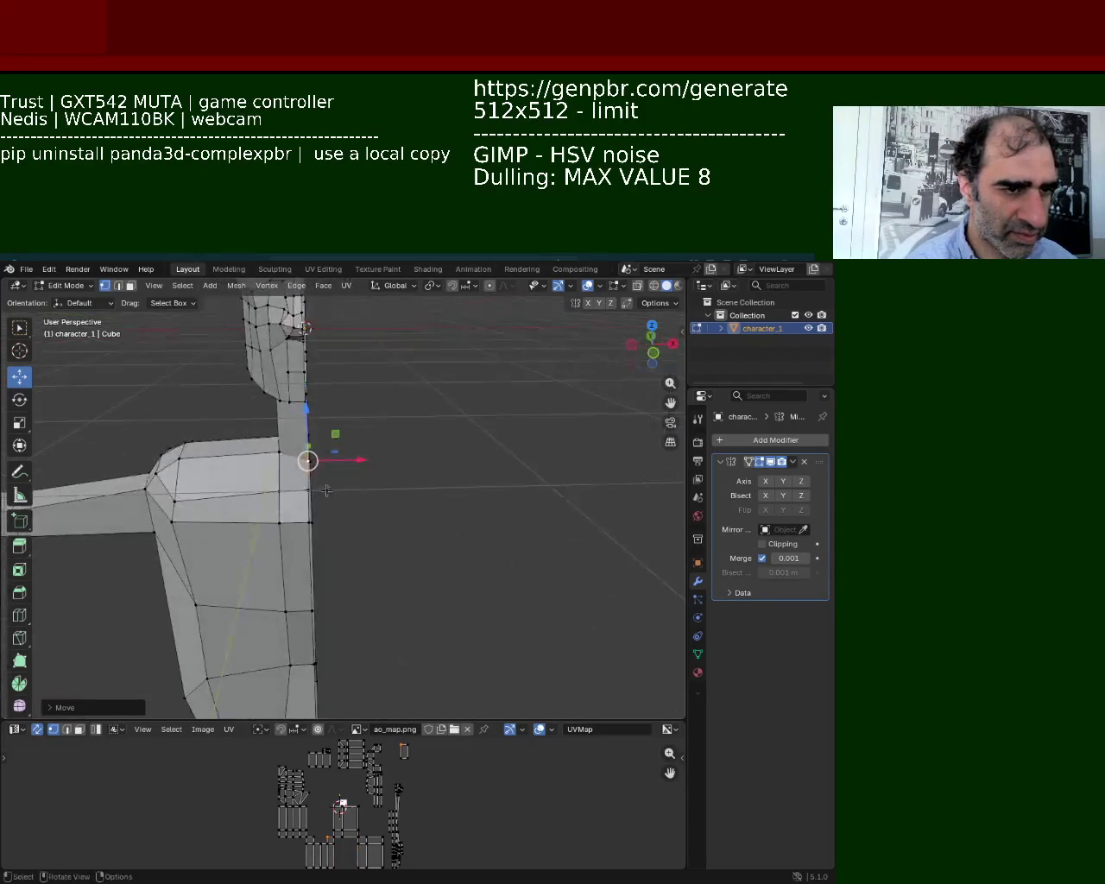
mouse_move(308, 486)
mouse_down()
mouse_move(275, 423)
mouse_move(308, 459)
mouse_up()
mouse_move(308, 459)
middle_down()
mouse_move(331, 508)
mouse_move(274, 501)
mouse_move(284, 476)
mouse_move(253, 406)
middle_up()
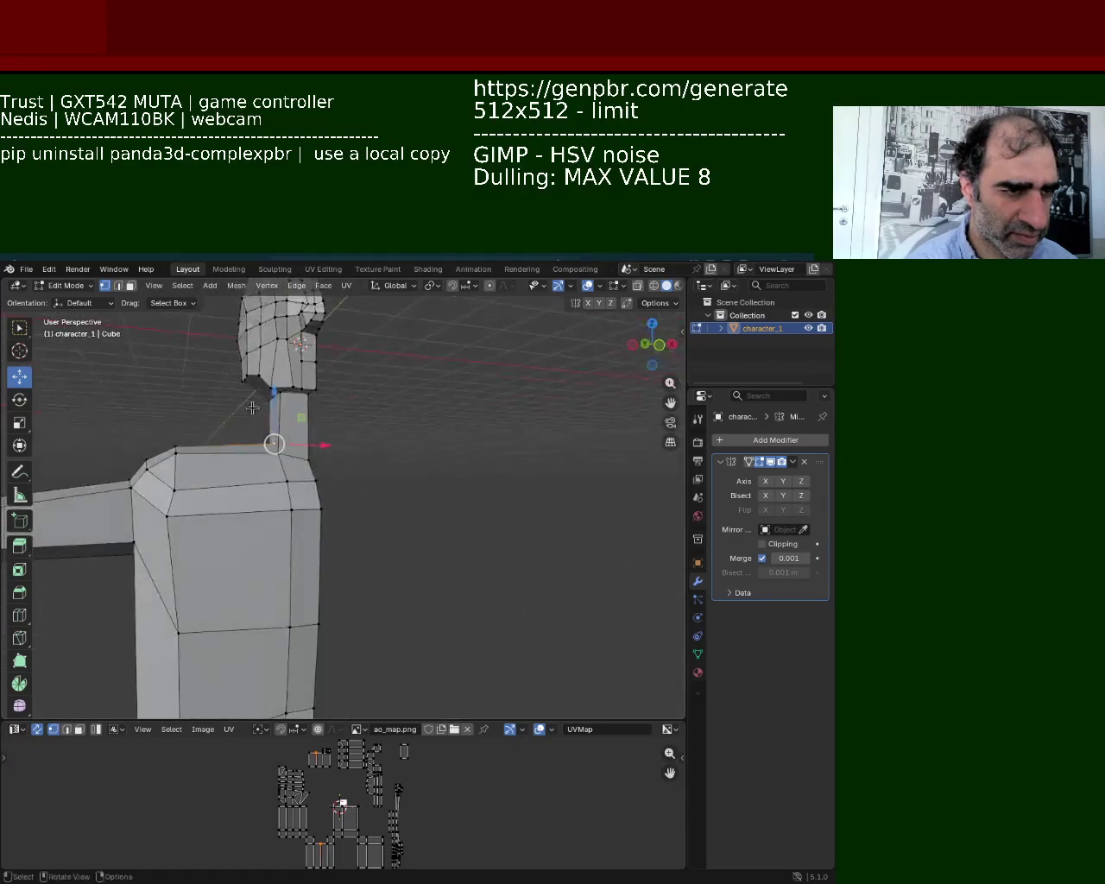
drag(322, 446, 307, 450)
middle_drag(307, 451, 325, 525)
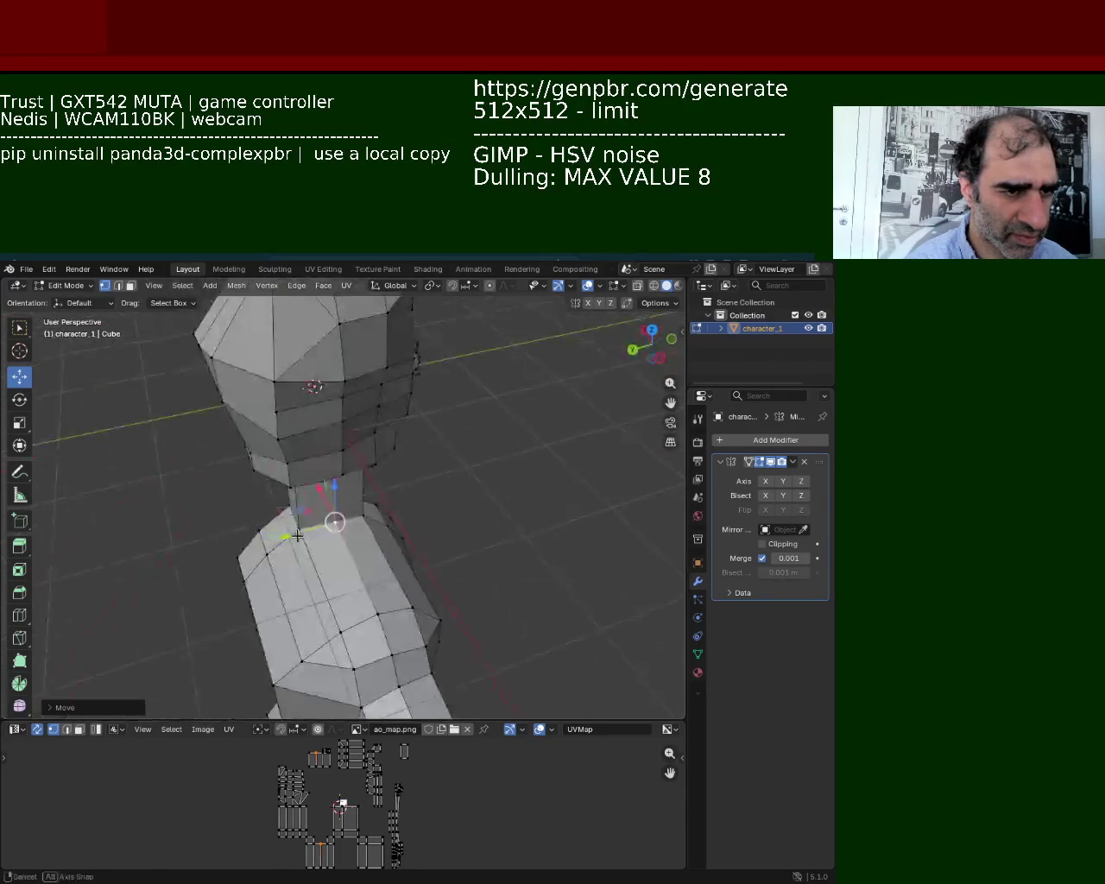
Move a neck vertex sideways along the X axis.
click(325, 525)
key(g)
key(x)
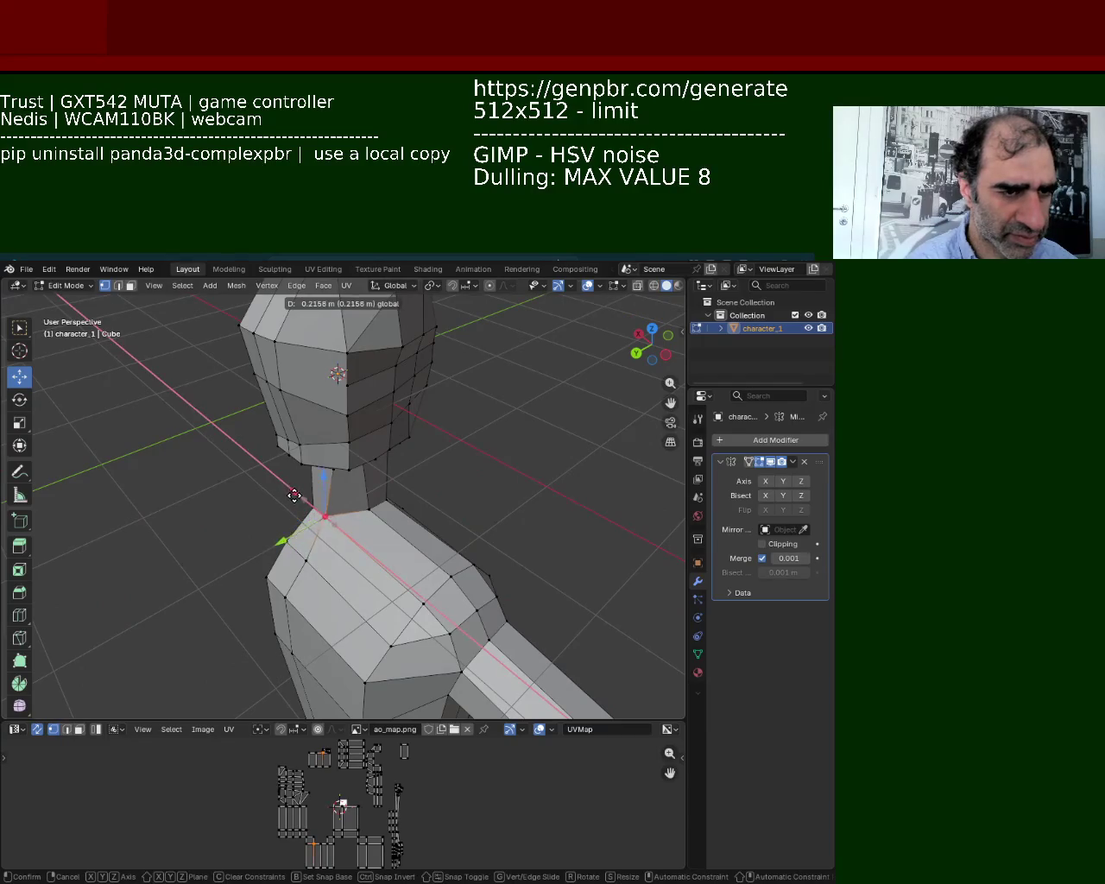
click(293, 495)
middle_drag(294, 495, 412, 537)
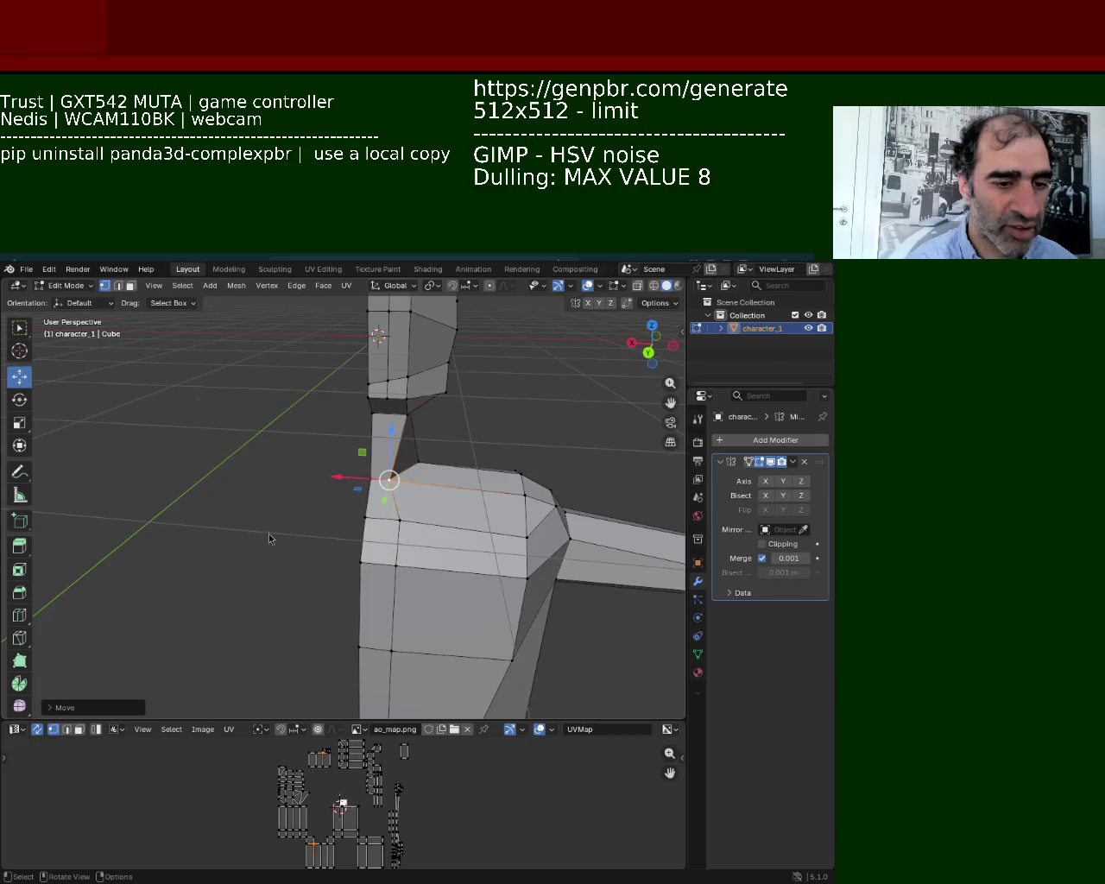
mouse_move(456, 592)
ctrl+middle_down()
mouse_move(421, 437)
mouse_move(294, 413)
mouse_move(301, 501)
ctrl+middle_up()
Box-select vertices under the head and move them 0.1349 m along Z.
click(305, 400)
click(396, 439)
key(b)
drag(381, 354, 400, 423)
key(g)
key(z)
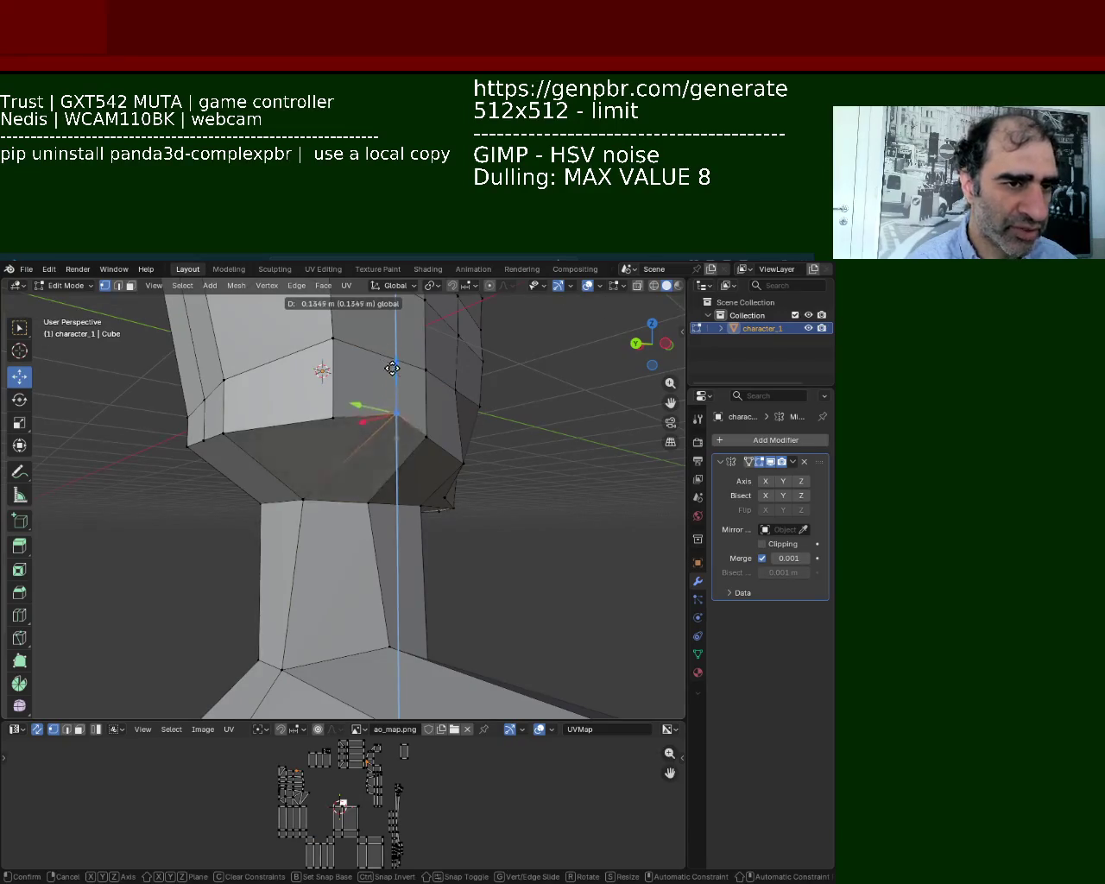
click(395, 432)
middle_drag(395, 432, 341, 474)
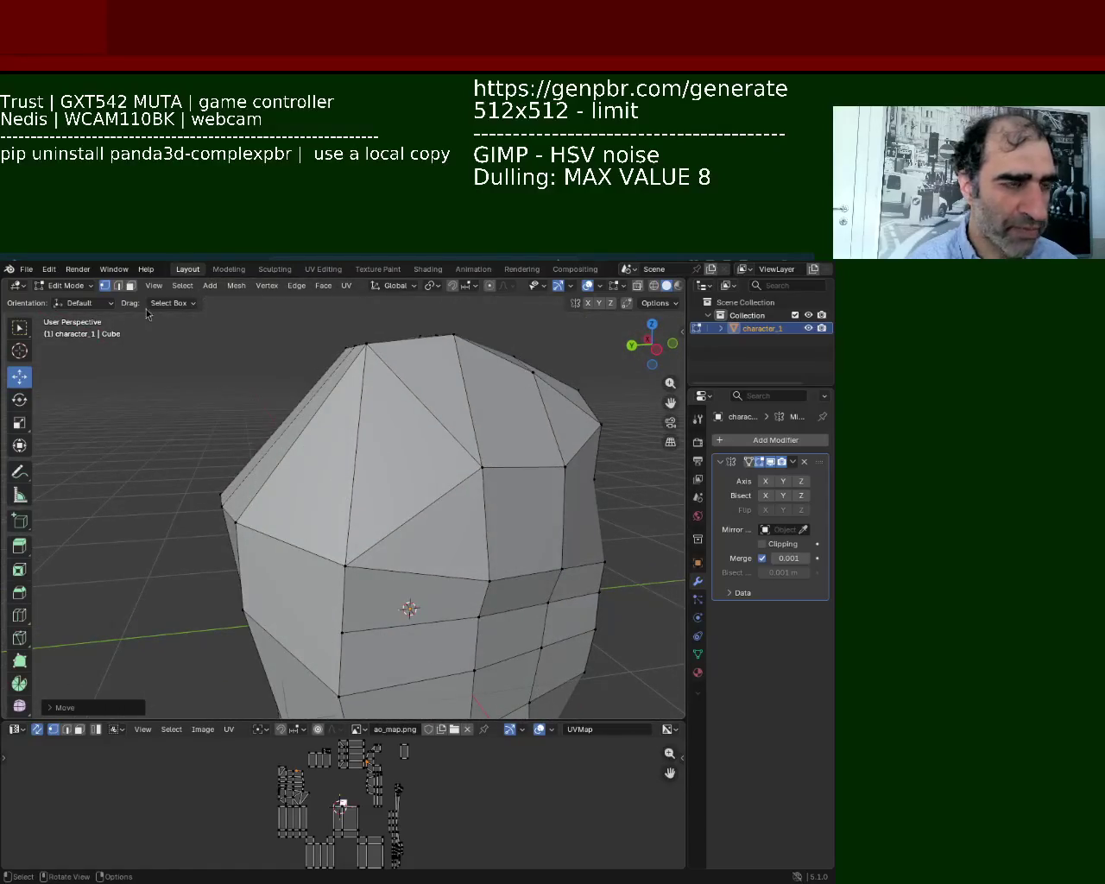
Dissolve two extra edges on the head in edge select mode.
click(123, 287)
click(405, 399)
key(x)
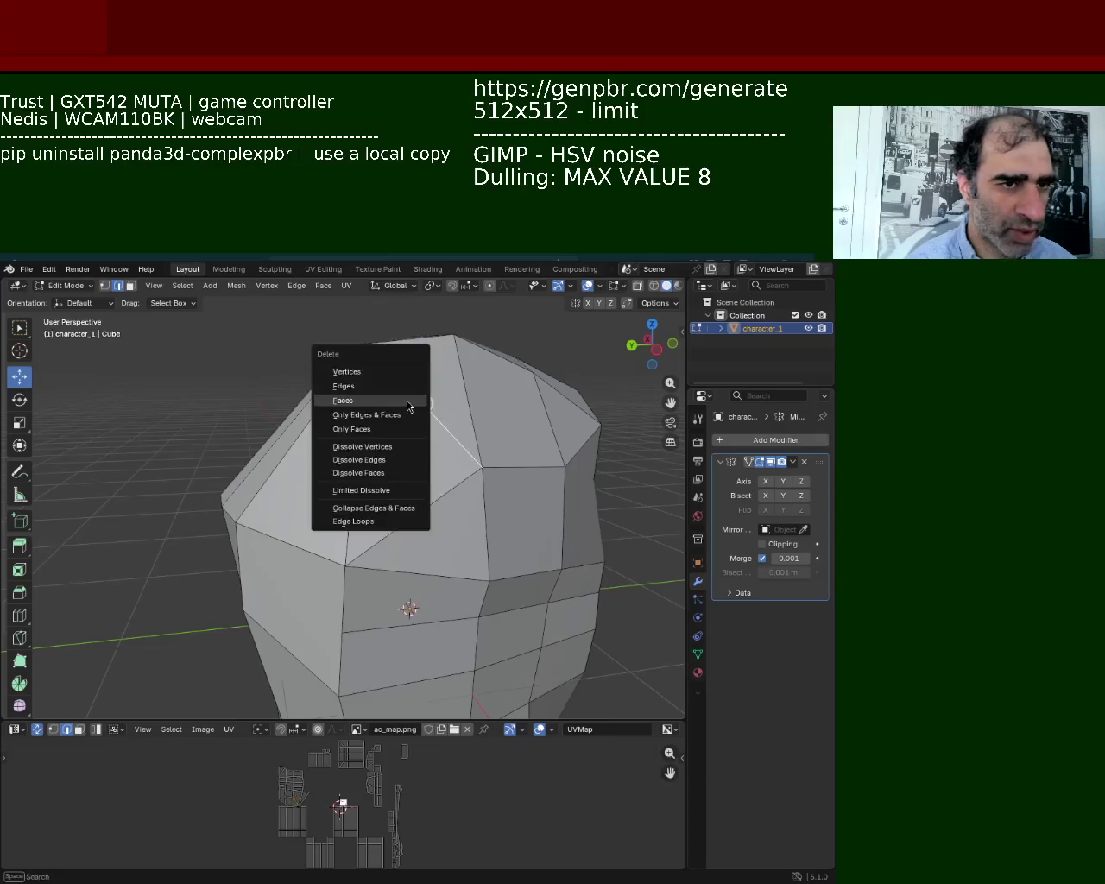
click(375, 467)
mouse_move(375, 451)
middle_down()
mouse_move(388, 485)
mouse_move(365, 467)
middle_up()
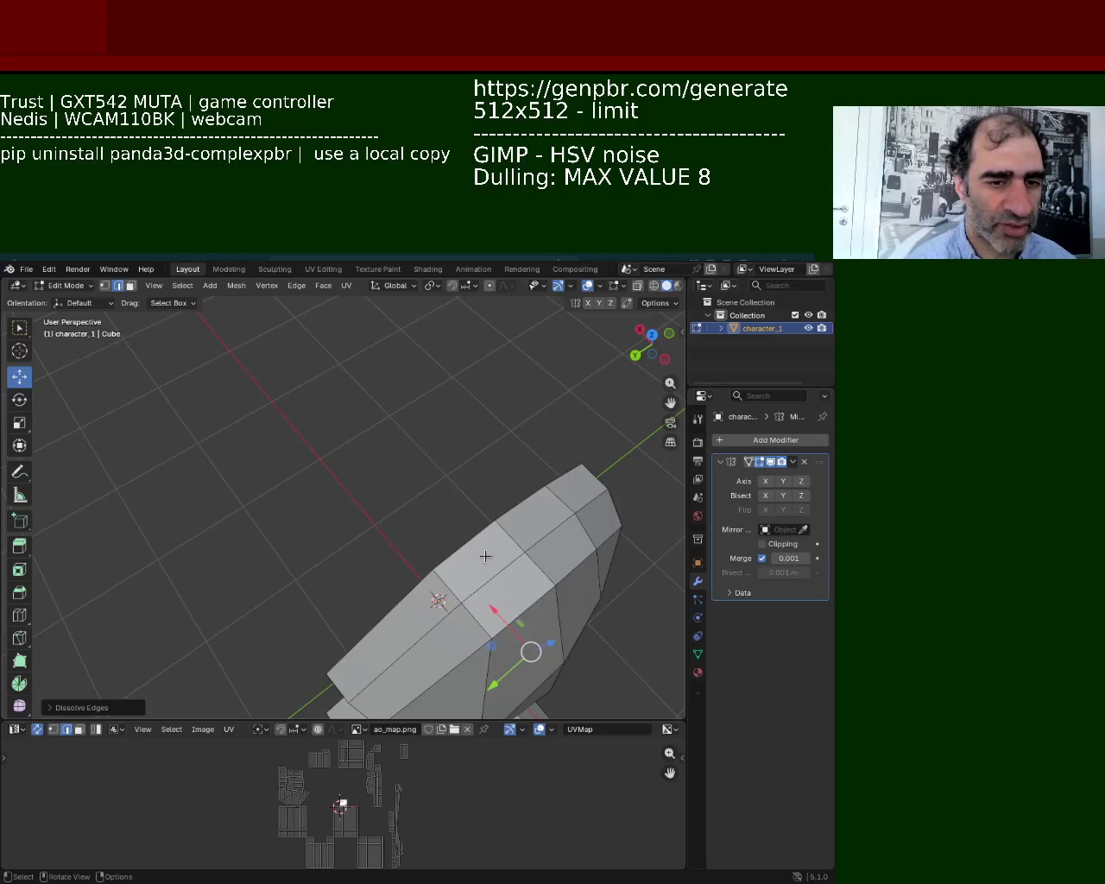
middle_drag(485, 556, 403, 404)
scroll(358, 428, down, 4)
mouse_move(380, 466)
middle_down()
mouse_move(370, 508)
mouse_move(261, 525)
mouse_move(181, 492)
mouse_move(148, 510)
mouse_move(456, 474)
mouse_move(424, 464)
mouse_move(406, 484)
middle_up()
click(370, 508)
key(x)
click(370, 508)
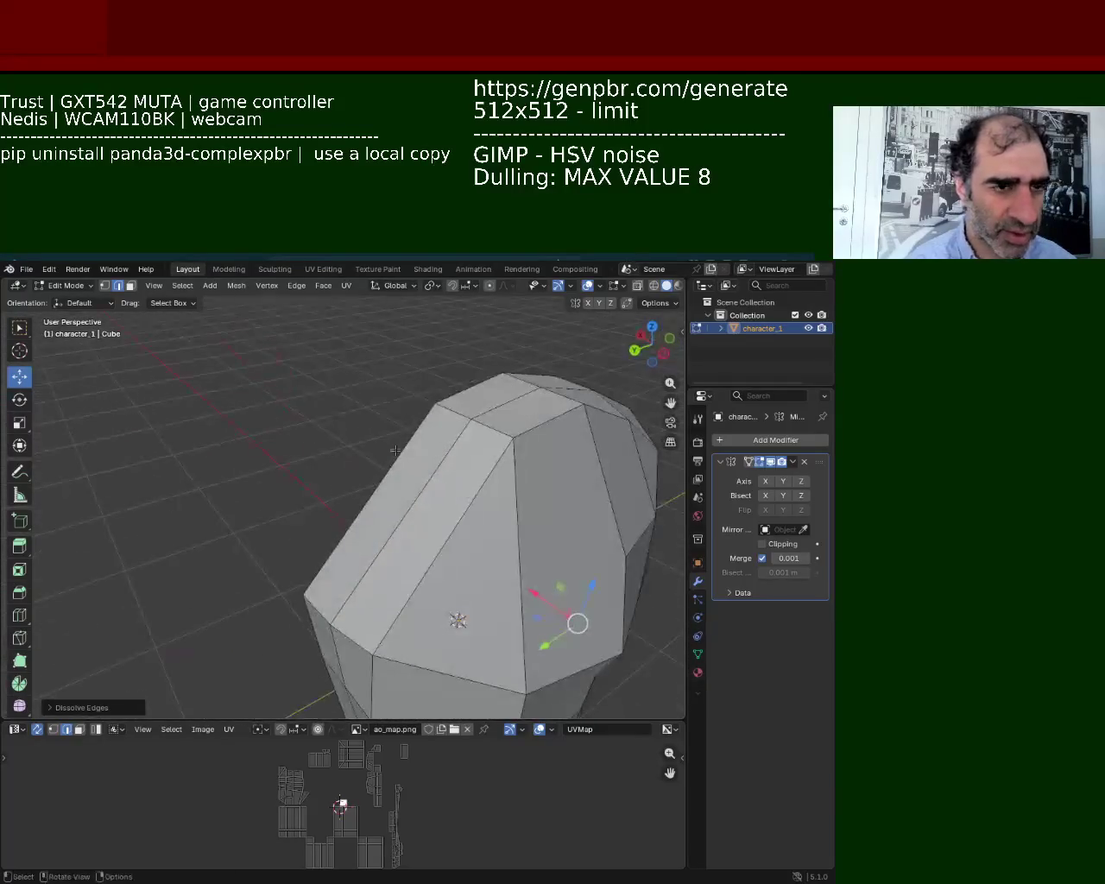
Subdivide the head's selected vertical edges to add midpoint vertices.
click(105, 286)
click(434, 403)
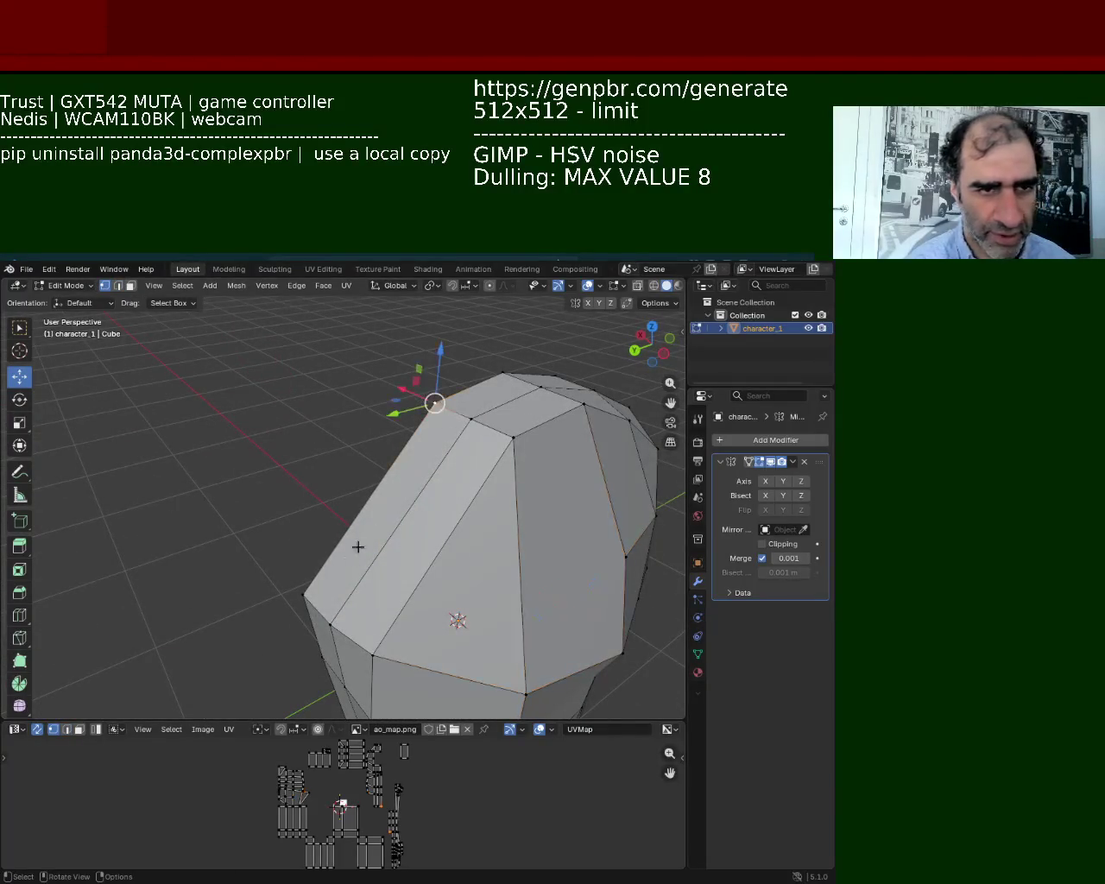
right_click(294, 593)
click(294, 592)
mouse_move(295, 592)
middle_down()
mouse_move(481, 558)
mouse_move(508, 523)
middle_up()
click(419, 386)
shift+click(435, 644)
right_click(400, 536)
click(400, 535)
Select the new side vertices and slide them along their edges with Shift+V.
click(288, 463)
shift+click(427, 520)
shift+click(526, 507)
click(526, 508)
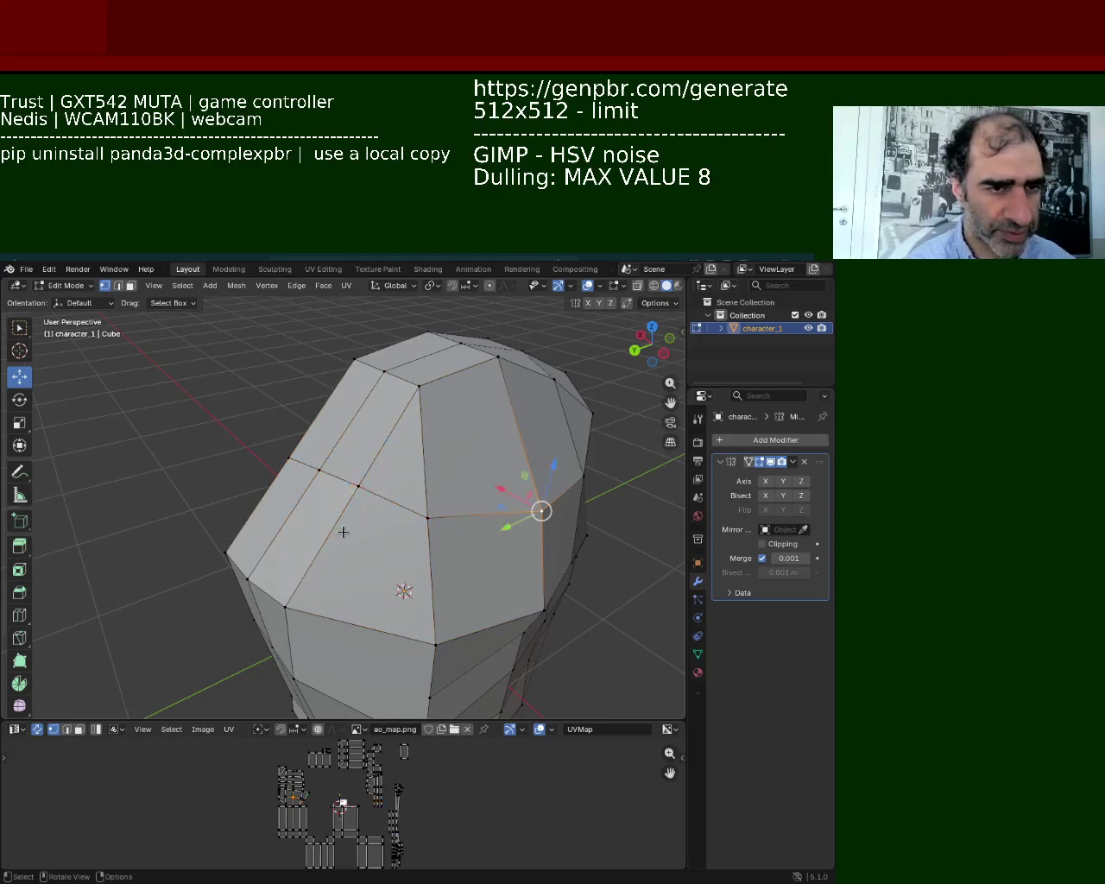
click(359, 487)
shift+click(318, 472)
key(shift+v)
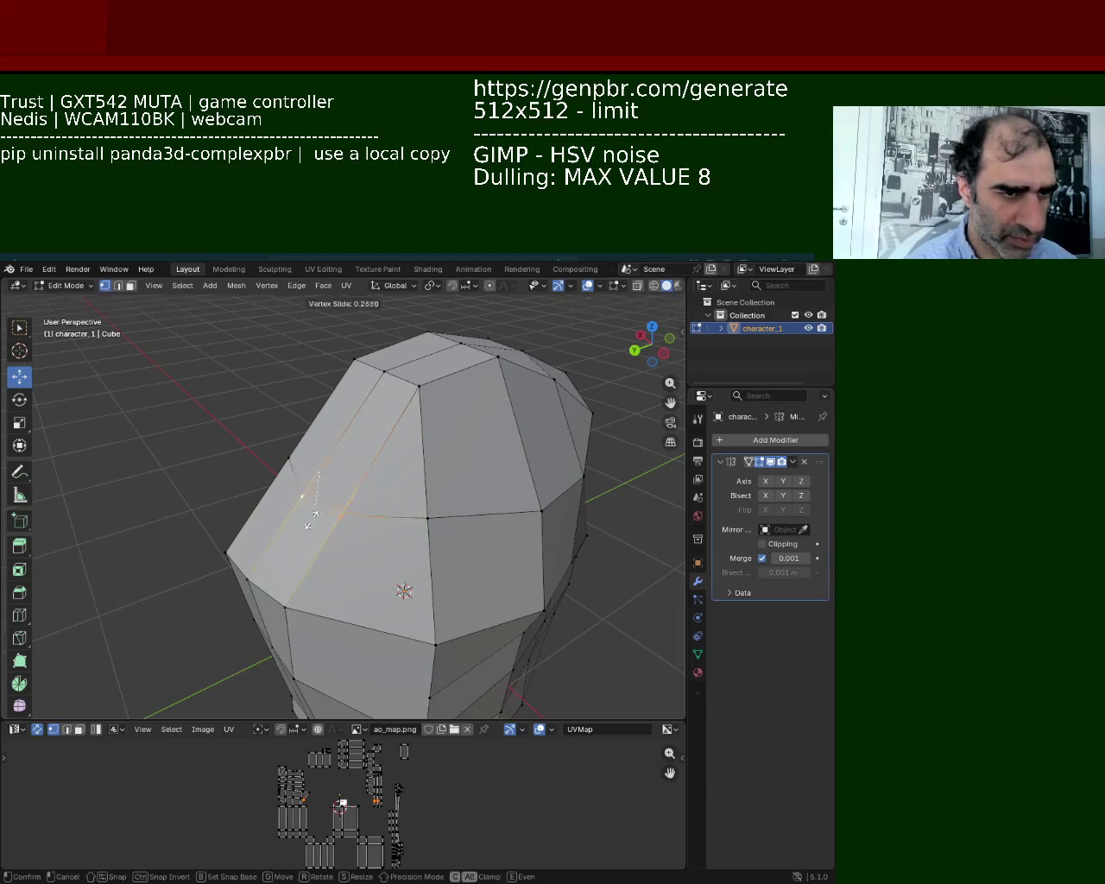
click(318, 516)
Move a vertex near the top right of the head vertically.
mouse_move(319, 510)
middle_down()
mouse_move(424, 501)
mouse_move(256, 463)
mouse_move(254, 446)
mouse_move(285, 439)
mouse_move(313, 455)
middle_up()
click(447, 484)
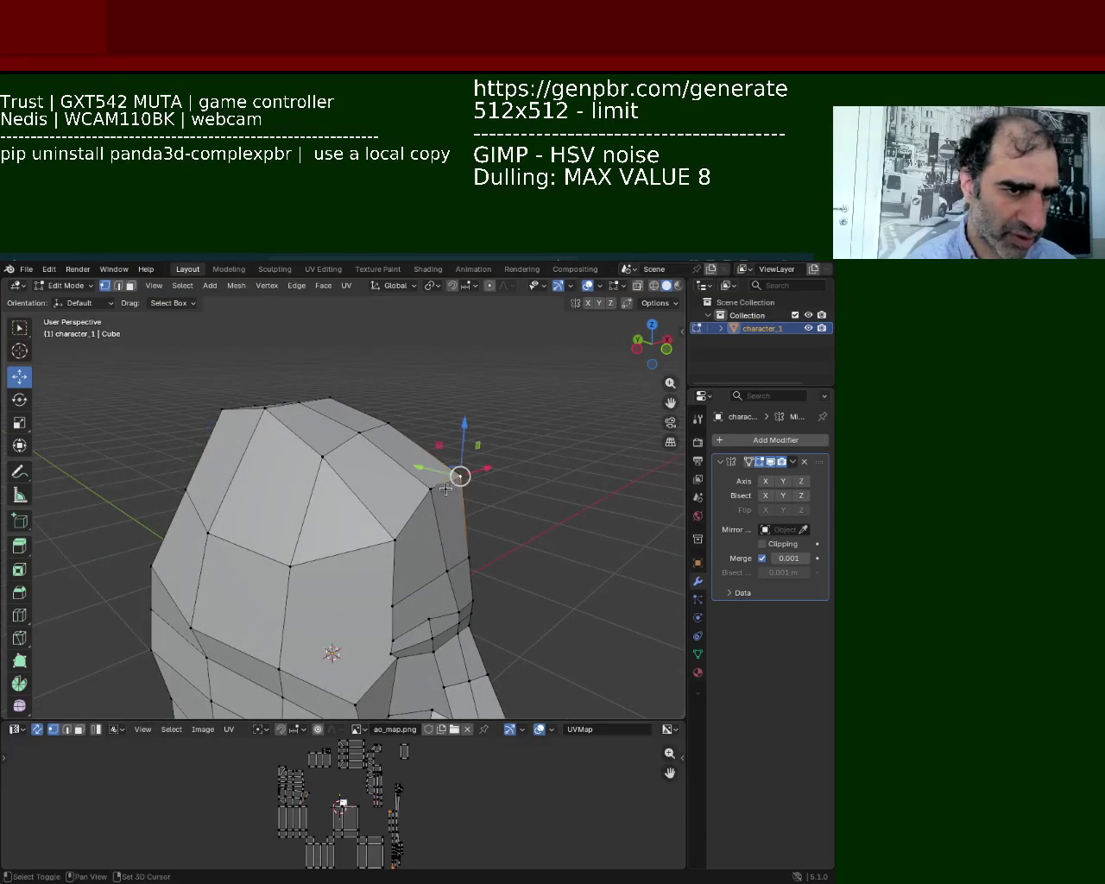
key(g)
key(z)
click(449, 473)
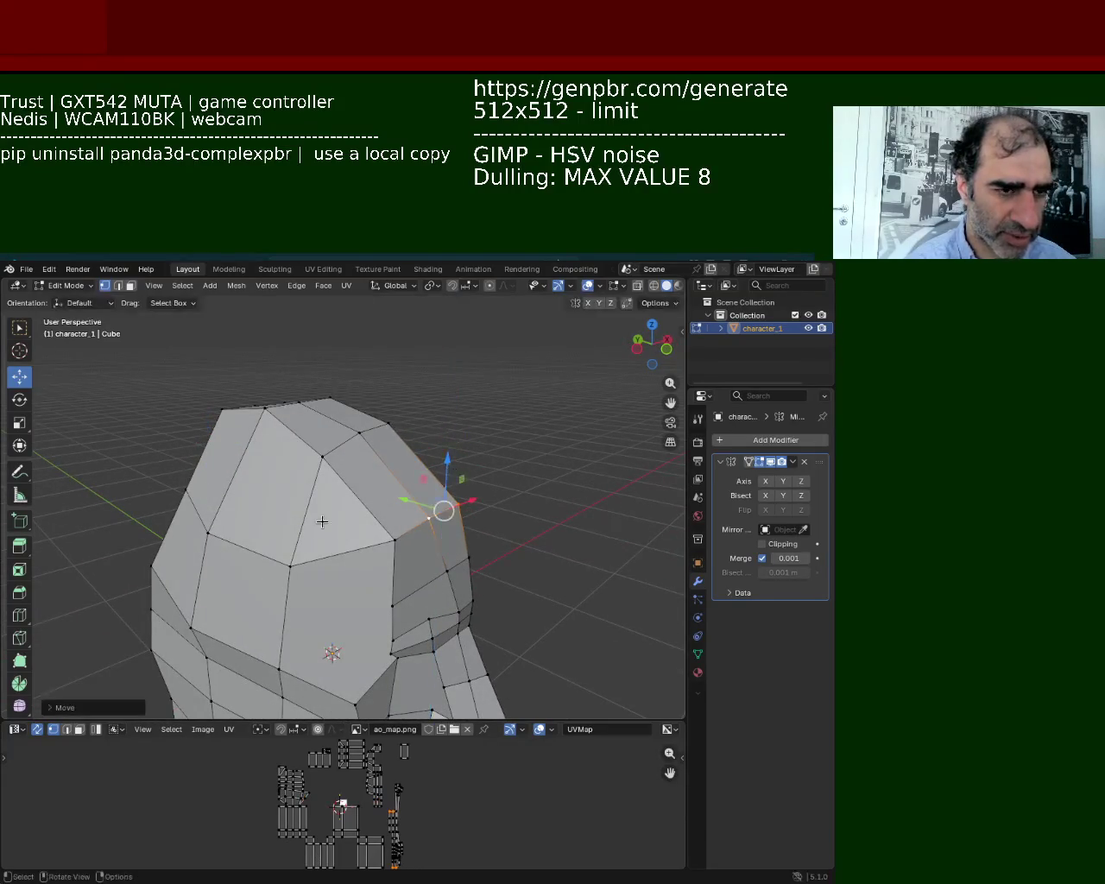
Reposition a top-left crown vertex along the Y and Z axes.
middle_drag(321, 521, 422, 500)
click(391, 426)
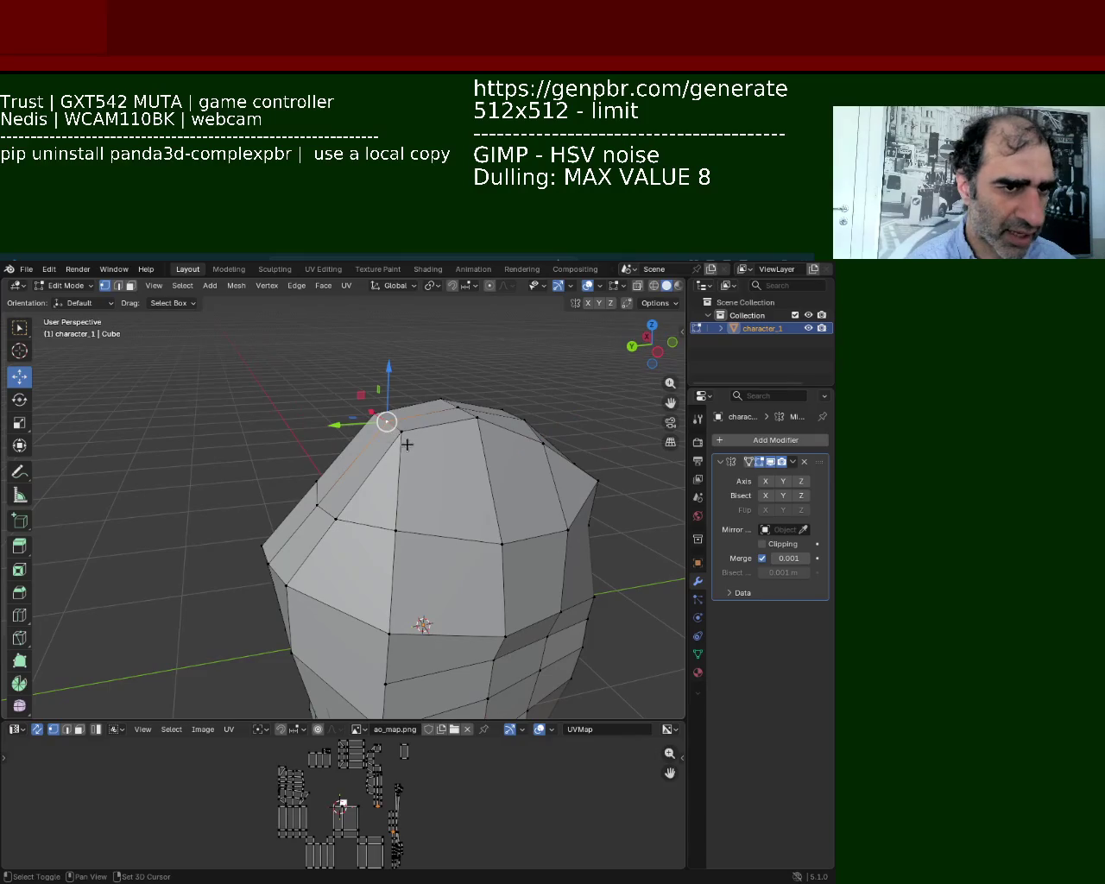
key(g)
key(y)
click(354, 418)
key(g)
key(y)
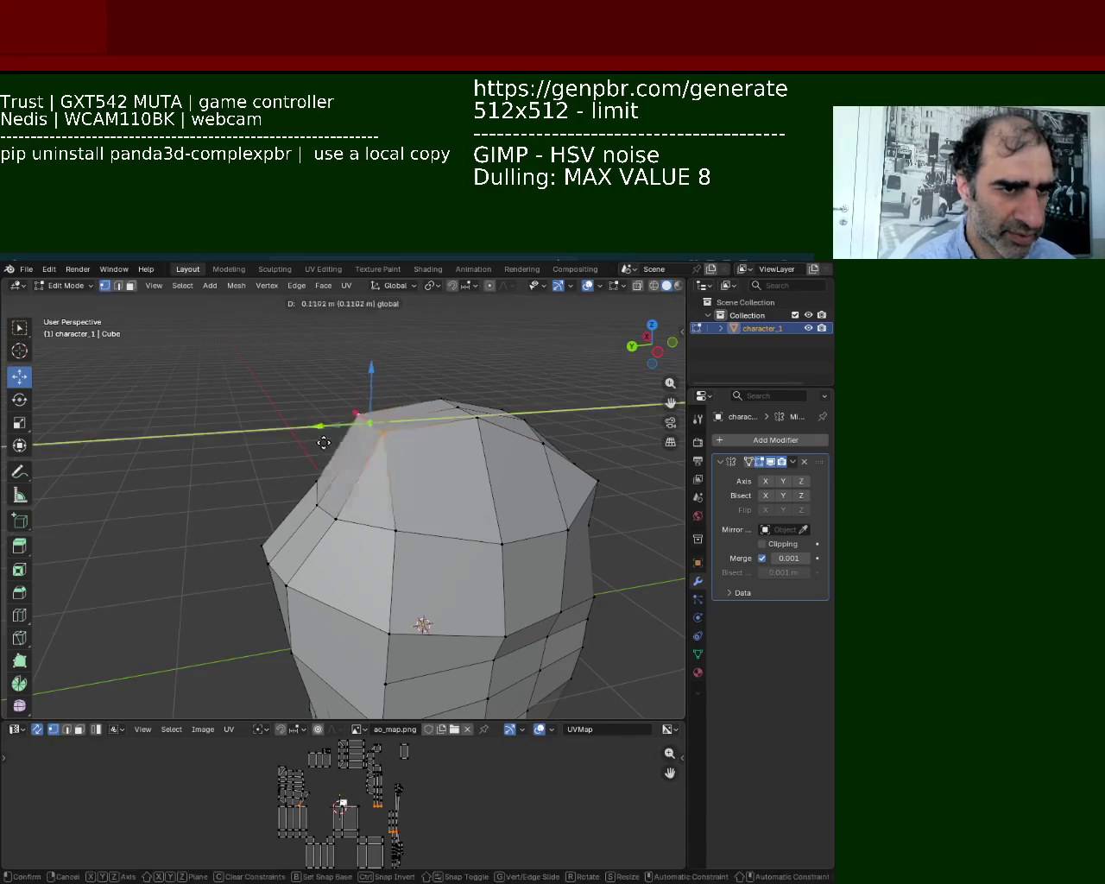
click(349, 423)
key(g)
key(z)
click(361, 432)
Lower the head's top vertex along the Z axis.
click(440, 399)
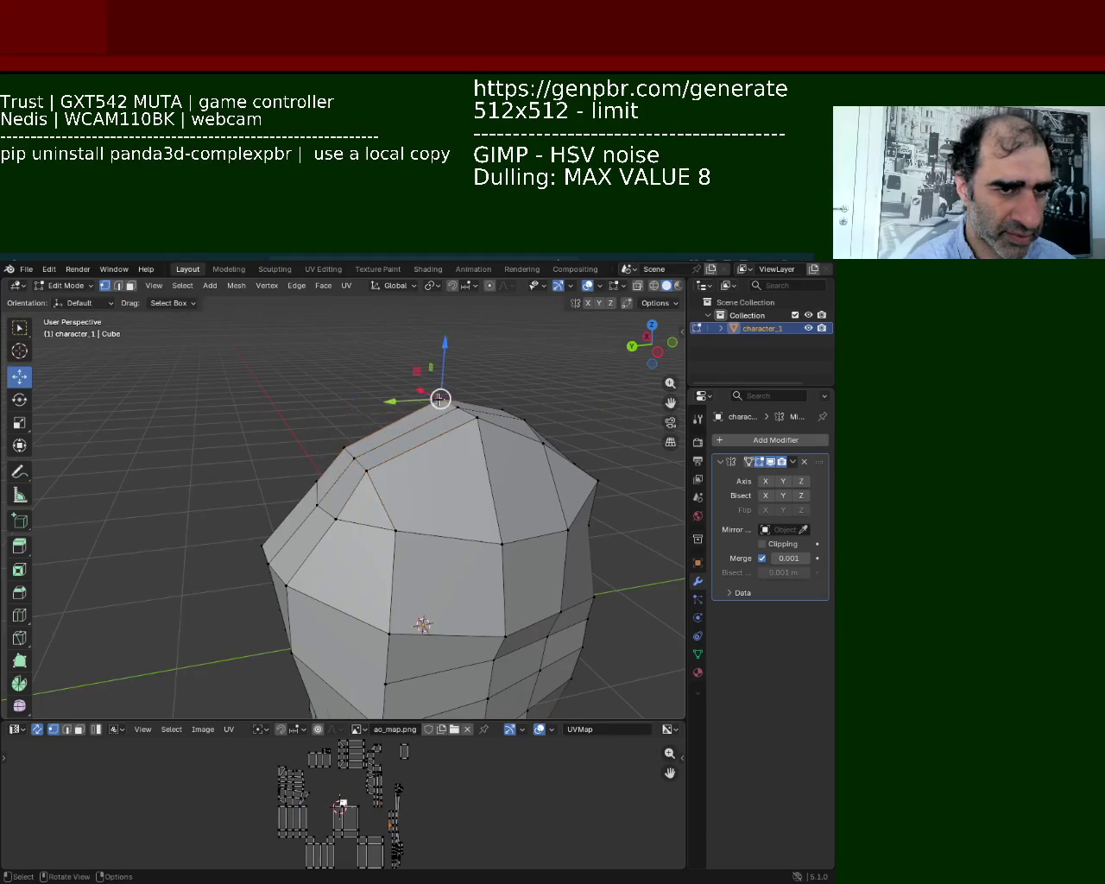
key(g)
key(z)
click(461, 380)
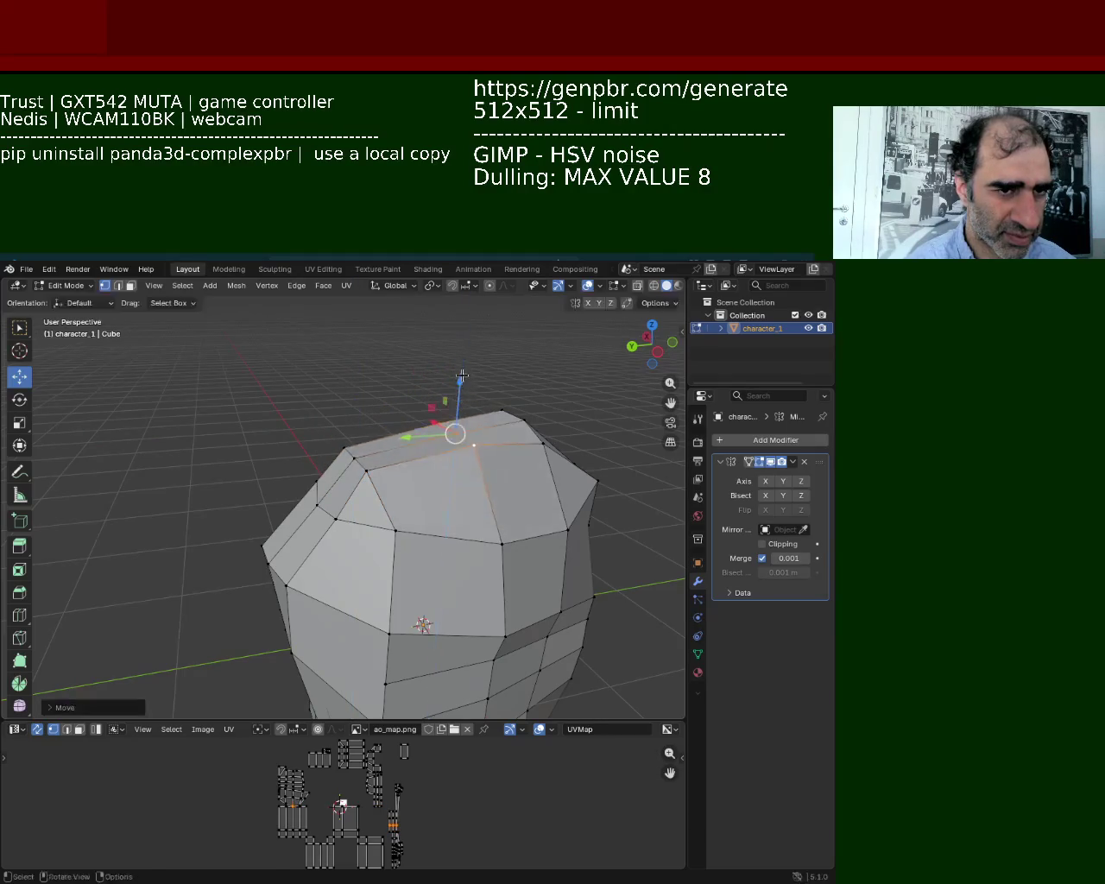
Cut a new horizontal edge loop across the middle of the head.
mouse_move(362, 485)
middle_down()
mouse_move(353, 419)
mouse_move(360, 434)
mouse_move(261, 506)
mouse_move(317, 447)
mouse_move(409, 454)
middle_up()
click(496, 438)
click(290, 349)
shift+click(300, 457)
right_click(305, 465)
shift+click(485, 442)
key(ctrl+r)
click(381, 417)
click(381, 417)
Slide a crown vertex twice, then drag Blender aside to reveal VS Code.
key(shift+v)
click(384, 384)
key(shift+v)
click(341, 376)
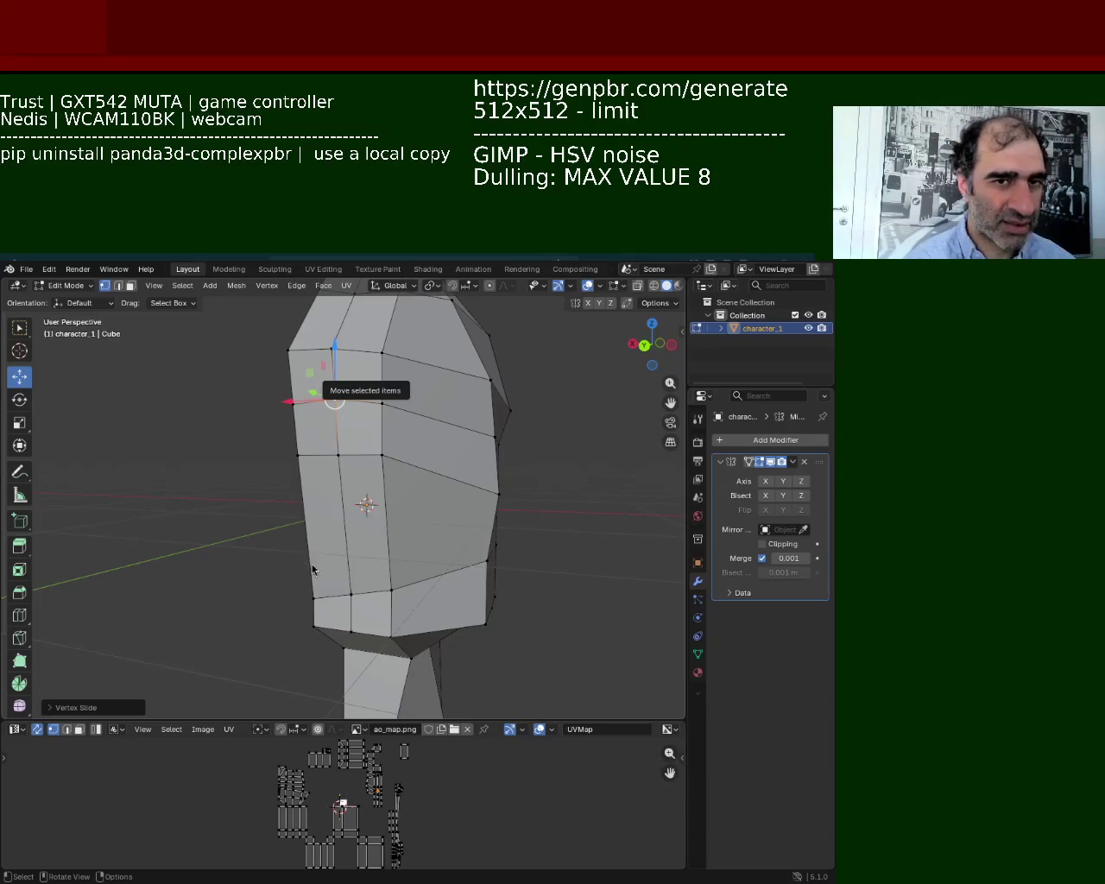
mouse_move(314, 574)
super+mouse_down()
mouse_move(583, 598)
mouse_move(900, 548)
super+mouse_up()
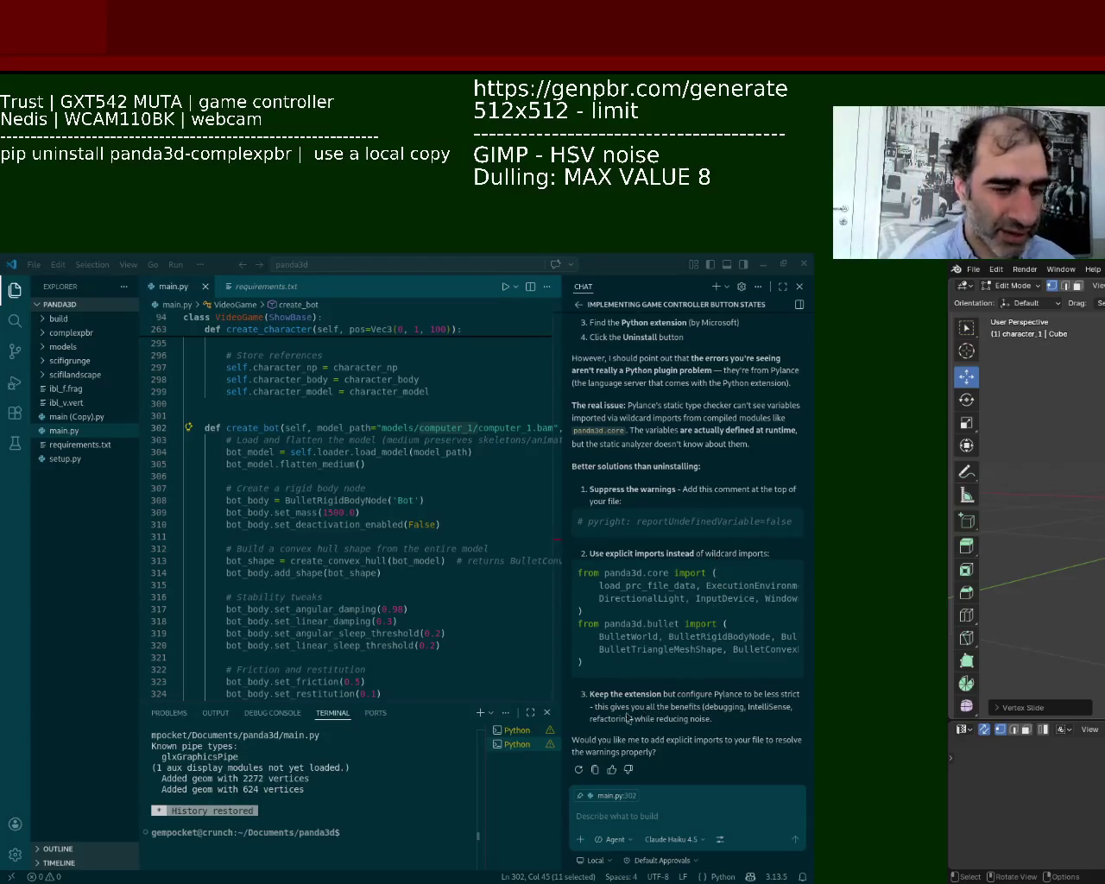
Bring VS Code forward and scroll through the Chat panel.
click(667, 412)
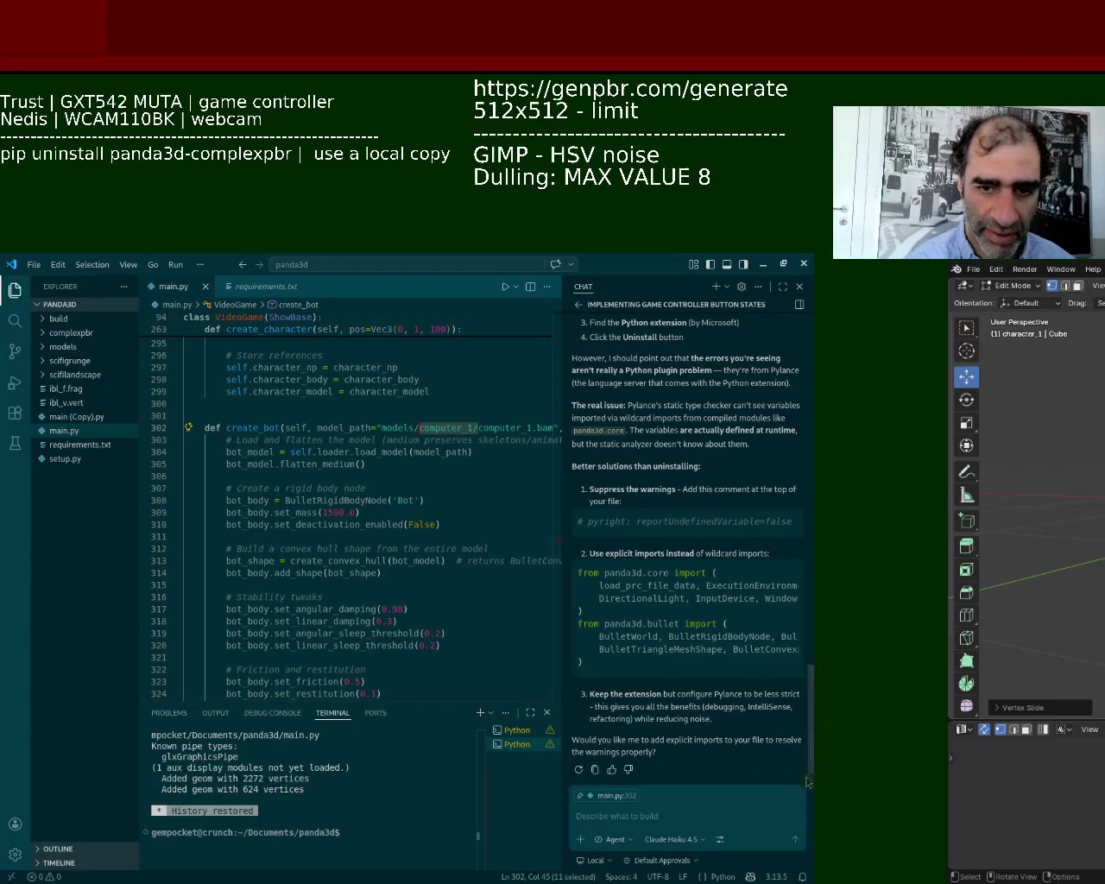
scroll(802, 771, up, 5)
scroll(802, 771, up, 2)
scroll(801, 771, down, 10)
scroll(802, 771, up, 3)
scroll(802, 771, down, 3)
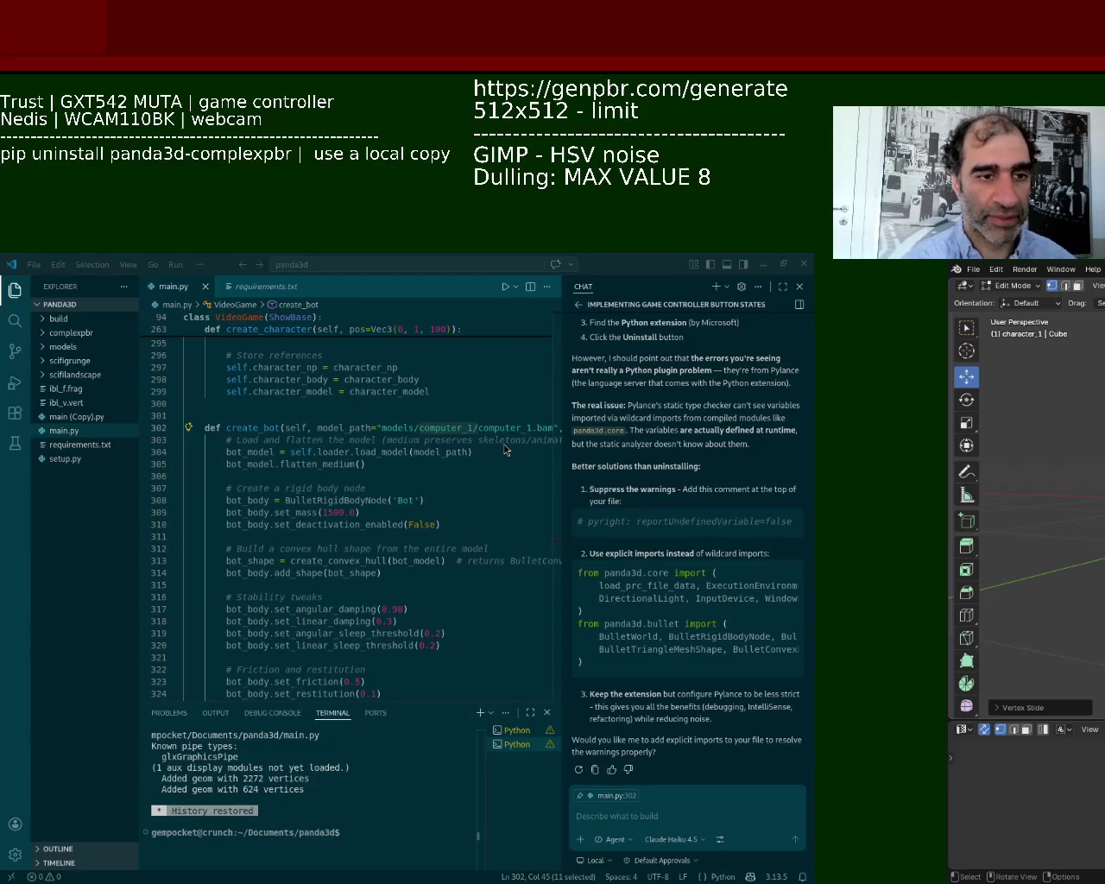
Inspect line 297 of main.py and scroll down to the load_level method.
key(alt+Tab)
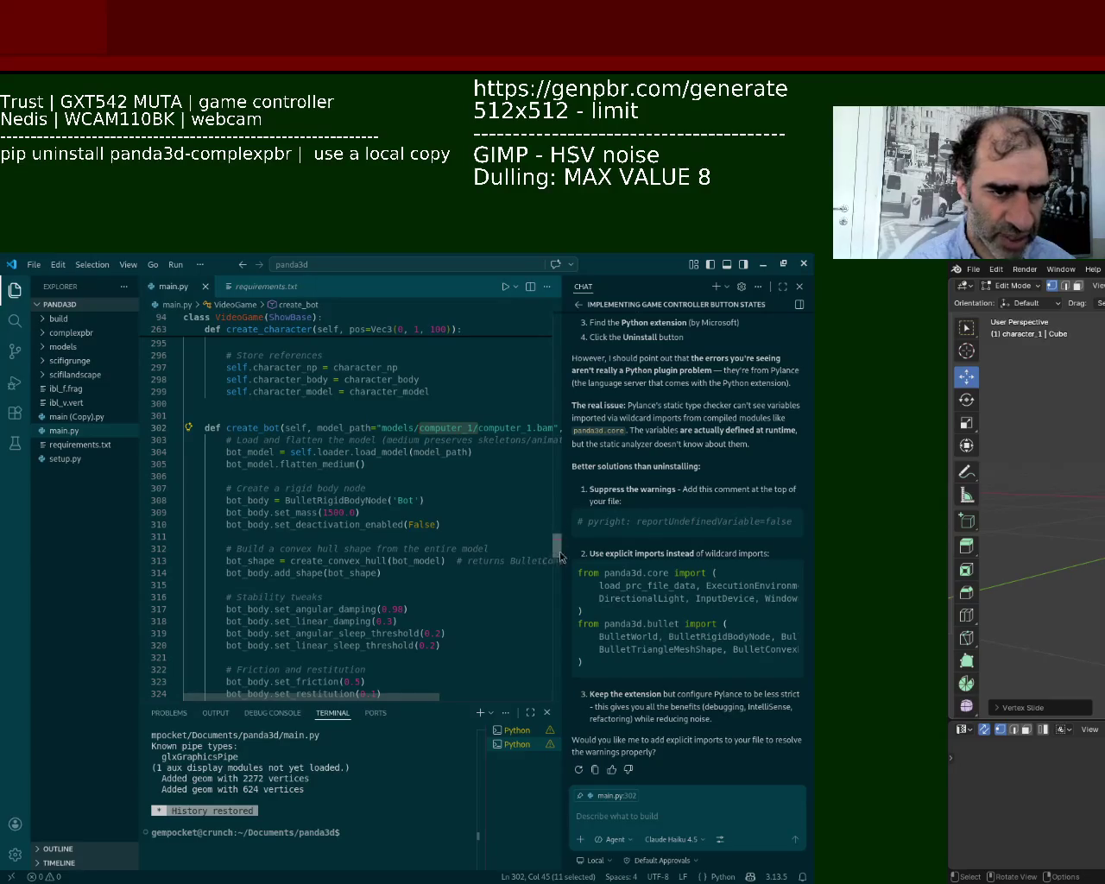
scroll(561, 545, up, 5)
click(468, 549)
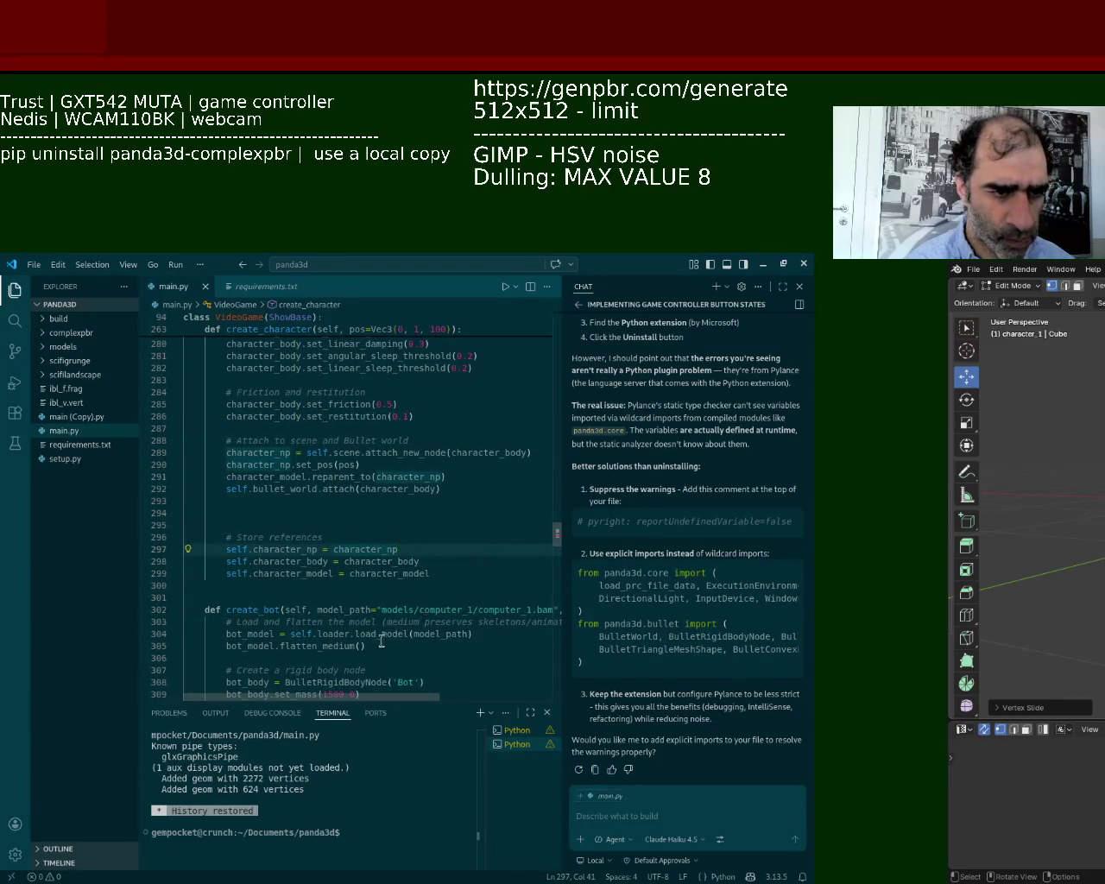
drag(555, 535, 564, 591)
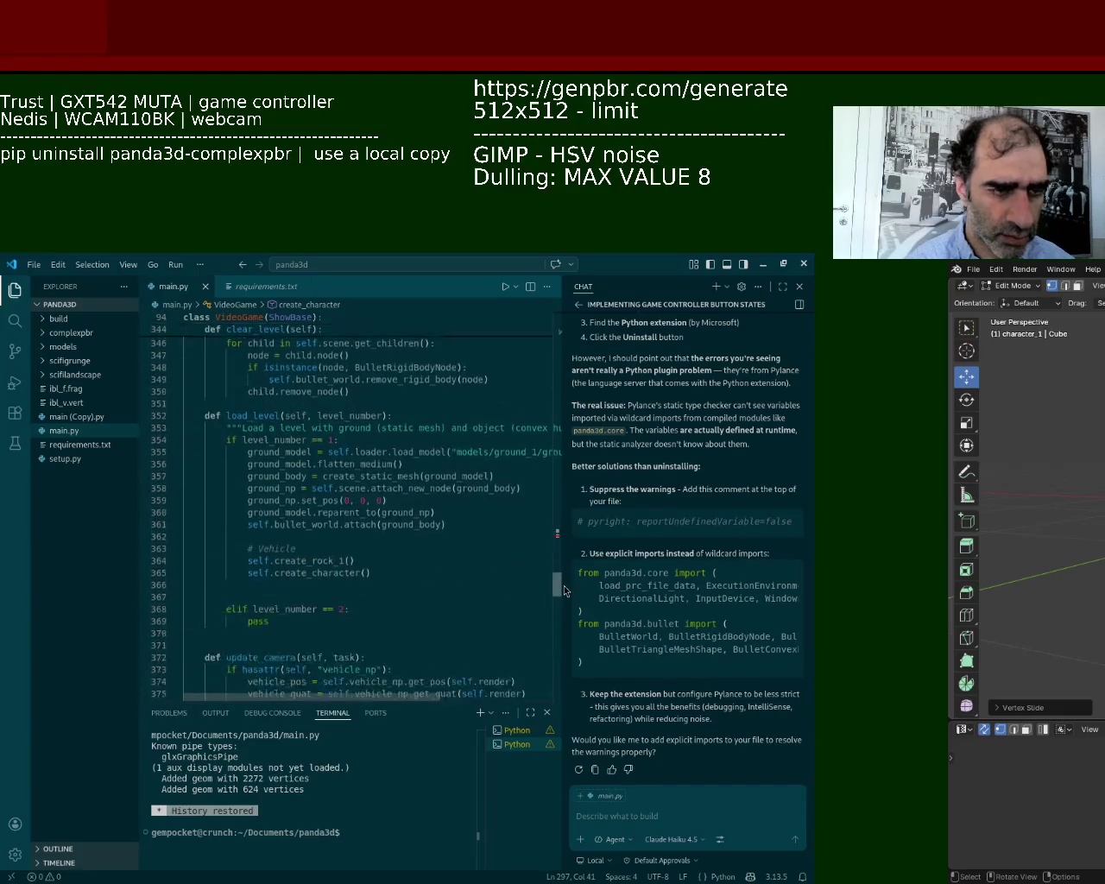
click(746, 806)
Ask the chat assistant to show the controller code it added again, fixing typos before sending.
text(you n)
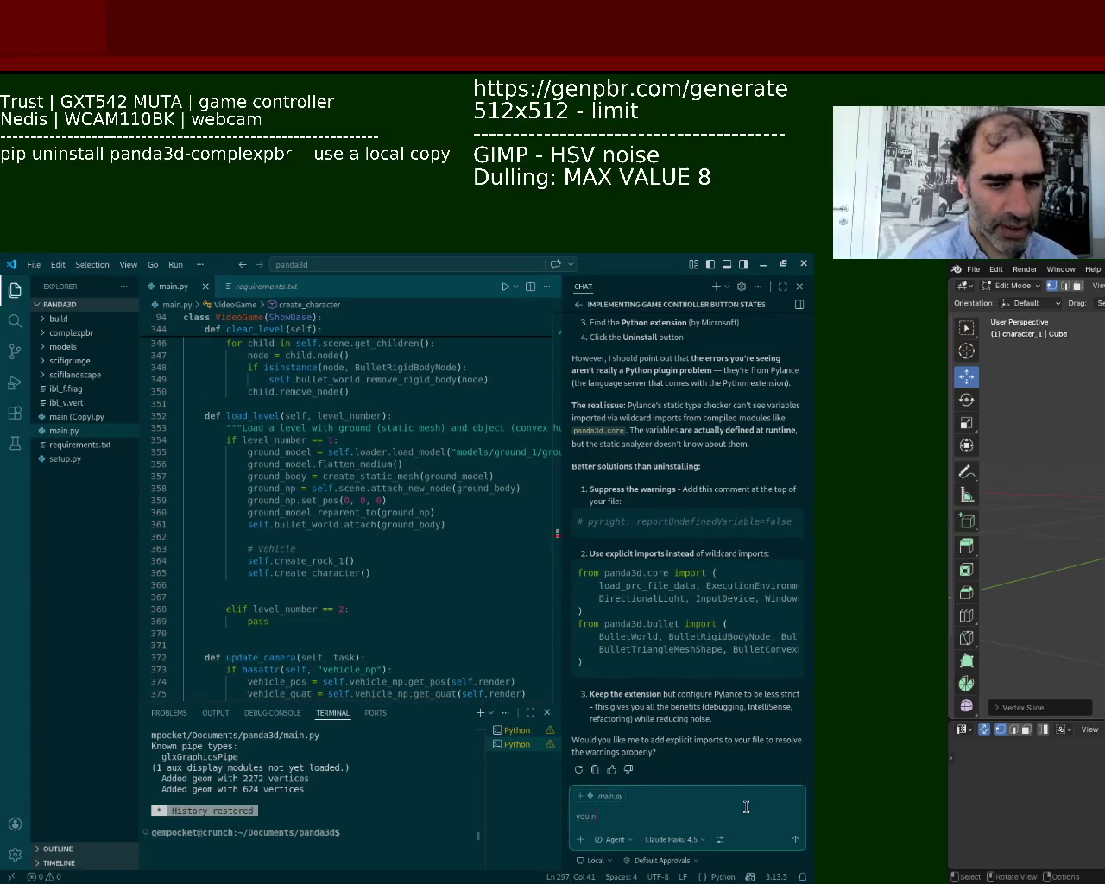
key(BackSpace)
text(ended up adding cod)
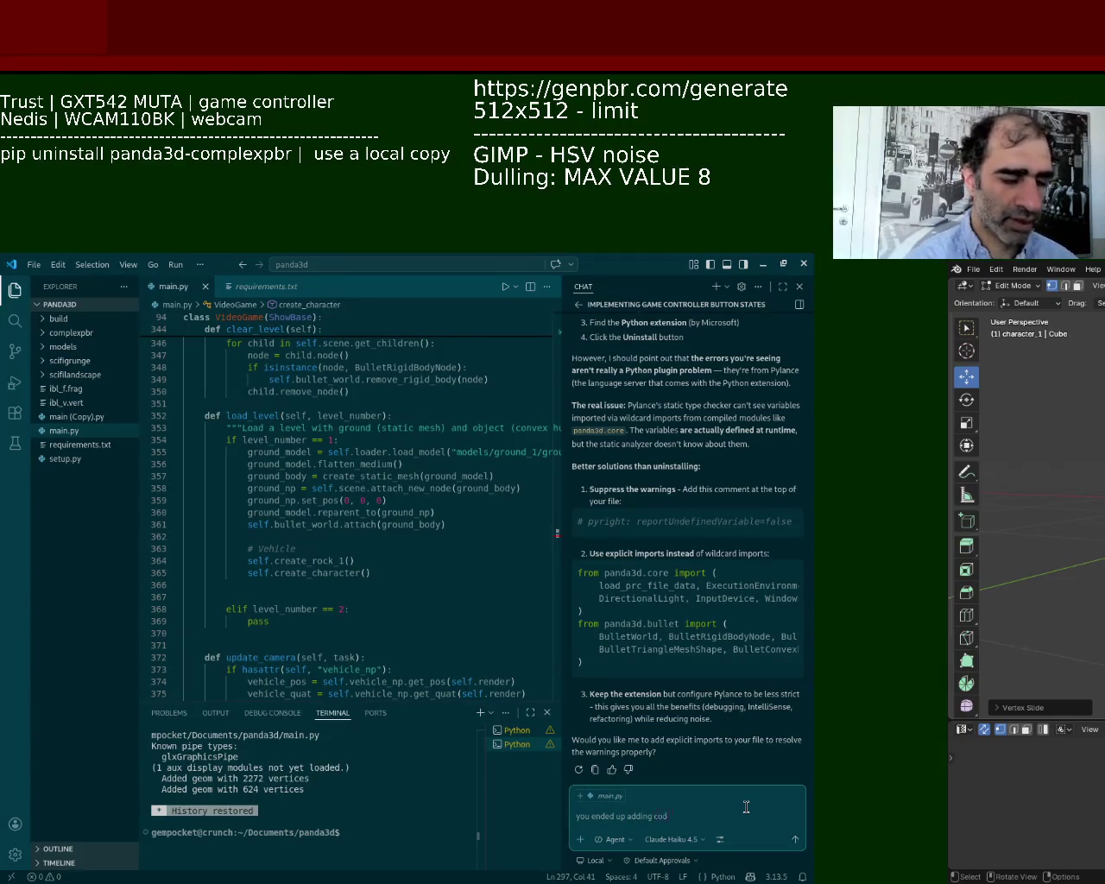
text(ontroller and i just went a)
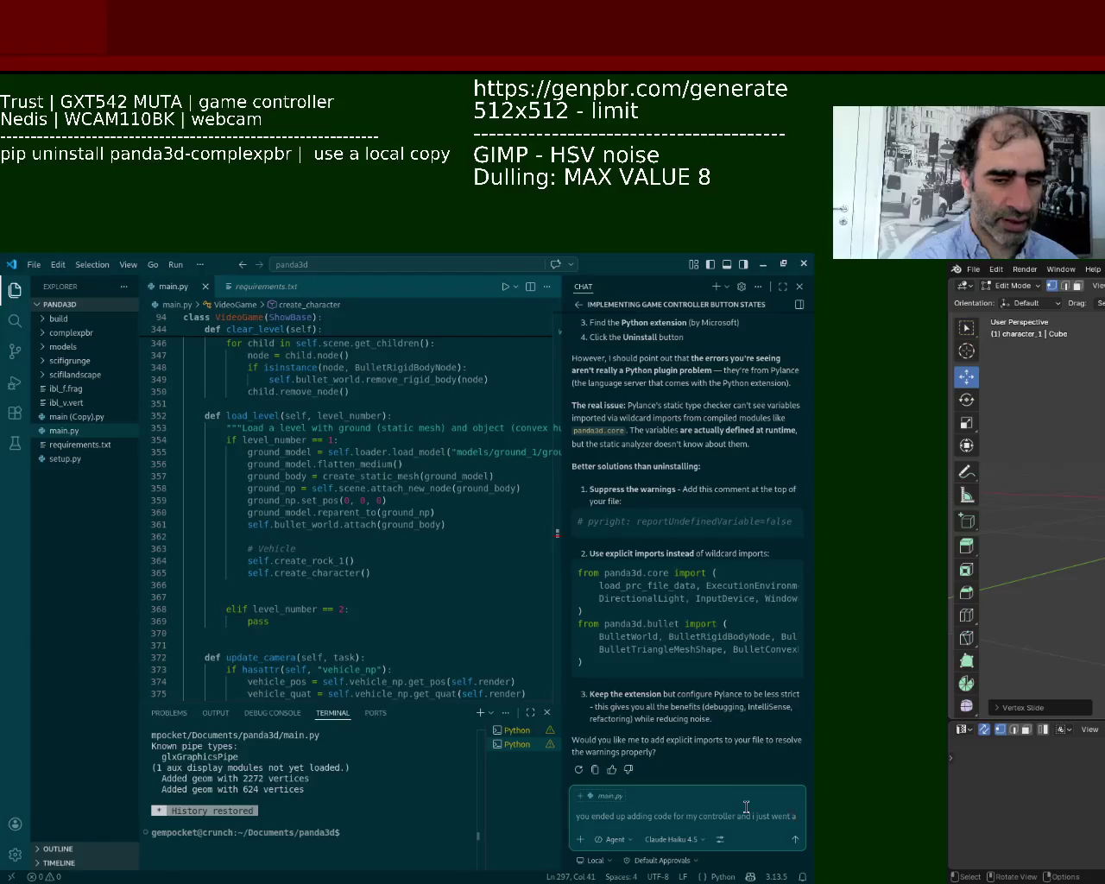
text(head and implemented)
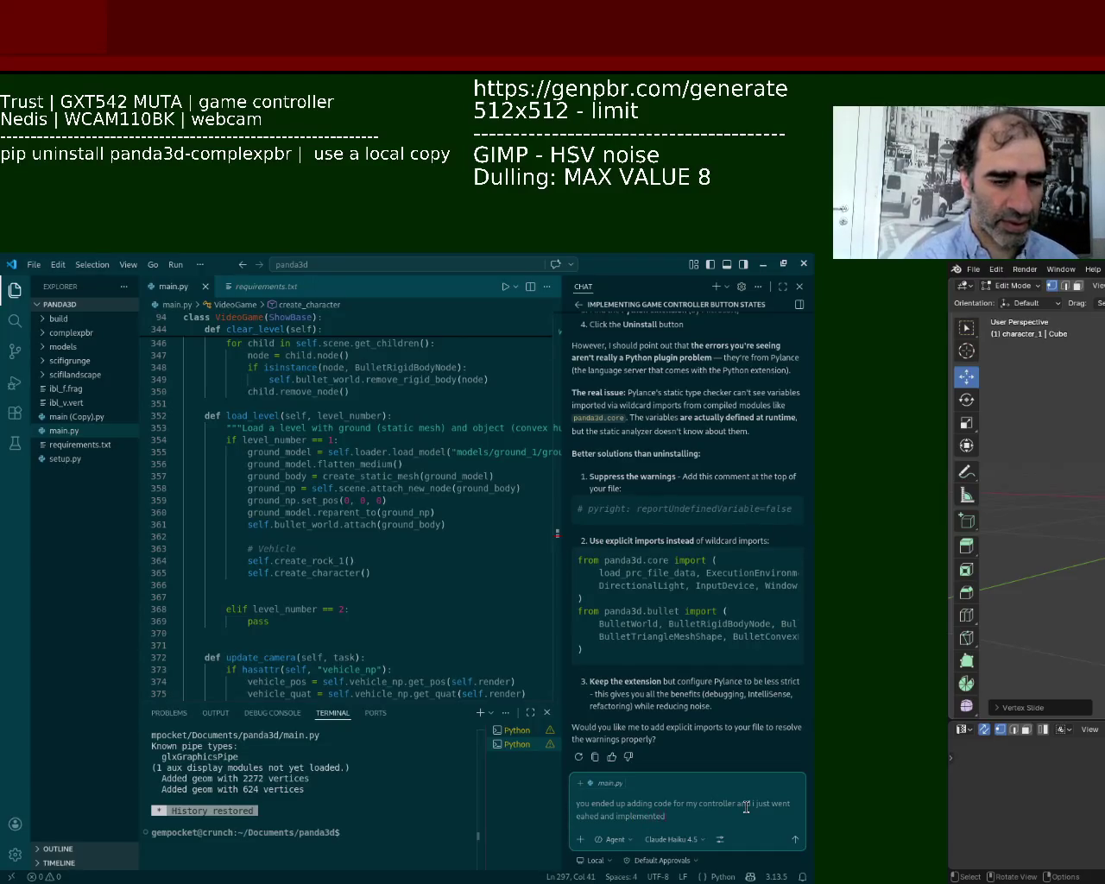
text(hat d)
text(code)
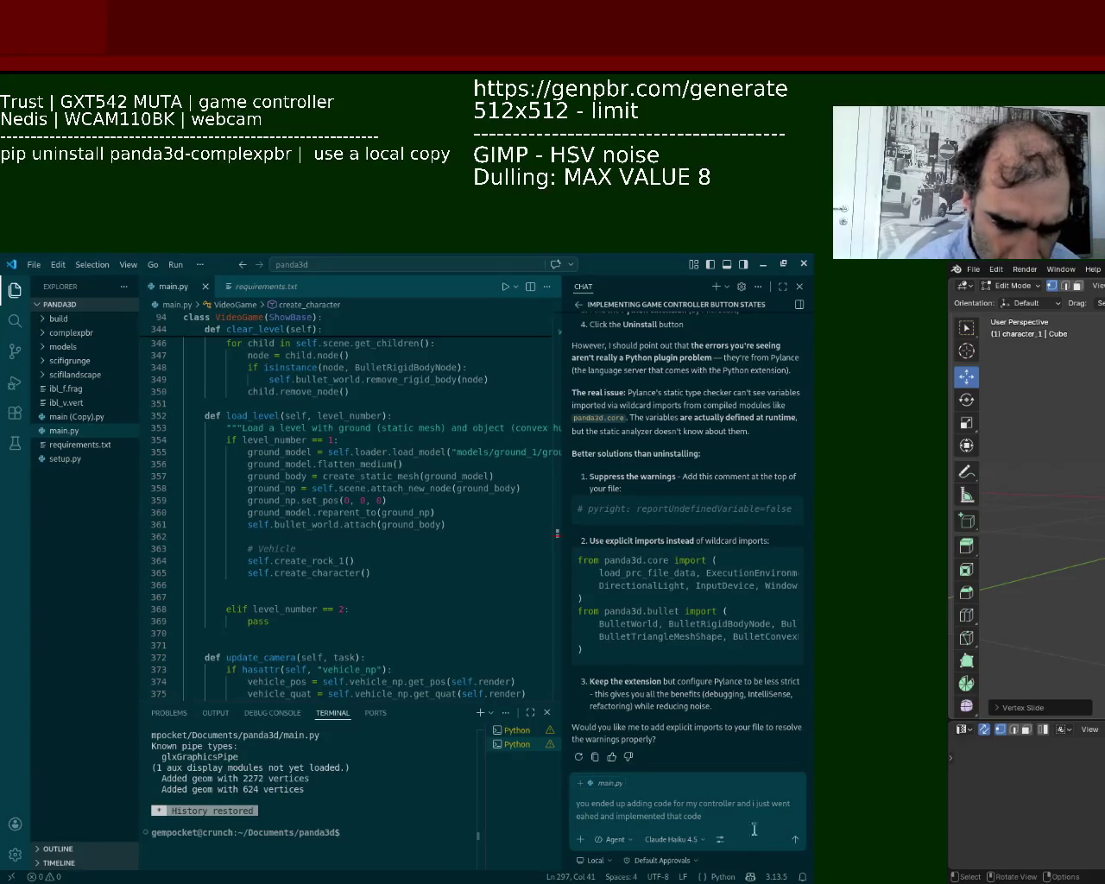
key(BackSpace)
text(I)
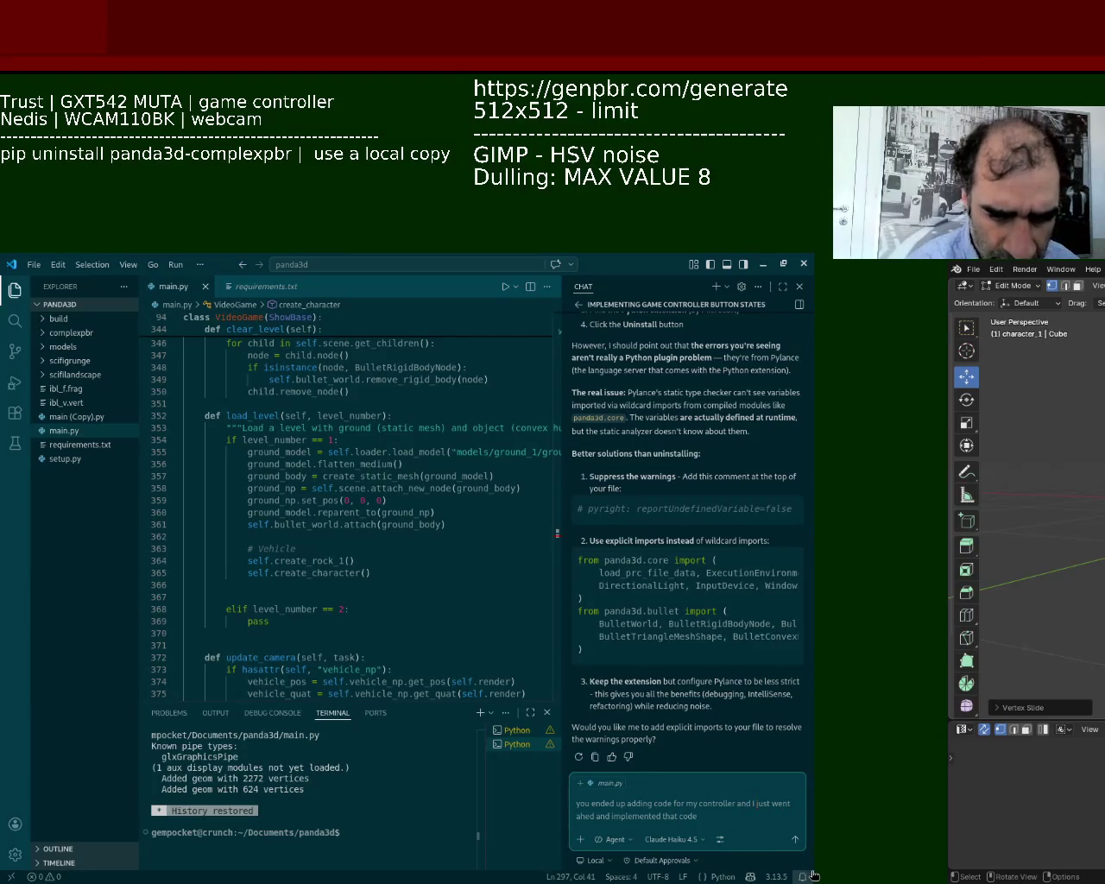
key(Delete)
key(Delete)
key(Delete)
key(Delete)
key(Delete)
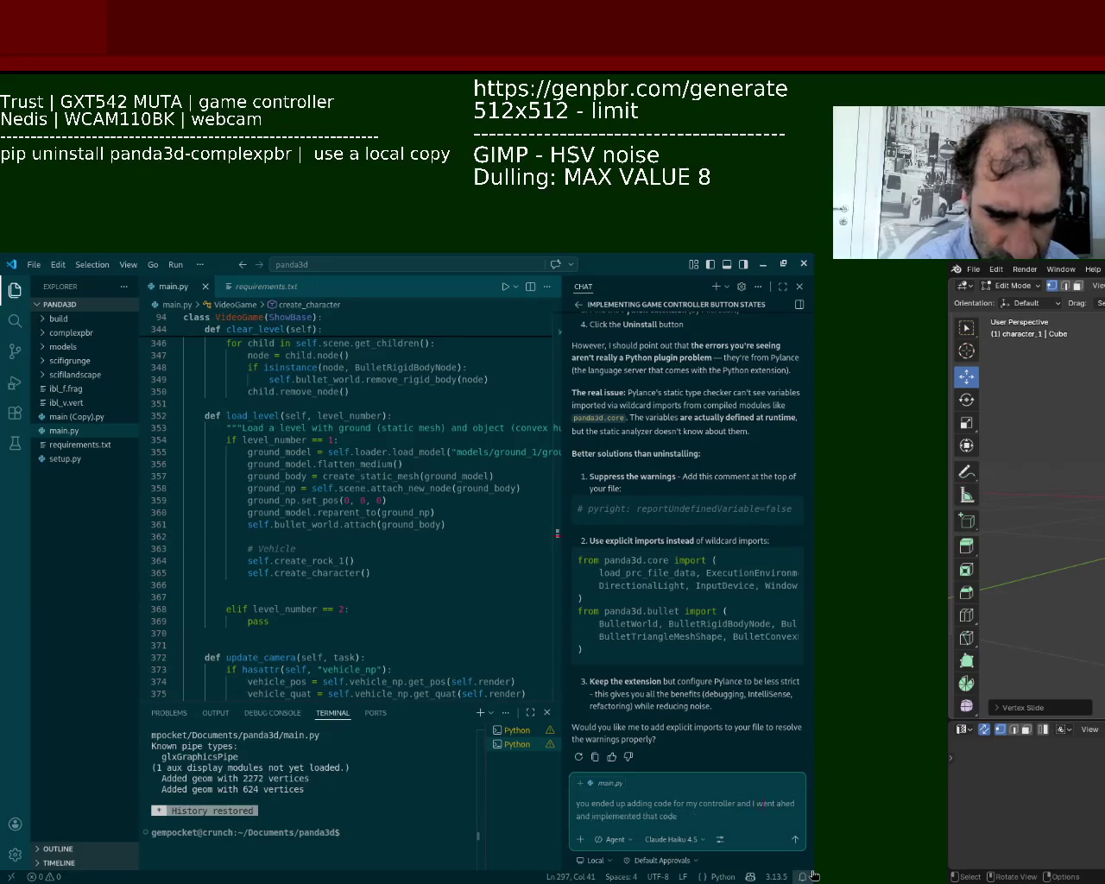
text(a)
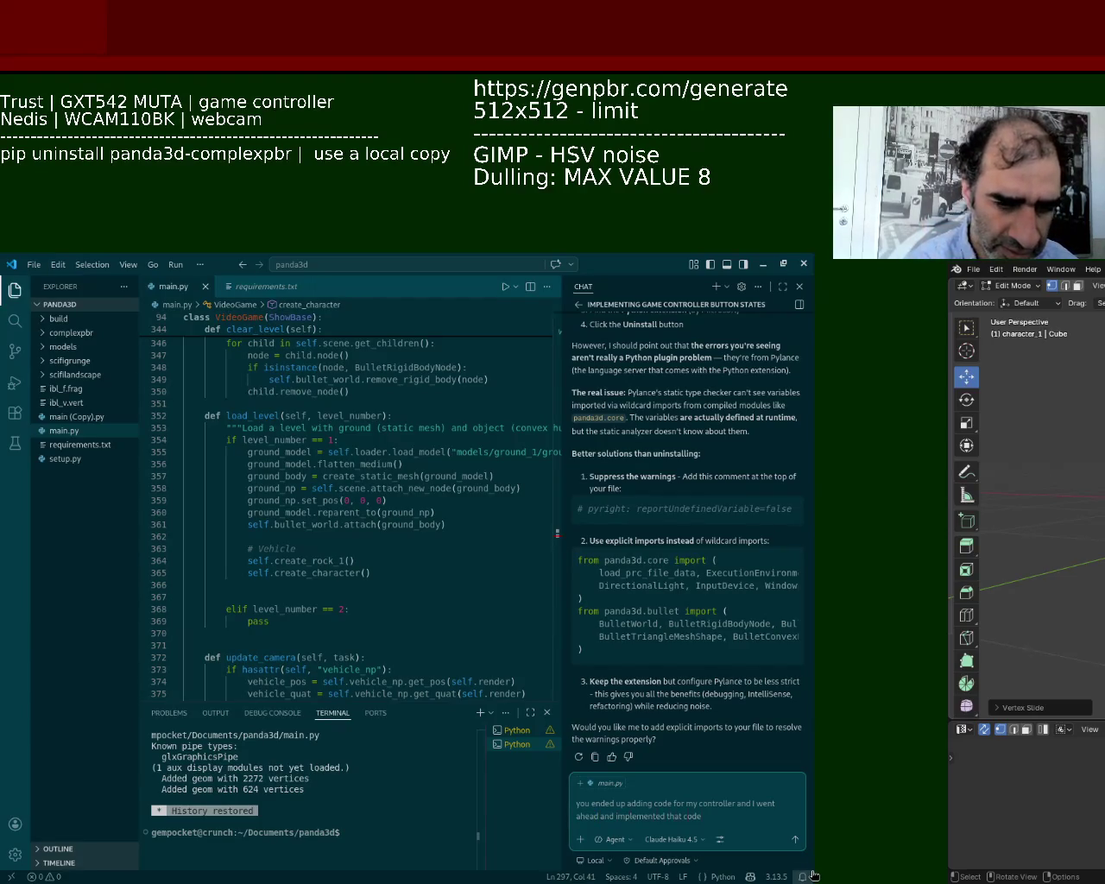
text(can i reve)
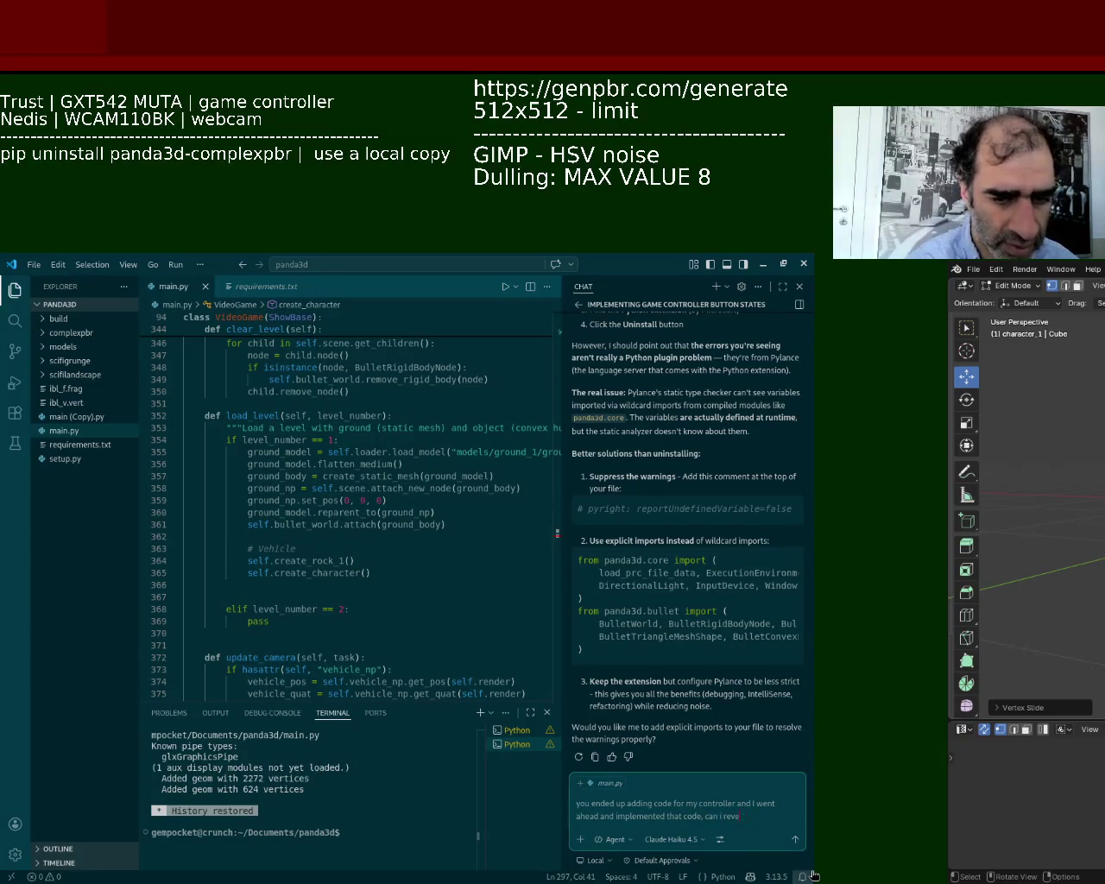
key(BackSpace)
text(iew those)
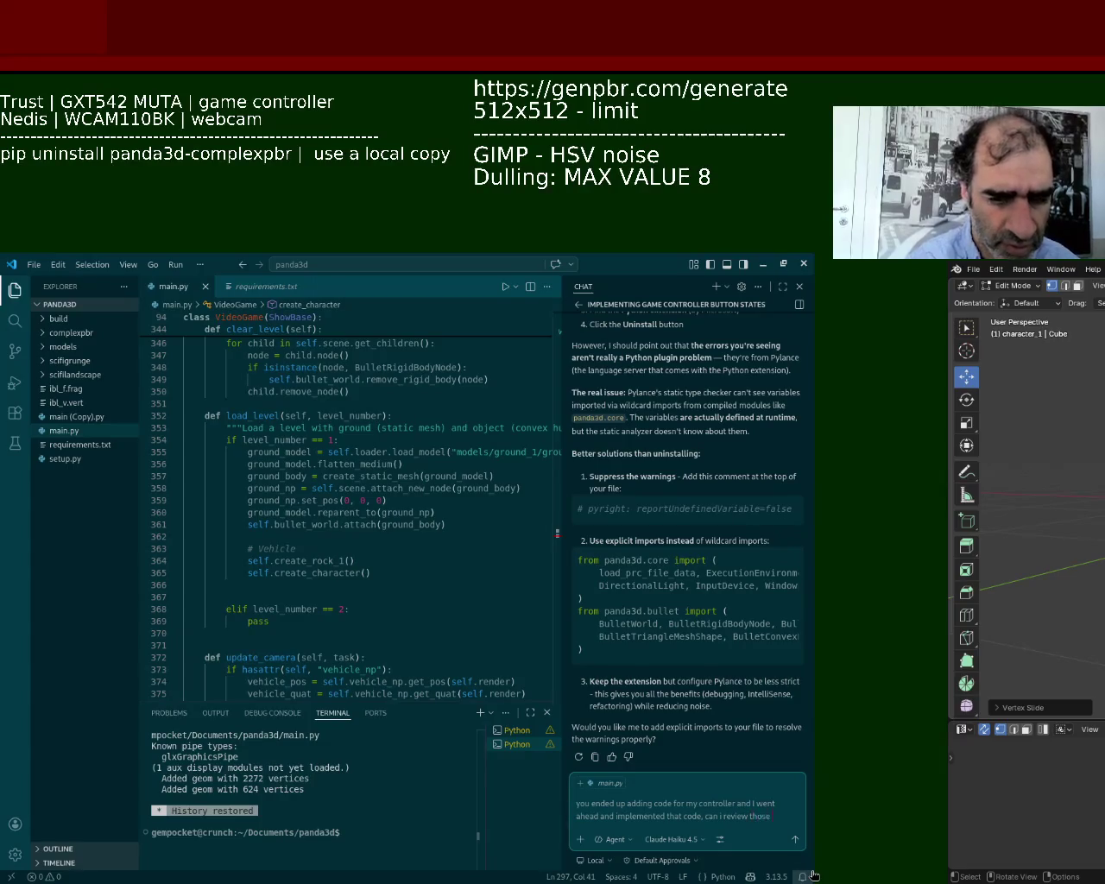
text(ions)
text(e again?)
key(Return)
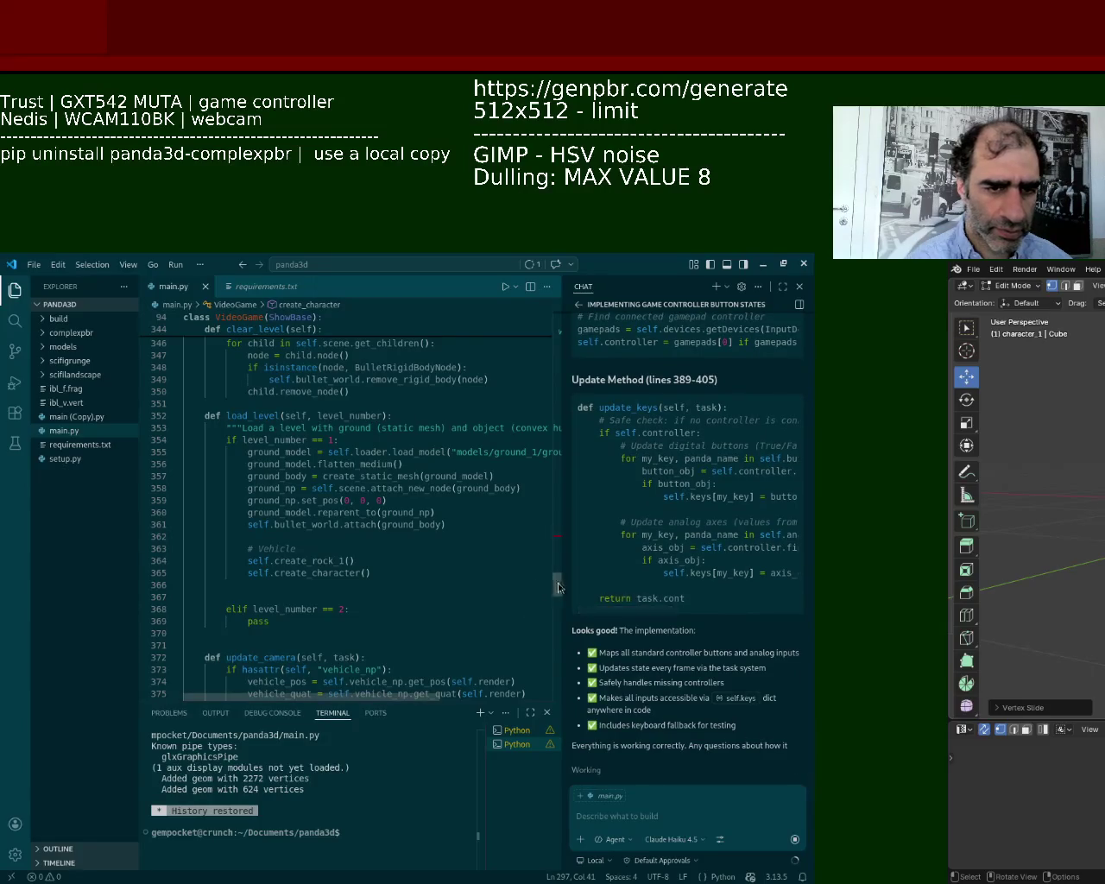
Scroll main.py up to the keyboard input bindings near line 160.
drag(556, 577, 575, 462)
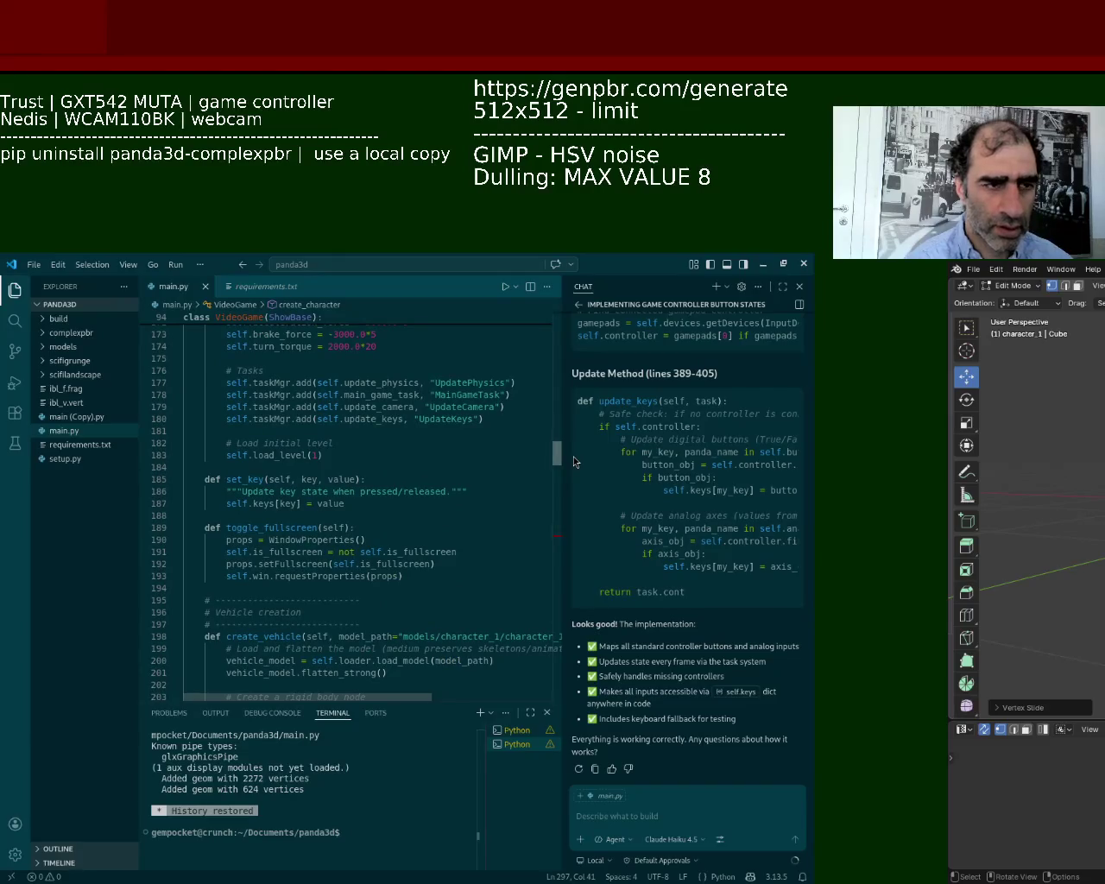
drag(575, 462, 581, 452)
Ask the assistant to make keyboard input its own task, working simultaneously with the controller.
click(689, 830)
text(so currently i also)
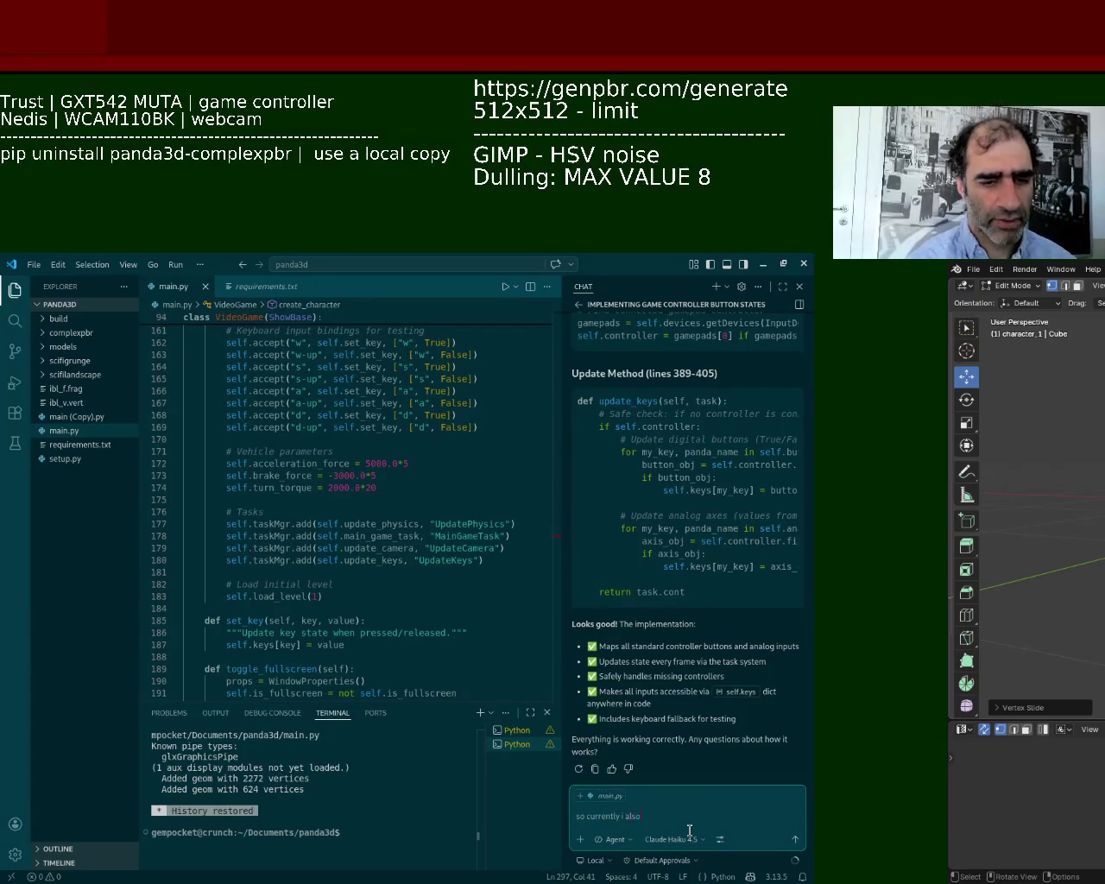
text( have the keyboard, can you)
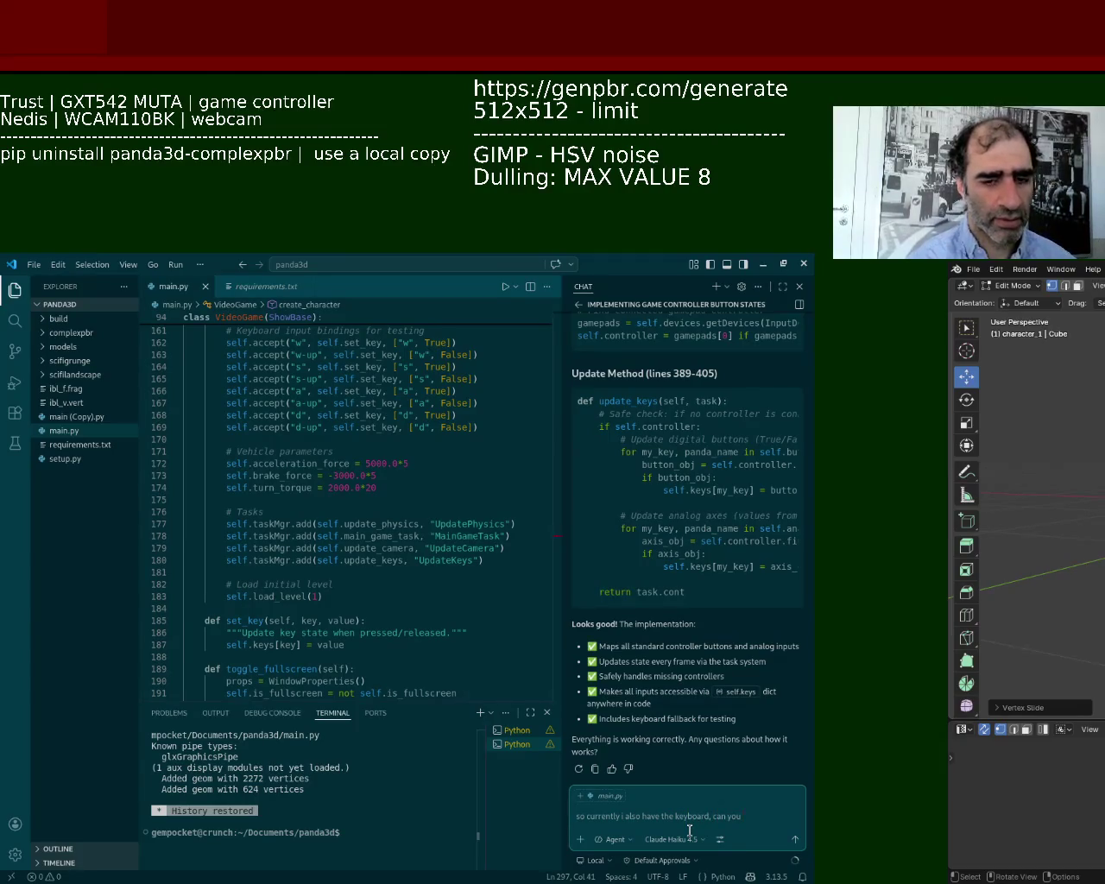
text( have it as its own )
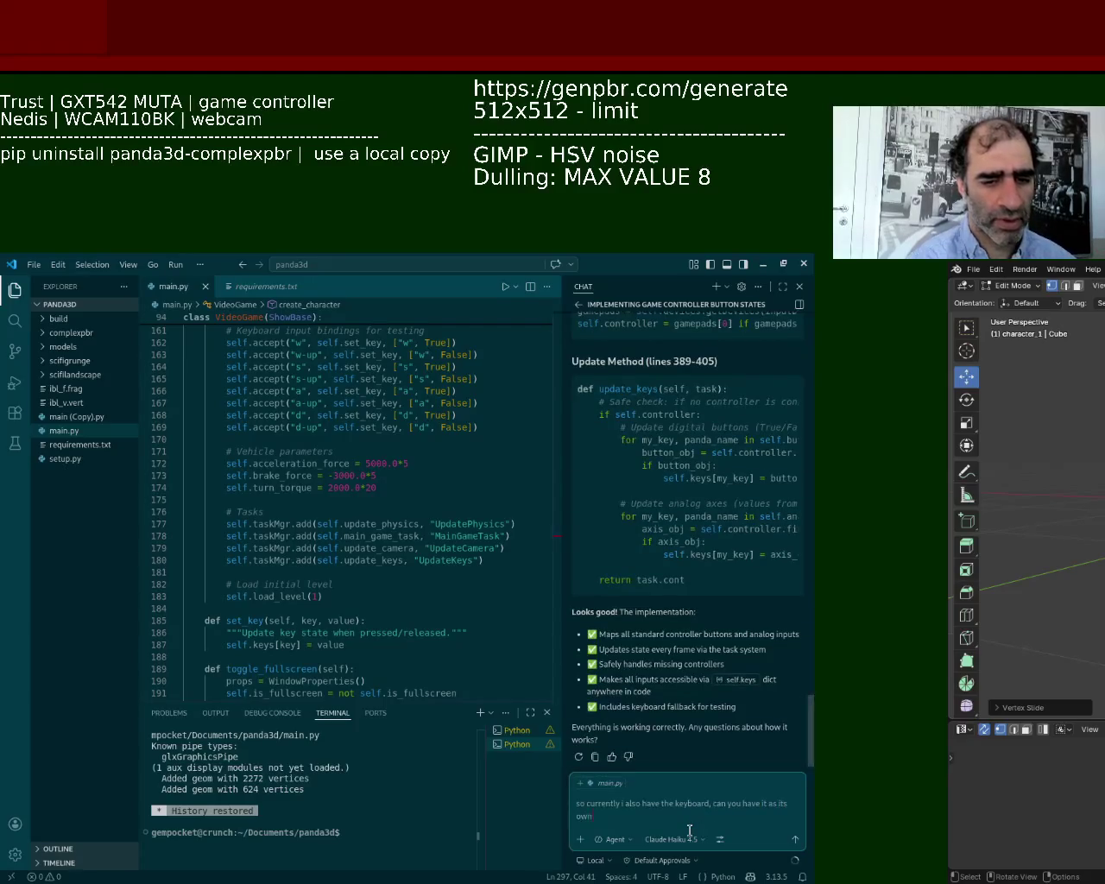
text(taks)
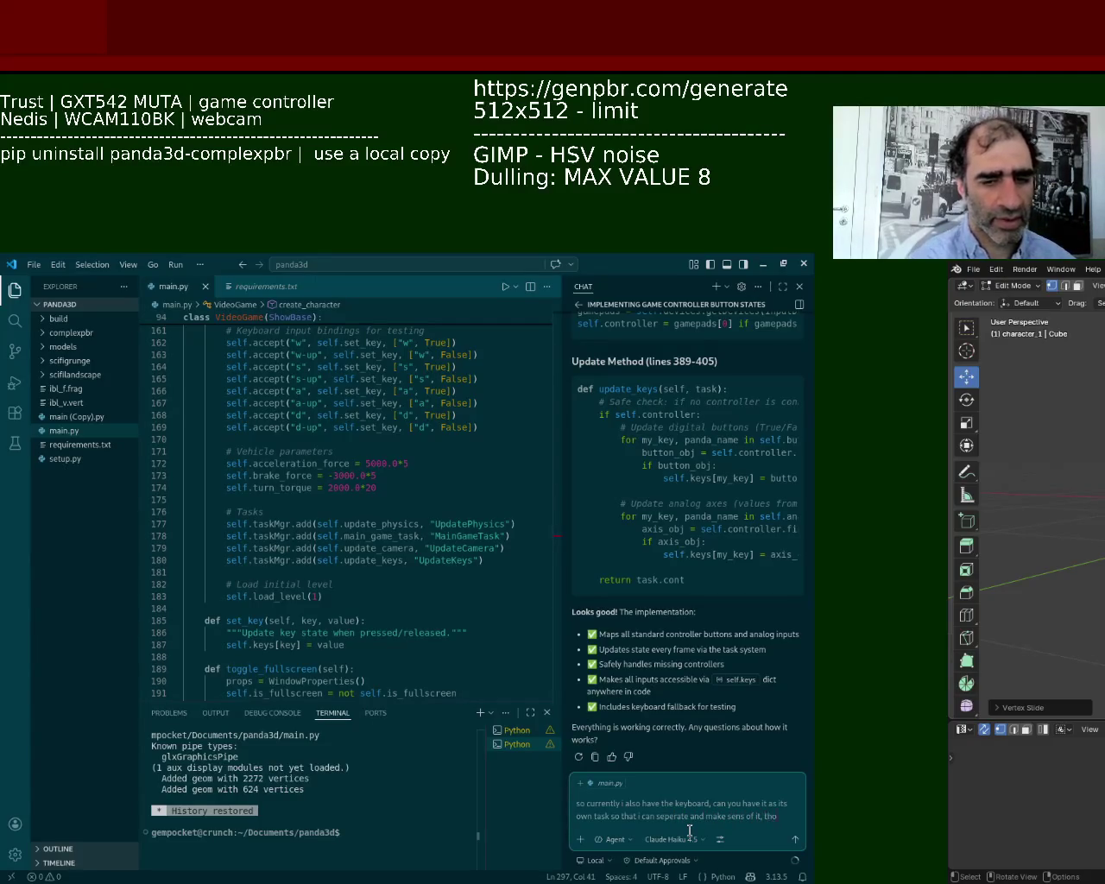
text(h i want th)
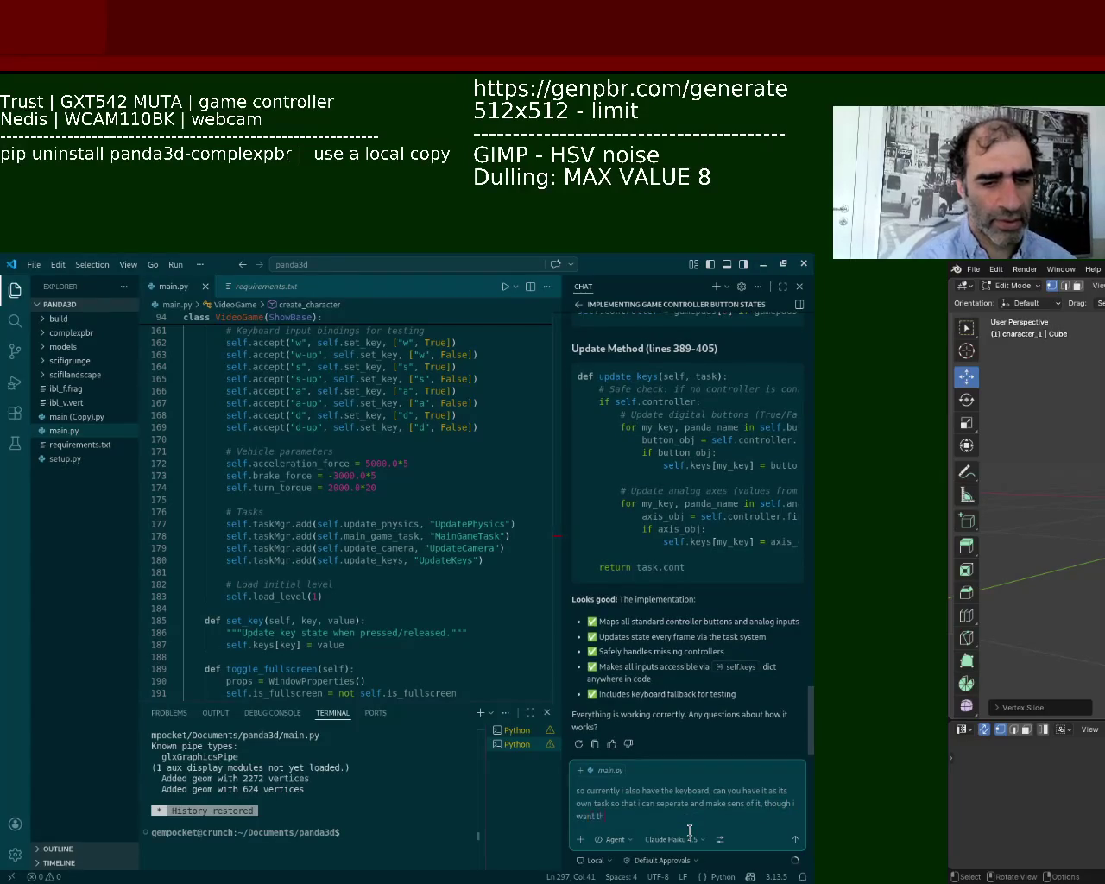
text(em to work simultaniously)
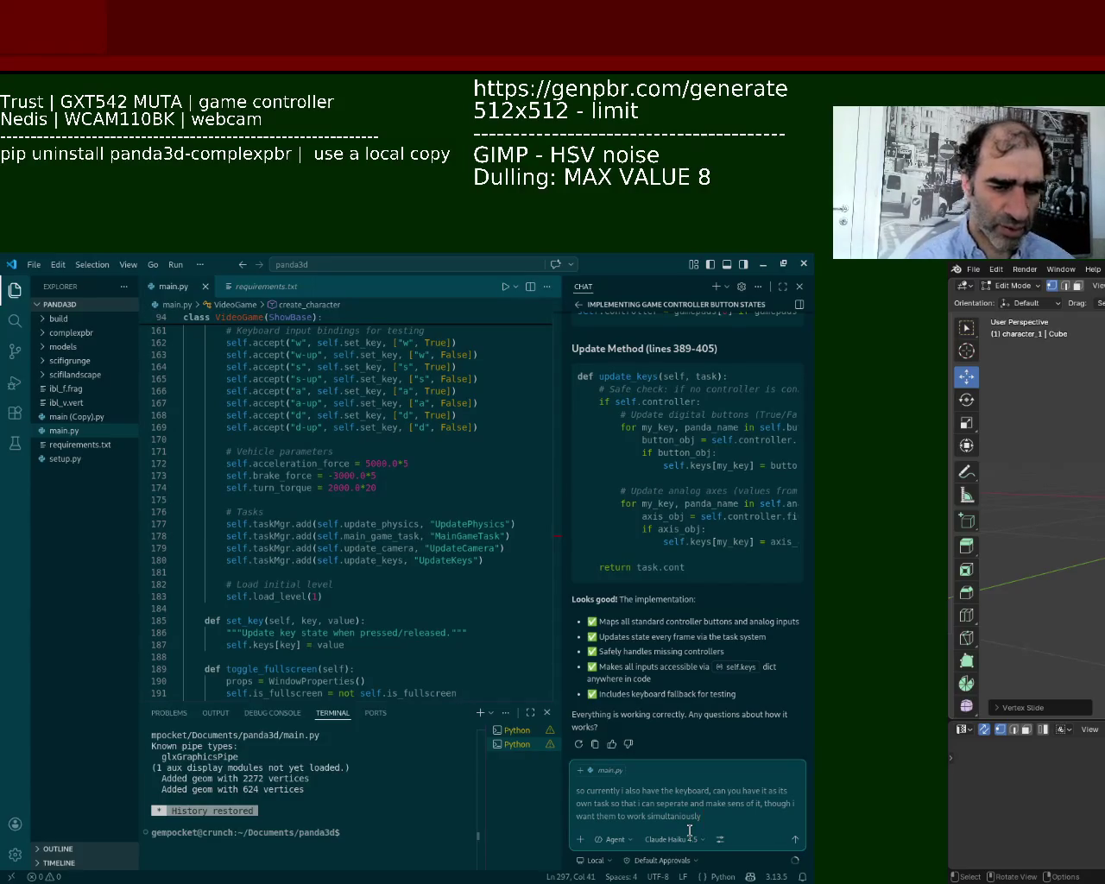
key(Return)
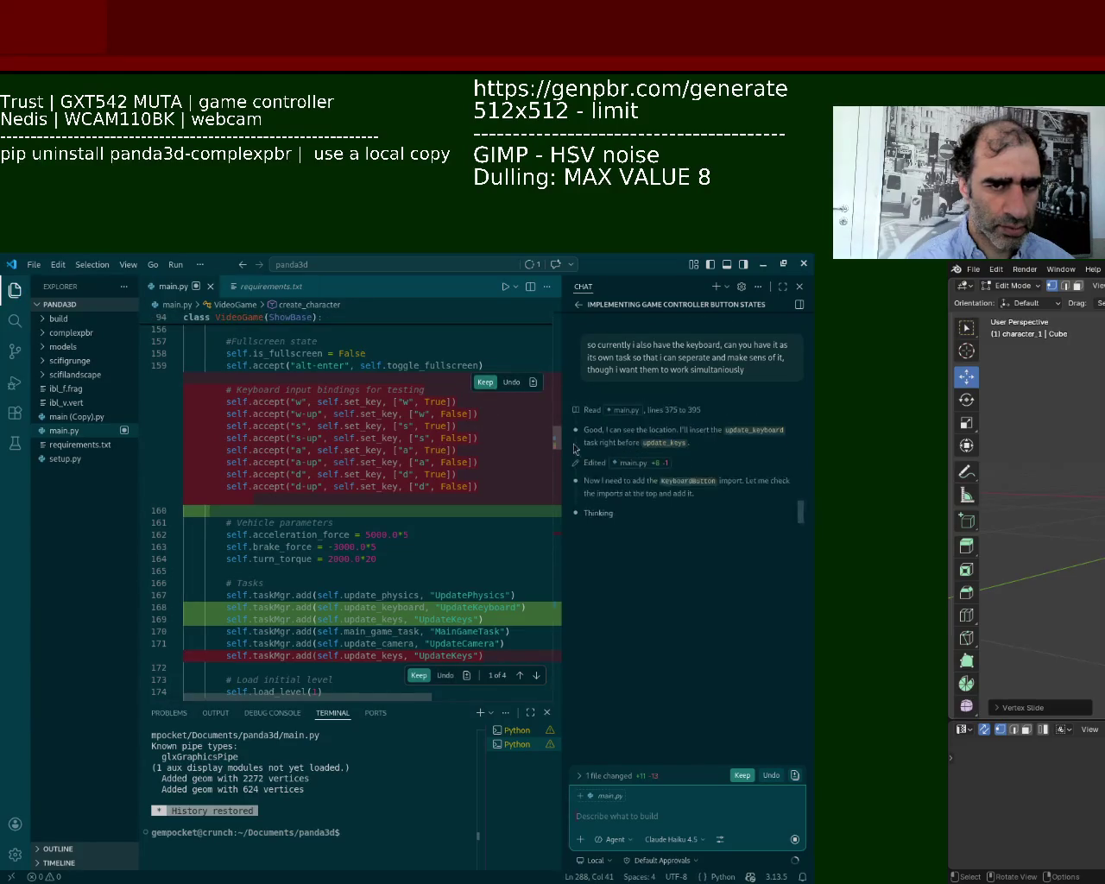
Scroll through the diff showing the new update_keyboard method and UpdateKeyboard task.
drag(557, 447, 572, 589)
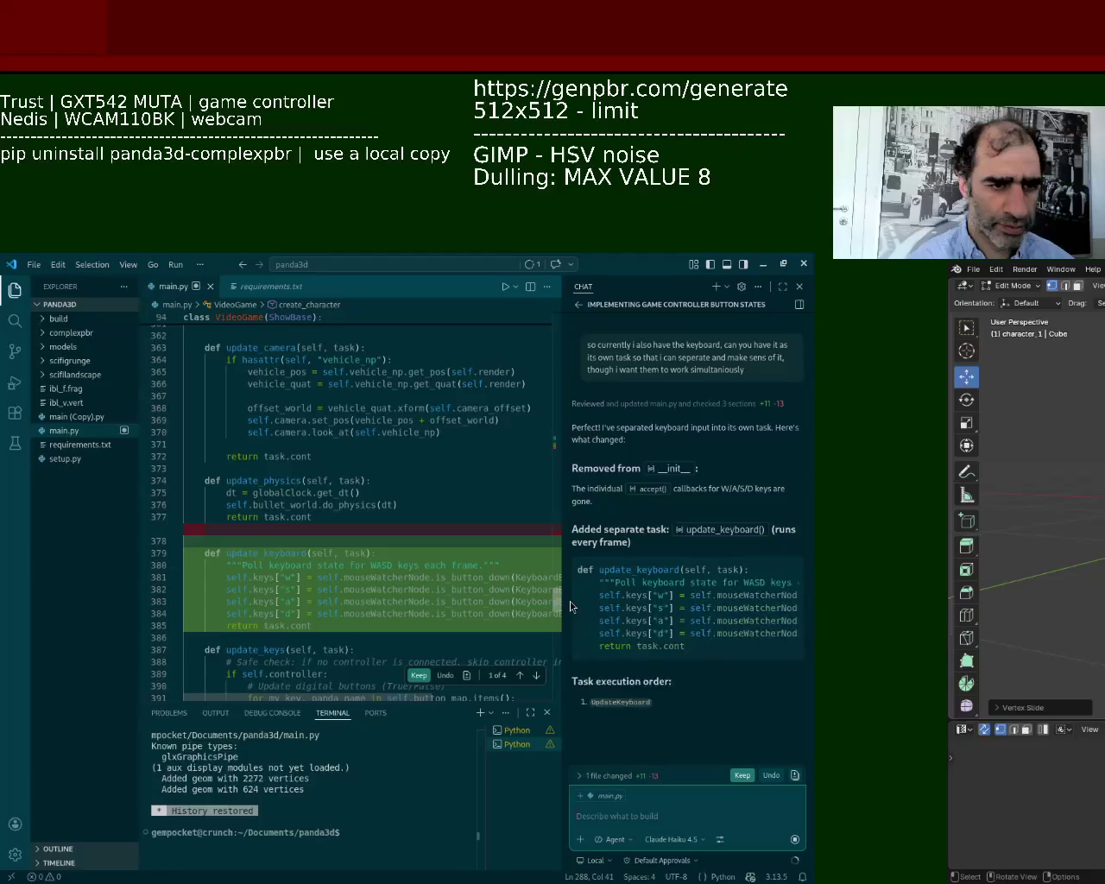
scroll(426, 690, down, 2)
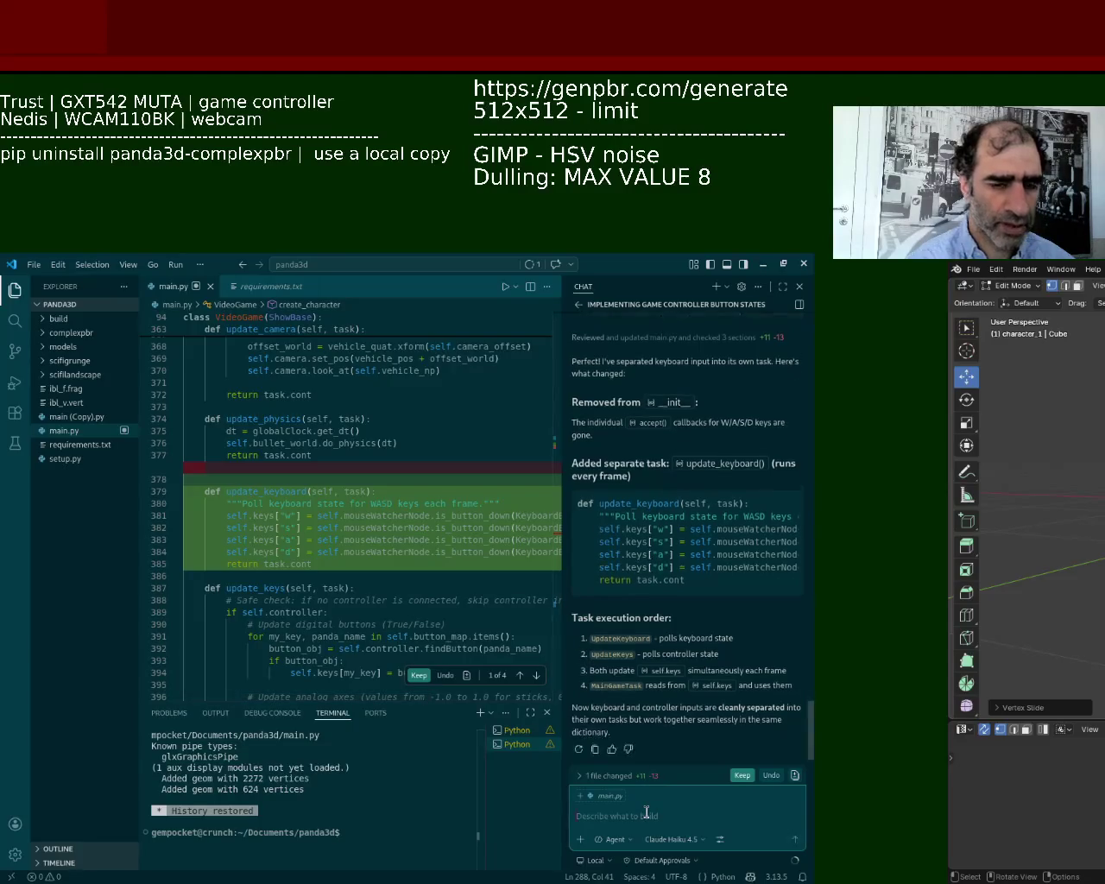
Request keyboard keys matching the controller buttons using the standard game controller translation.
text(can you implement so that my keyboard)
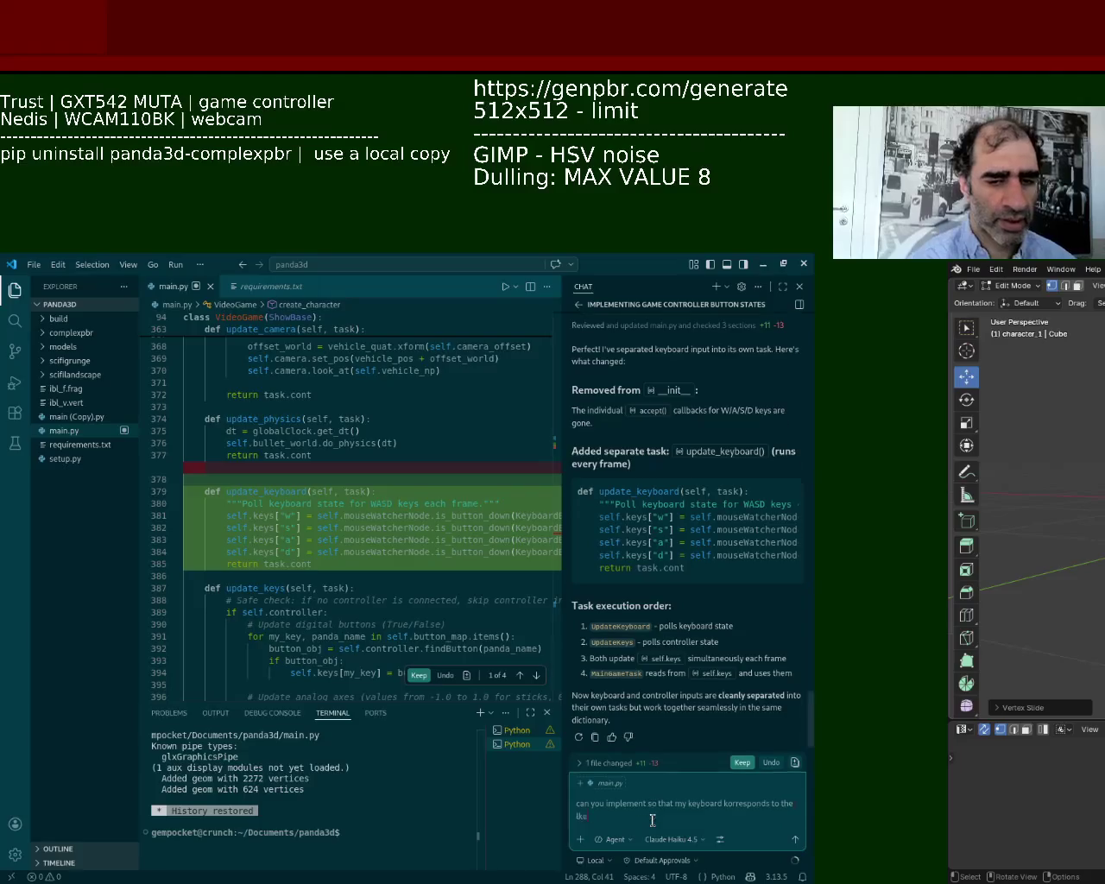
text( korresponds to the keys of the game controller,)
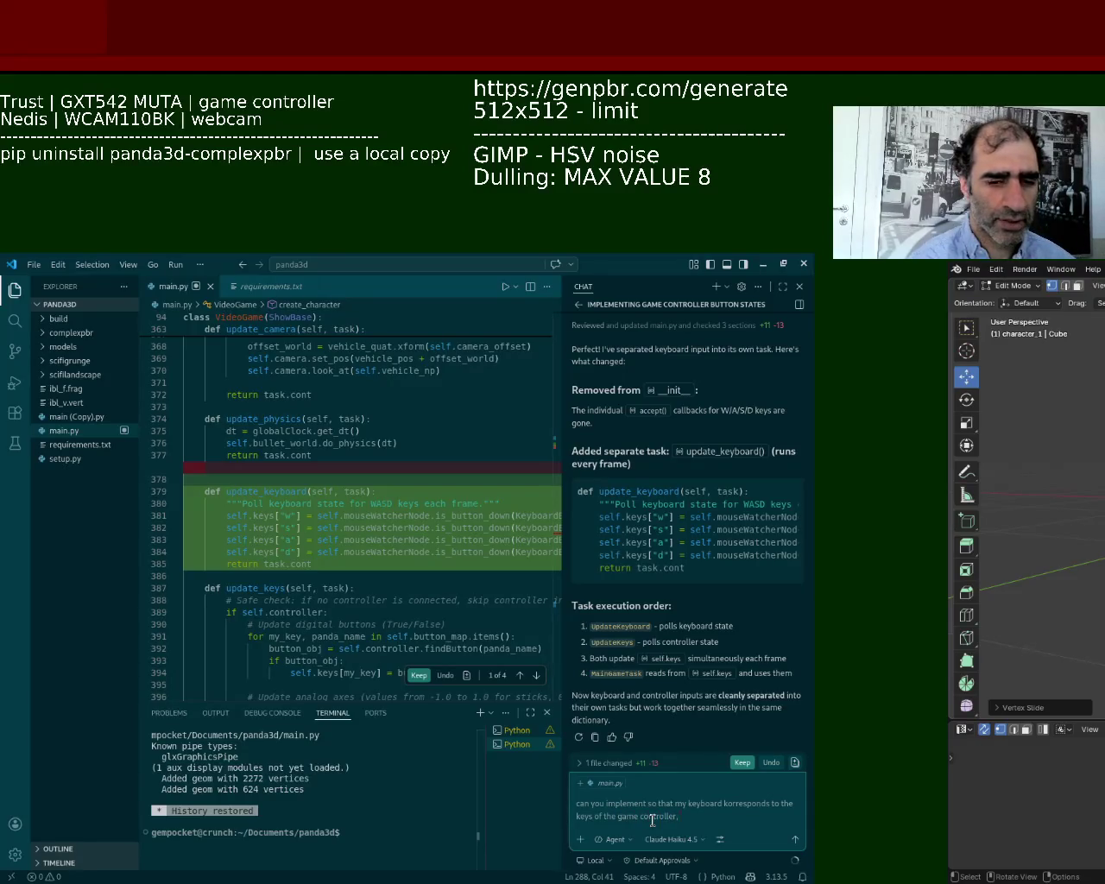
text(just use the standard translation of )
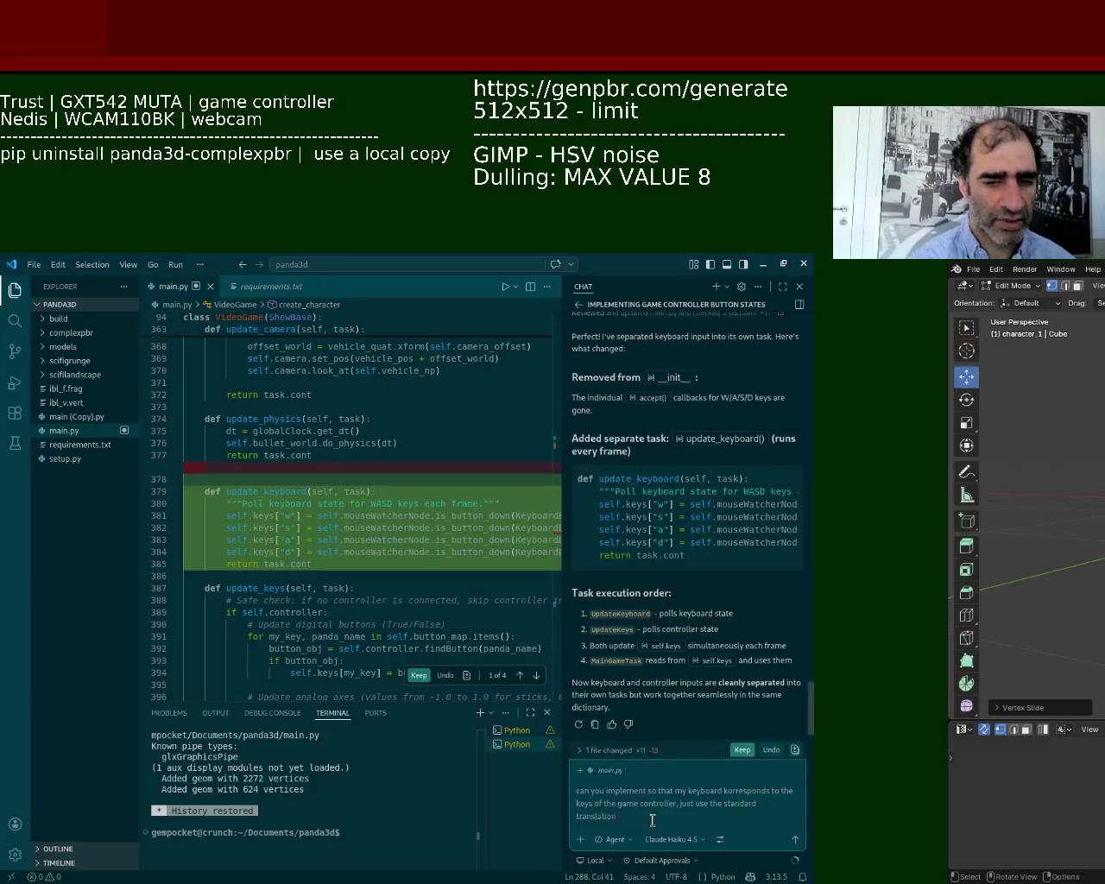
text(a game controller onto a keyboard,)
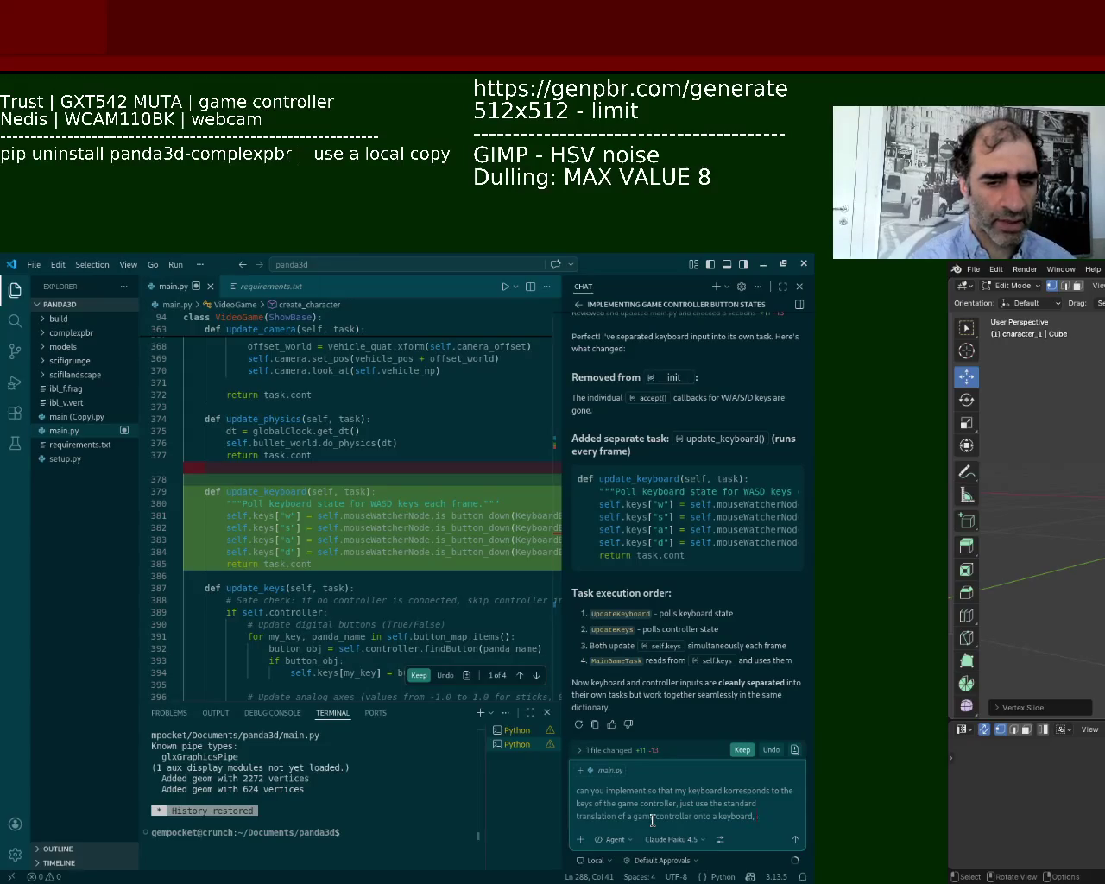
text( make sure there each key)
text( is assigned)
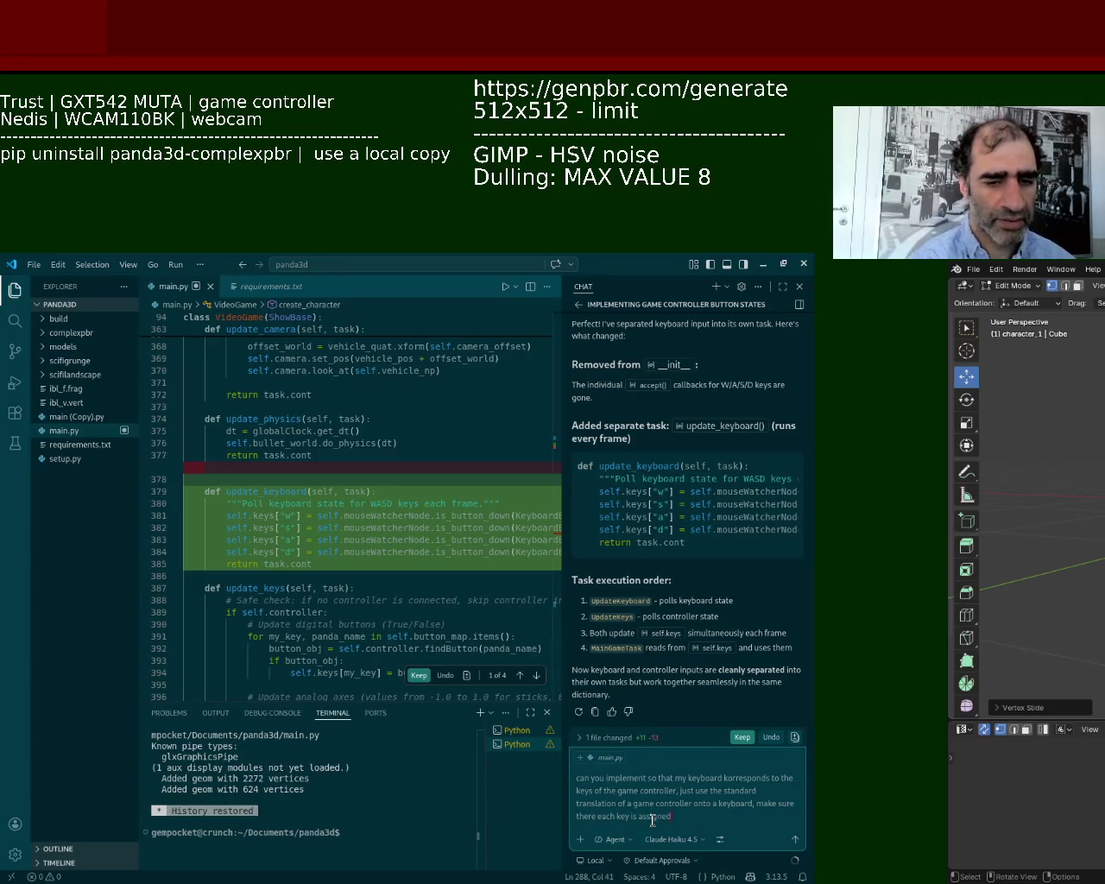
key(Return)
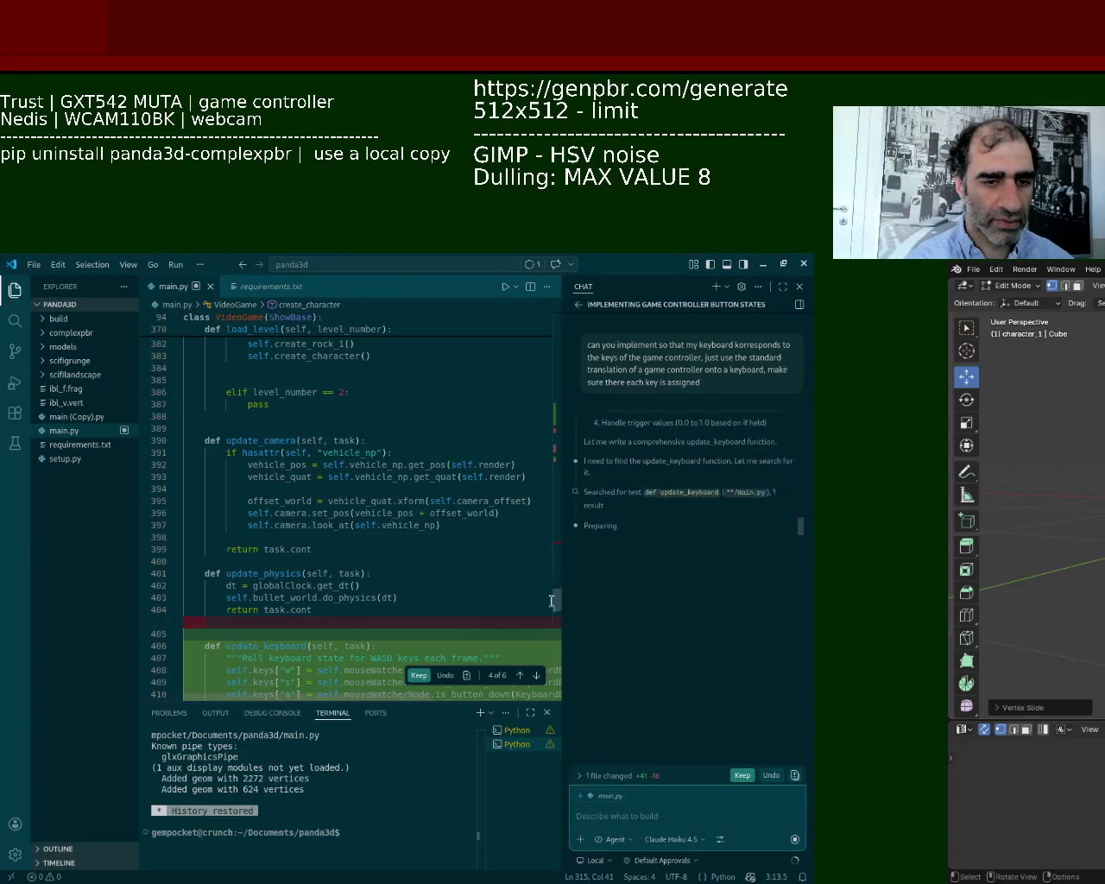
Scroll through main.py to inspect the new keyboard_map block.
drag(556, 600, 559, 423)
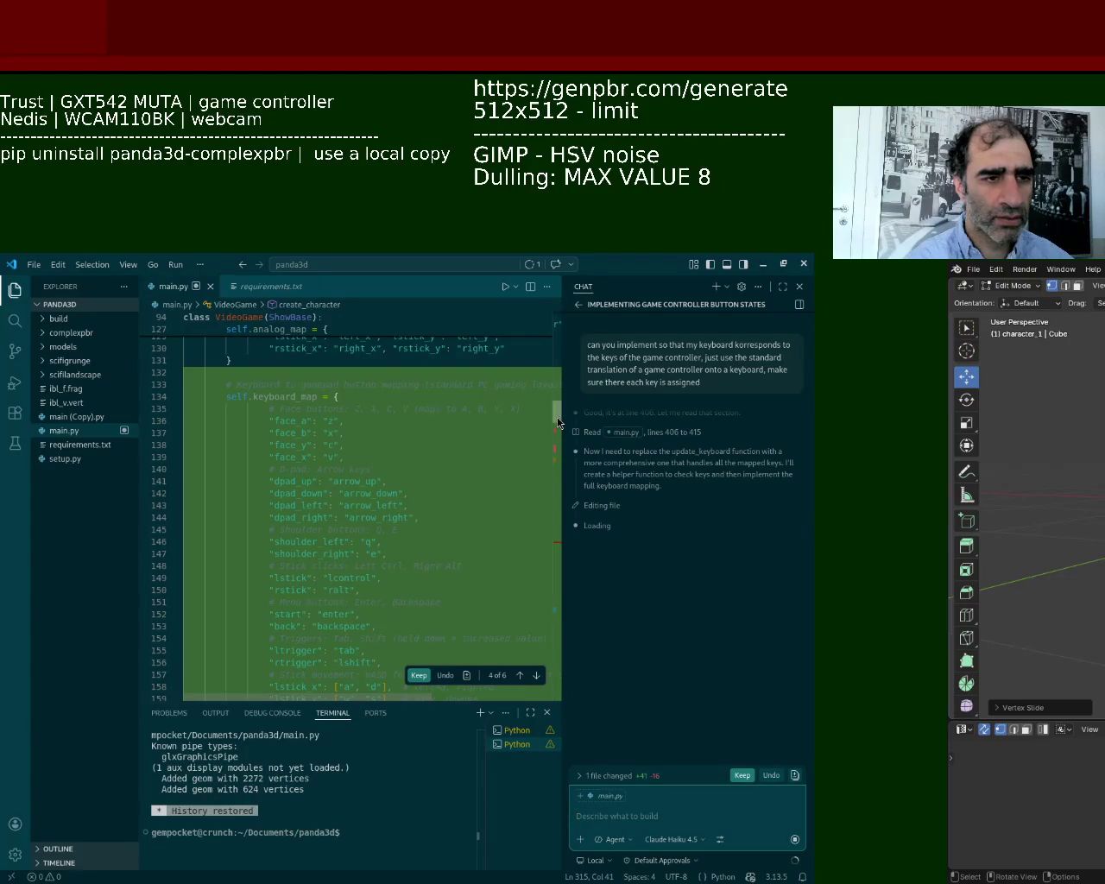
scroll(558, 423, up, 1)
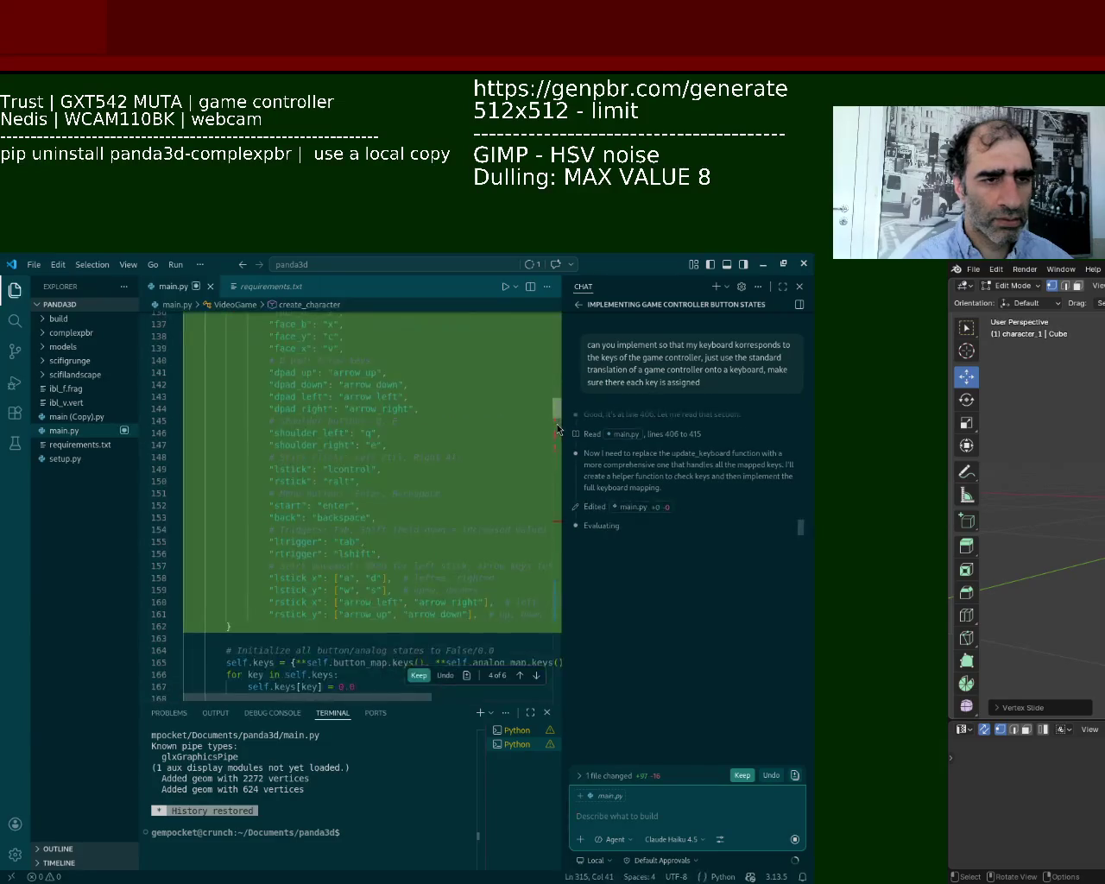
scroll(556, 423, up, 2)
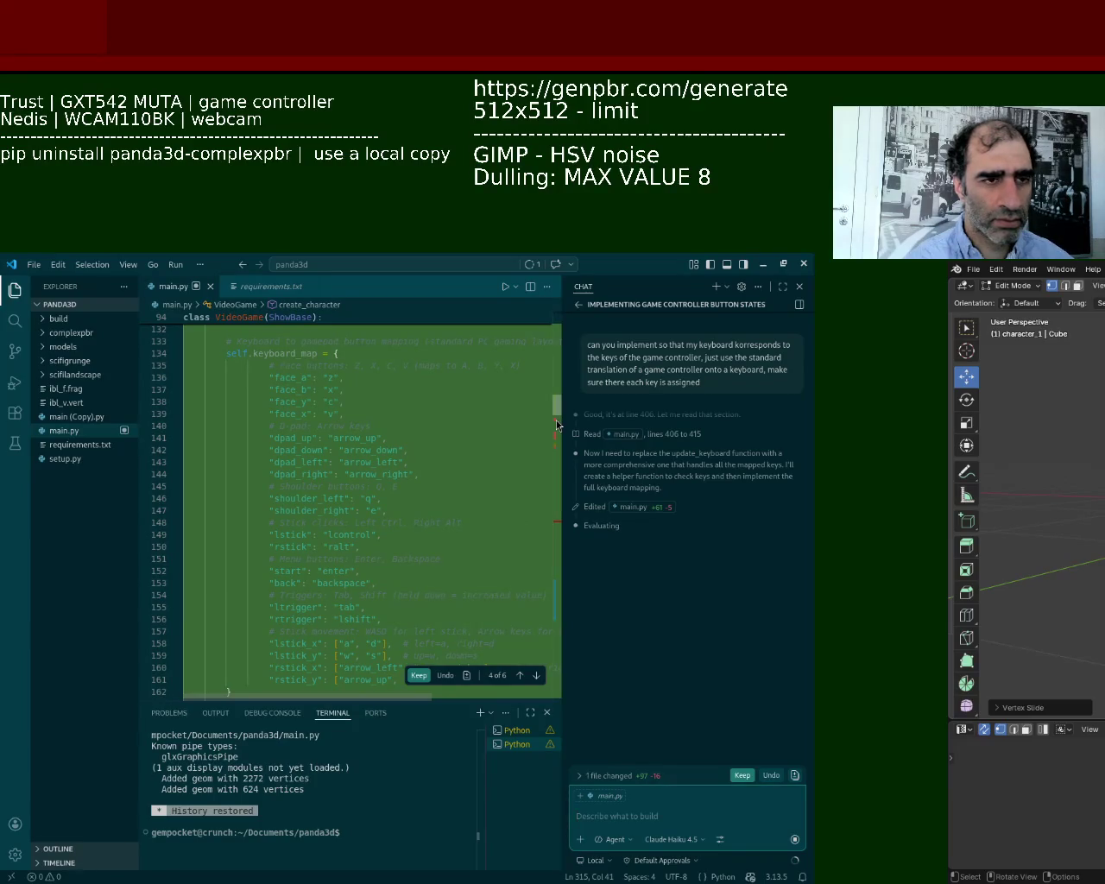
scroll(556, 420, down, 1)
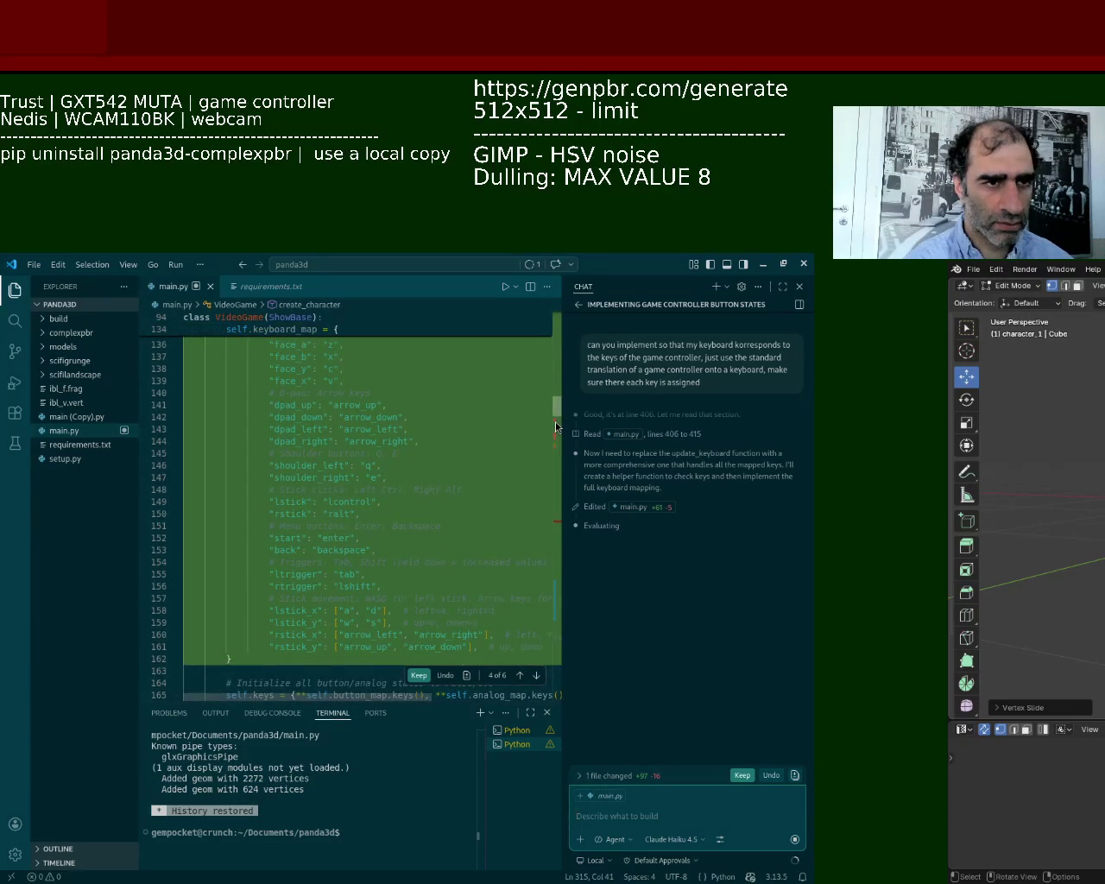
scroll(555, 421, up, 1)
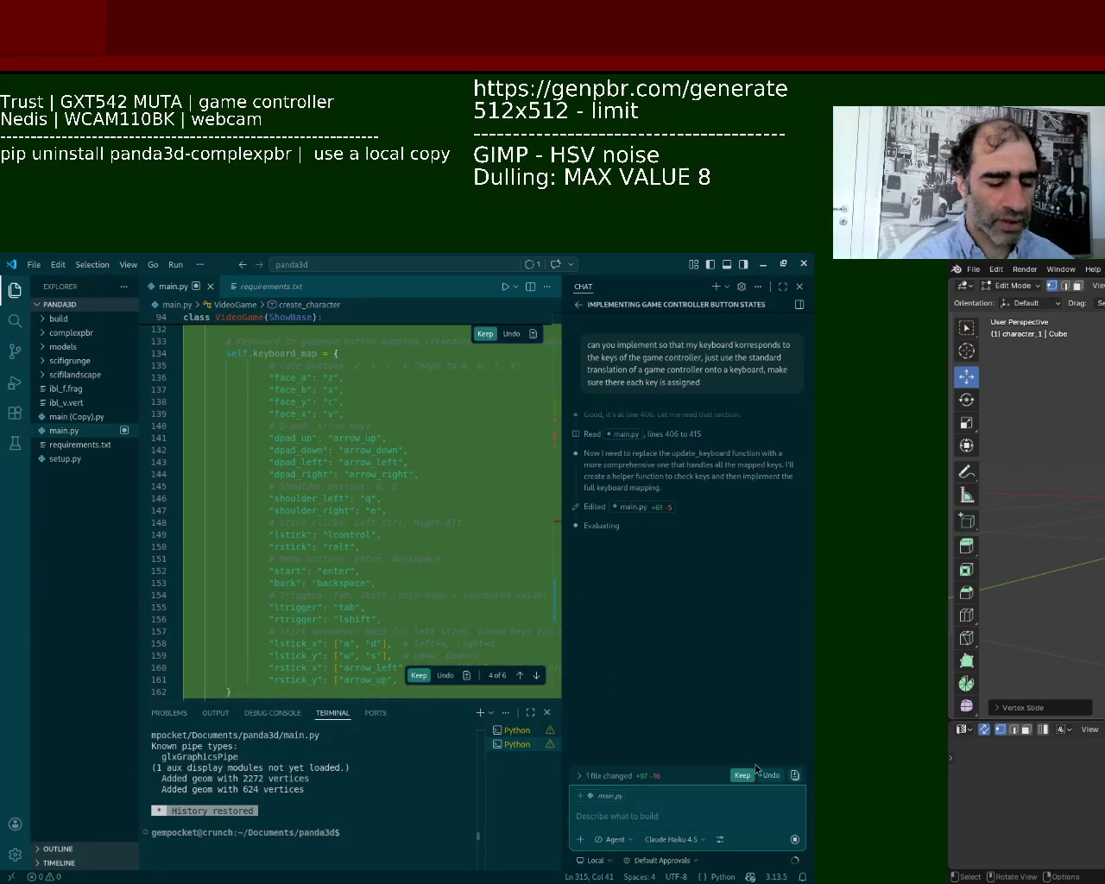
Ask to keep WASD for mouse-and-keyboard play and map the remaining gamepad buttons to the numpad.
text(no i want the)
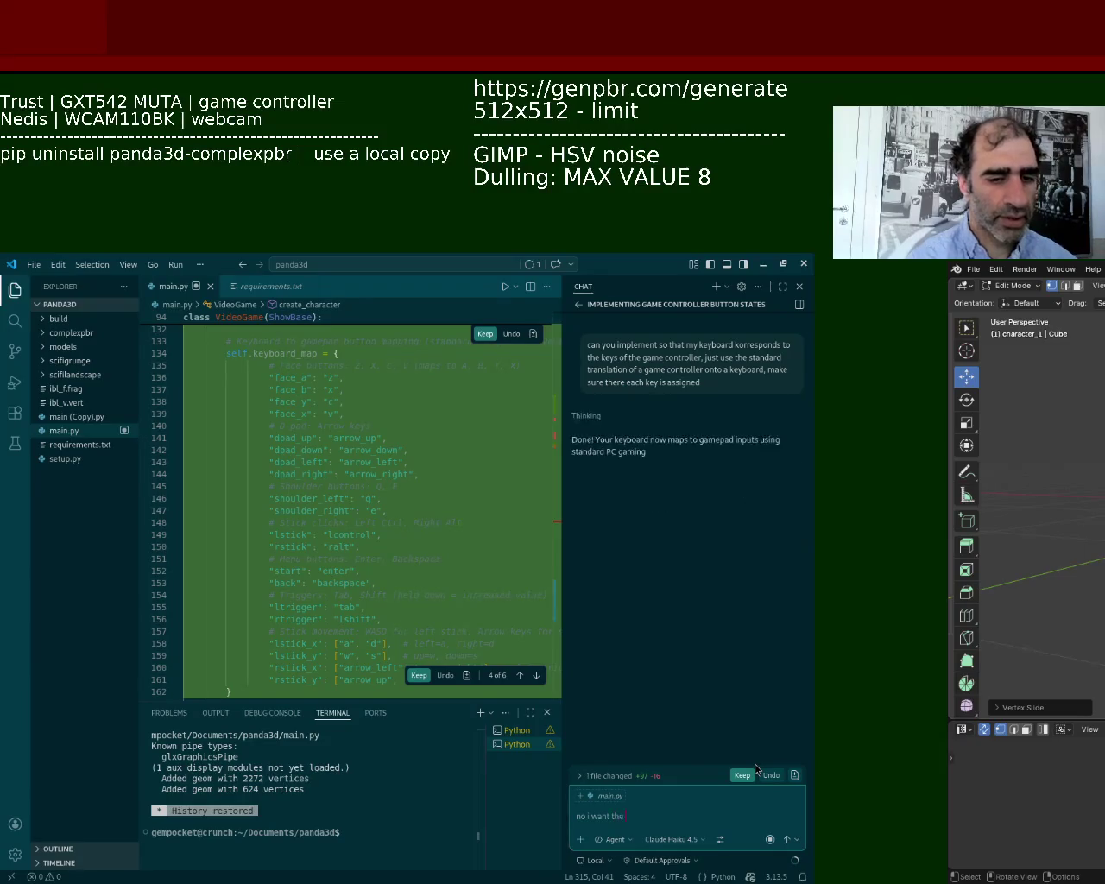
text( keys t)
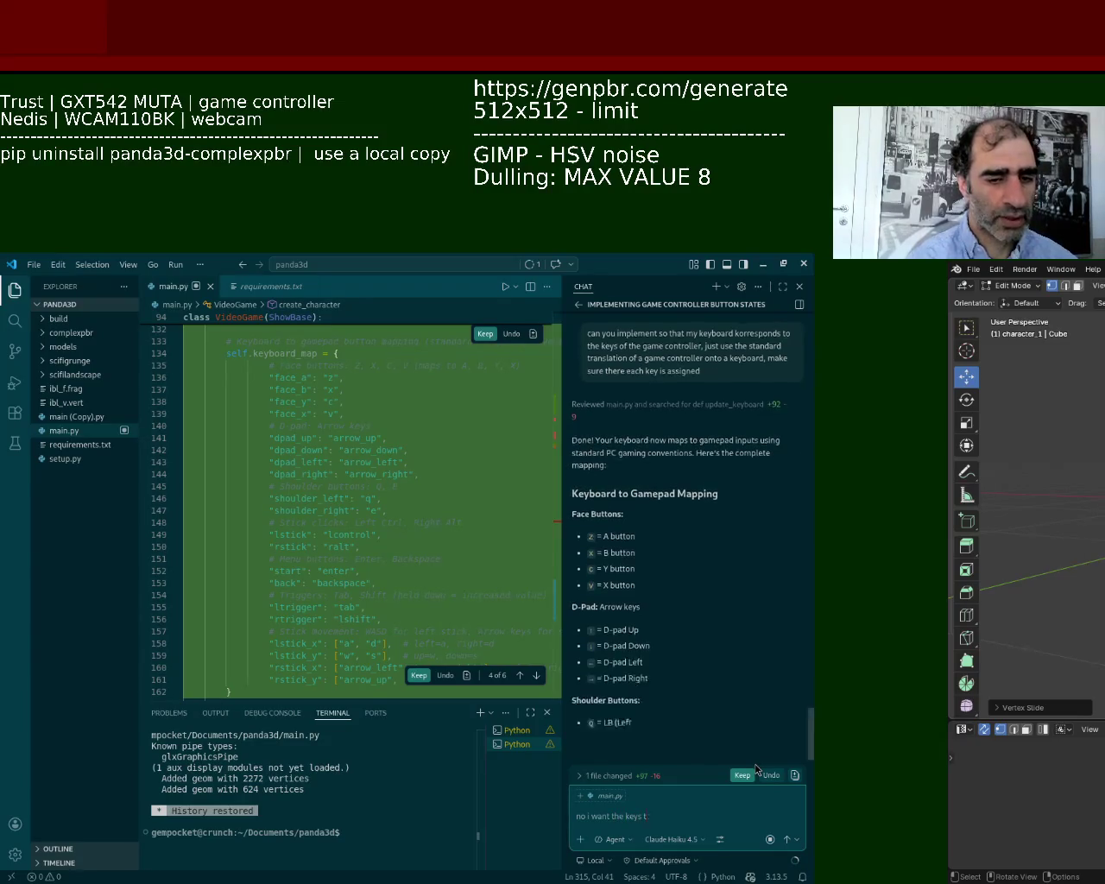
key(BackSpace)
key(BackSpace)
key(BackSpace)
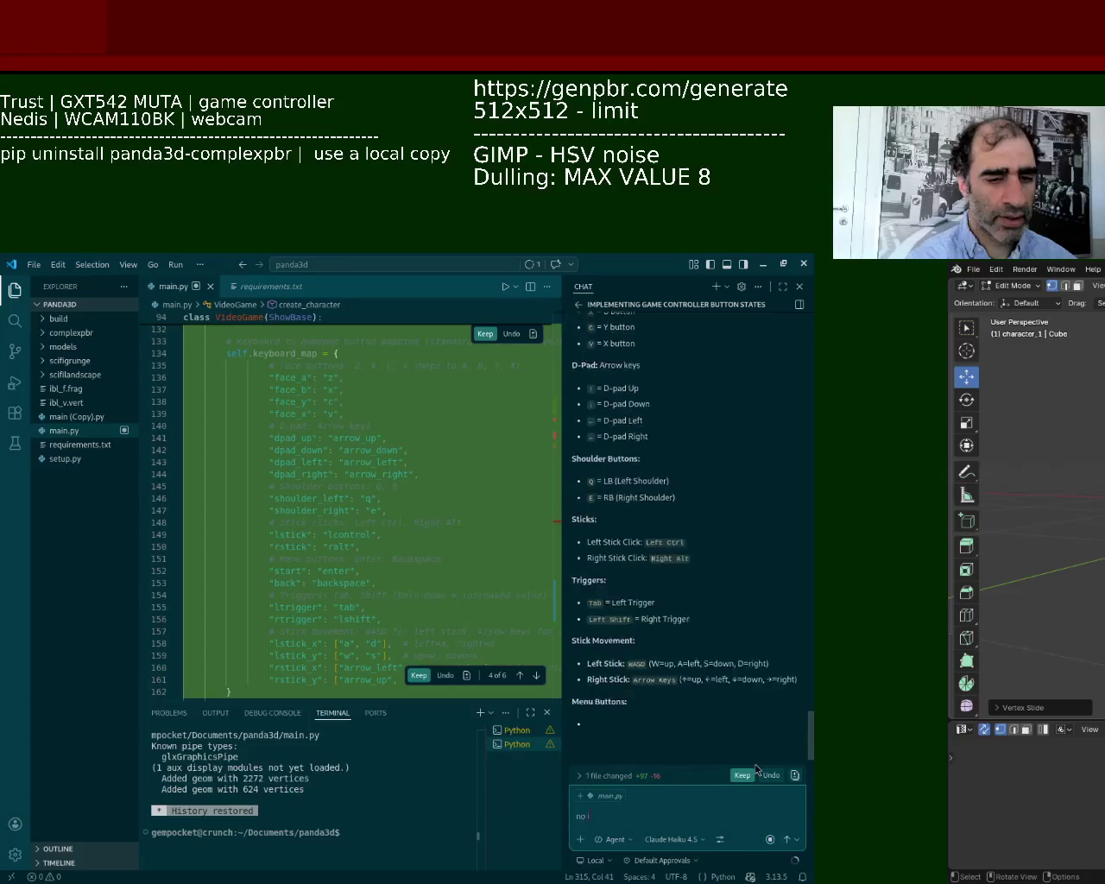
text(i also want to)
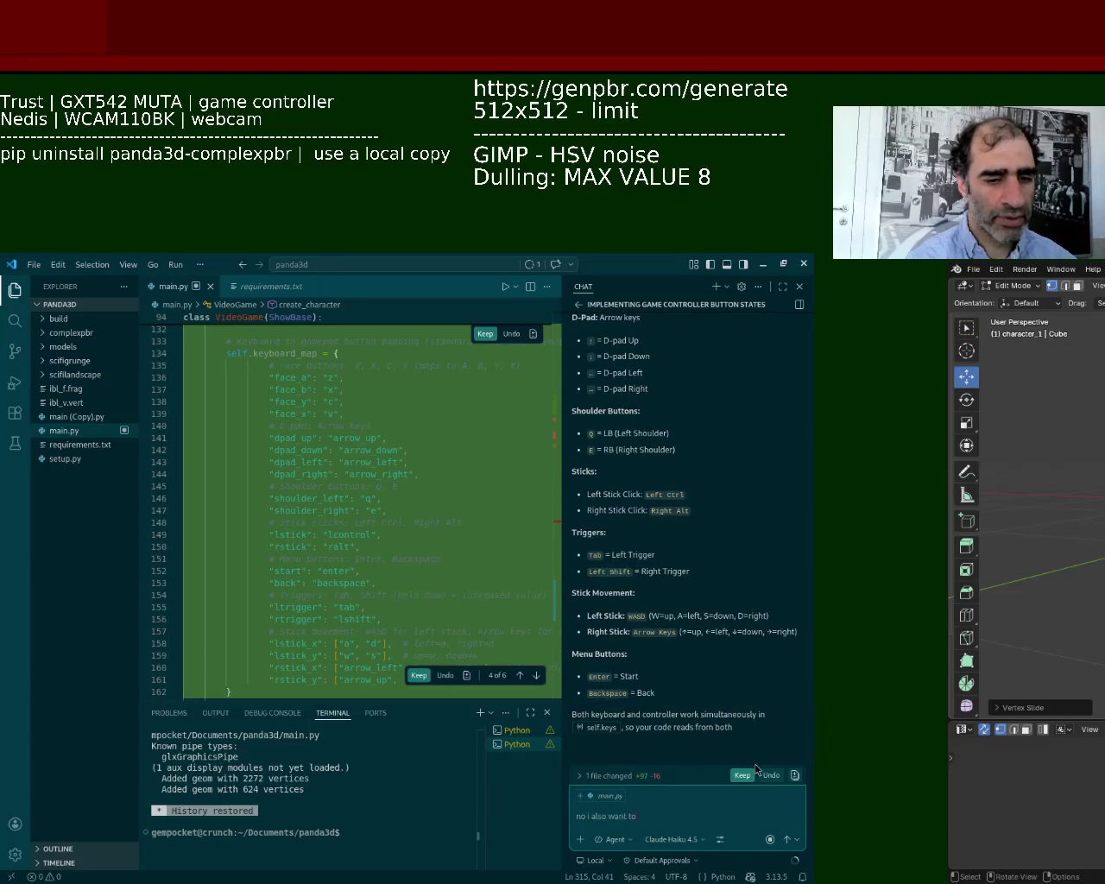
text( use the )
text(key)
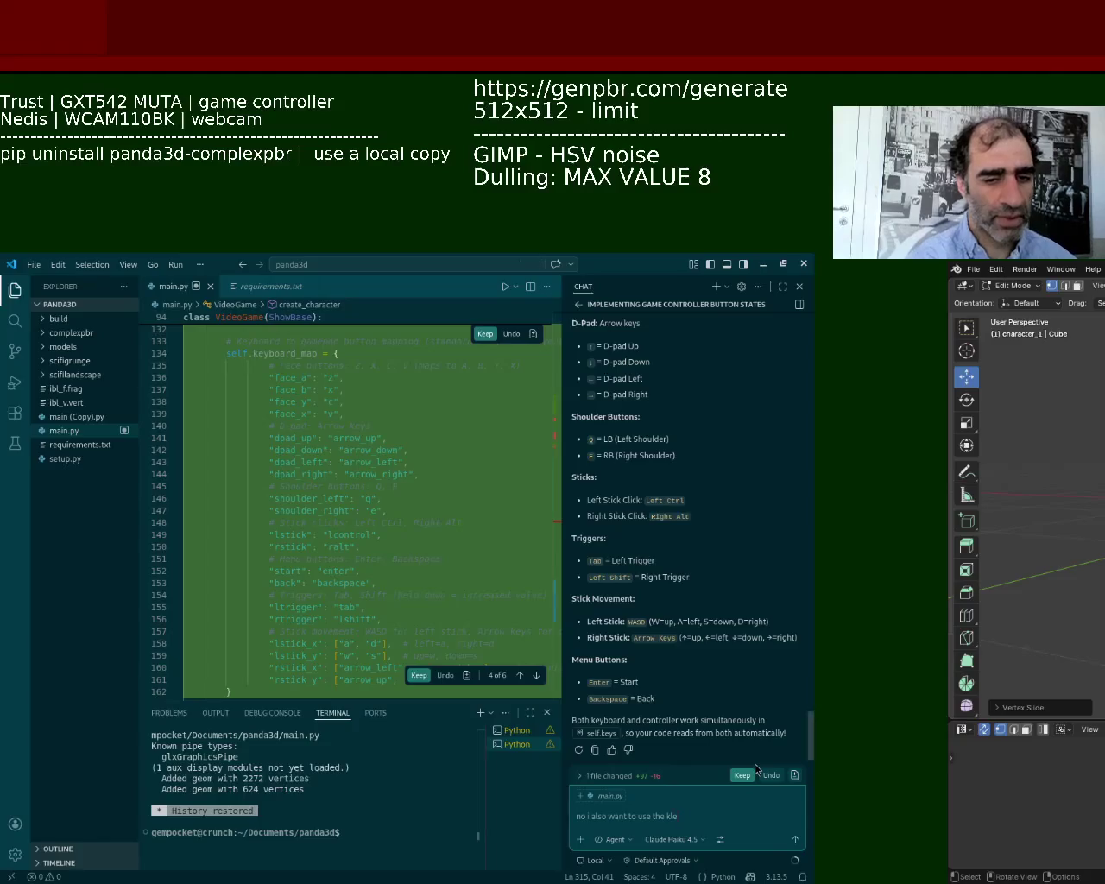
text(board with the)
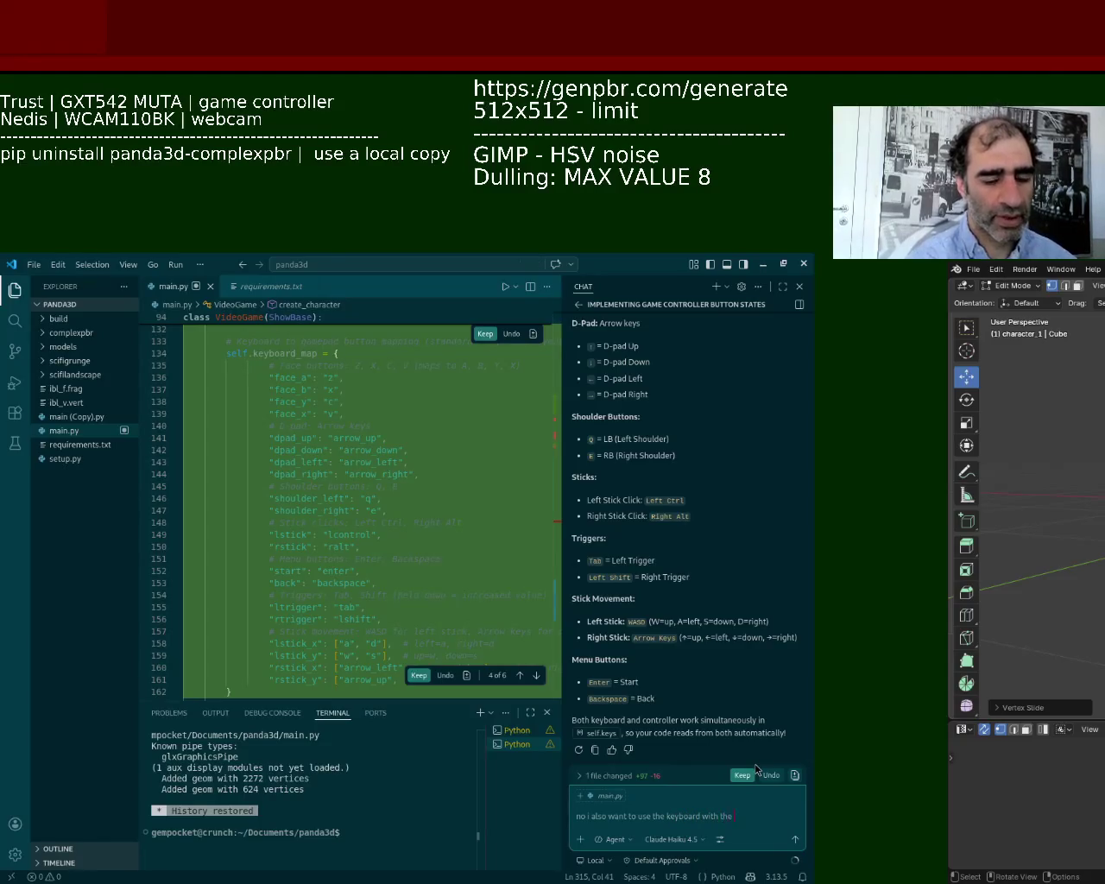
text( mou)
key(BackSpace)
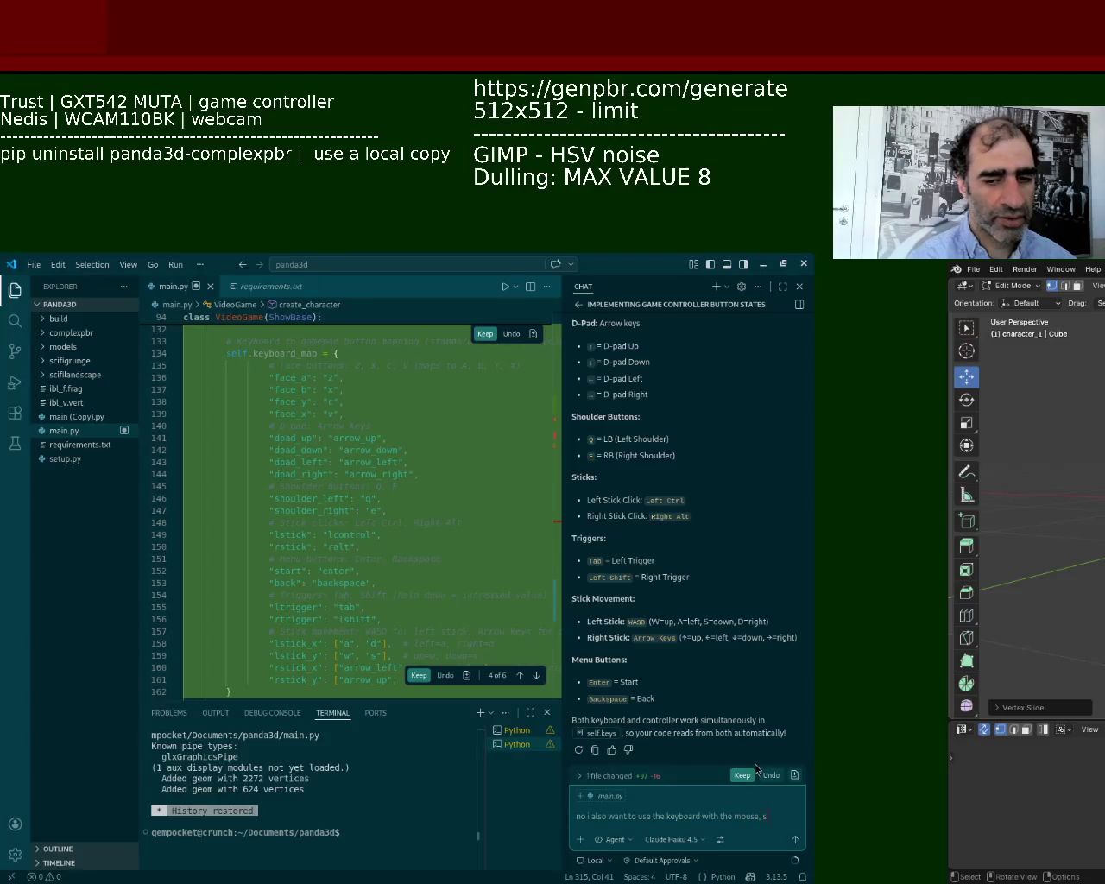
key(BackSpace)
text(need a)
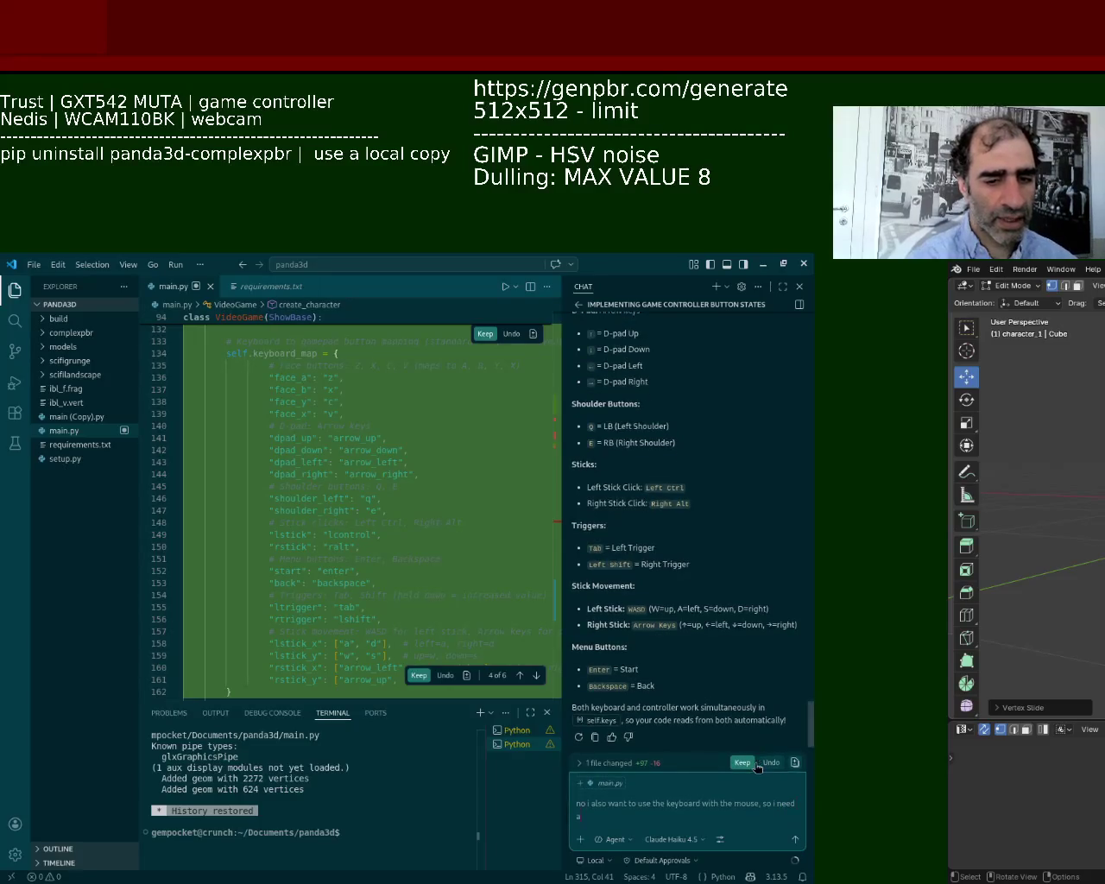
text(sdf)
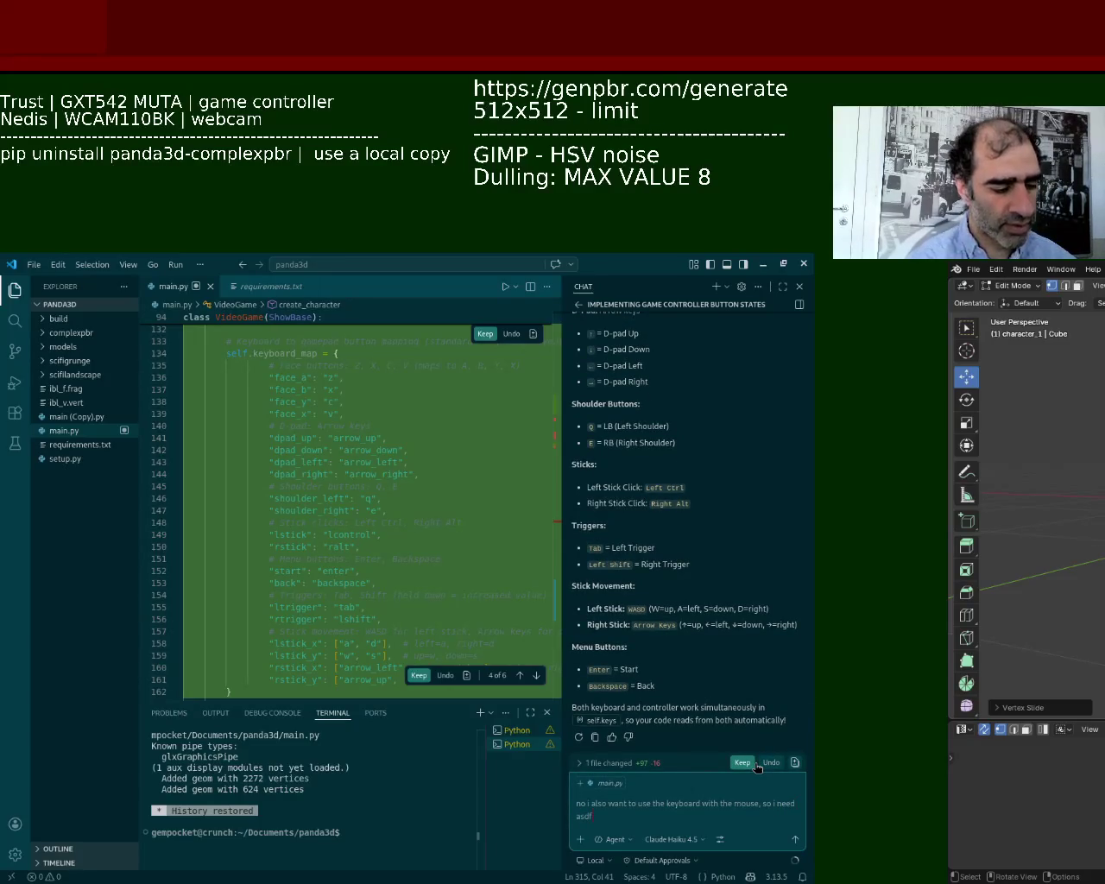
key(BackSpace)
key(BackSpace)
key(BackSpace)
key(BackSpace)
text(w)
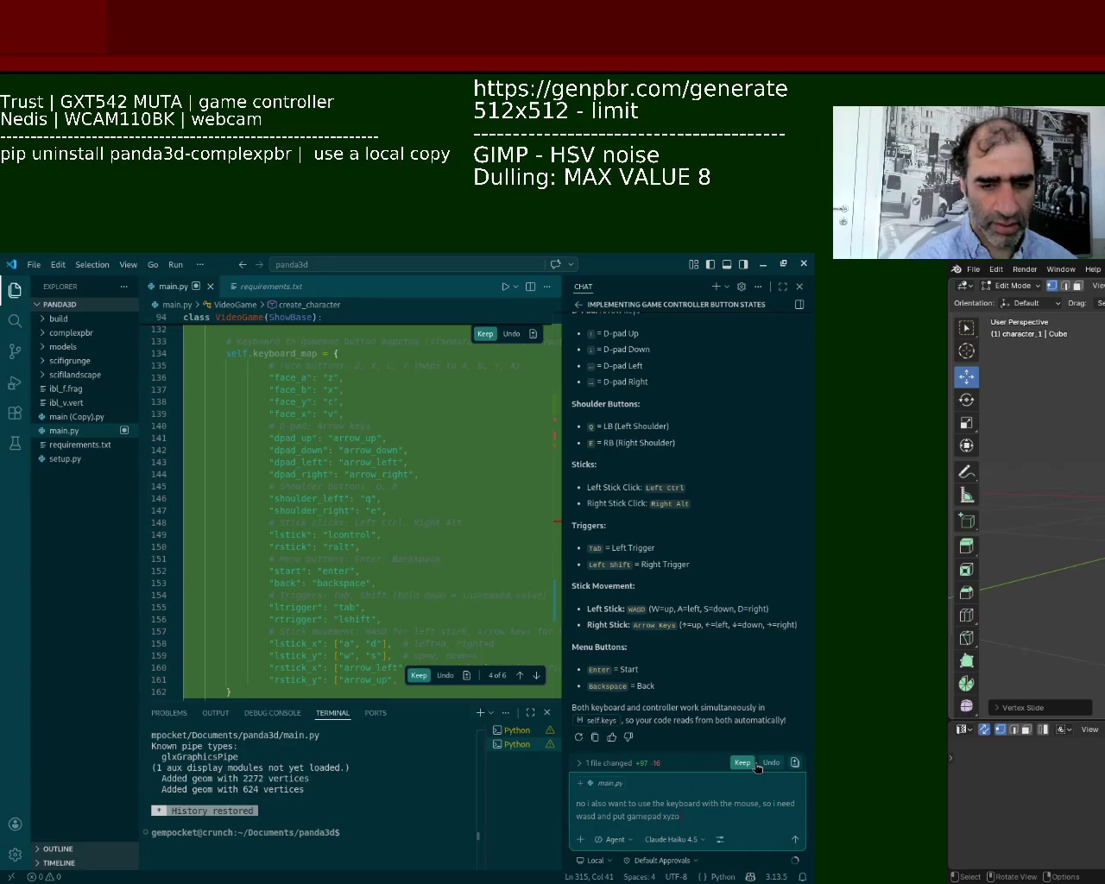
text(he numpad , with t)
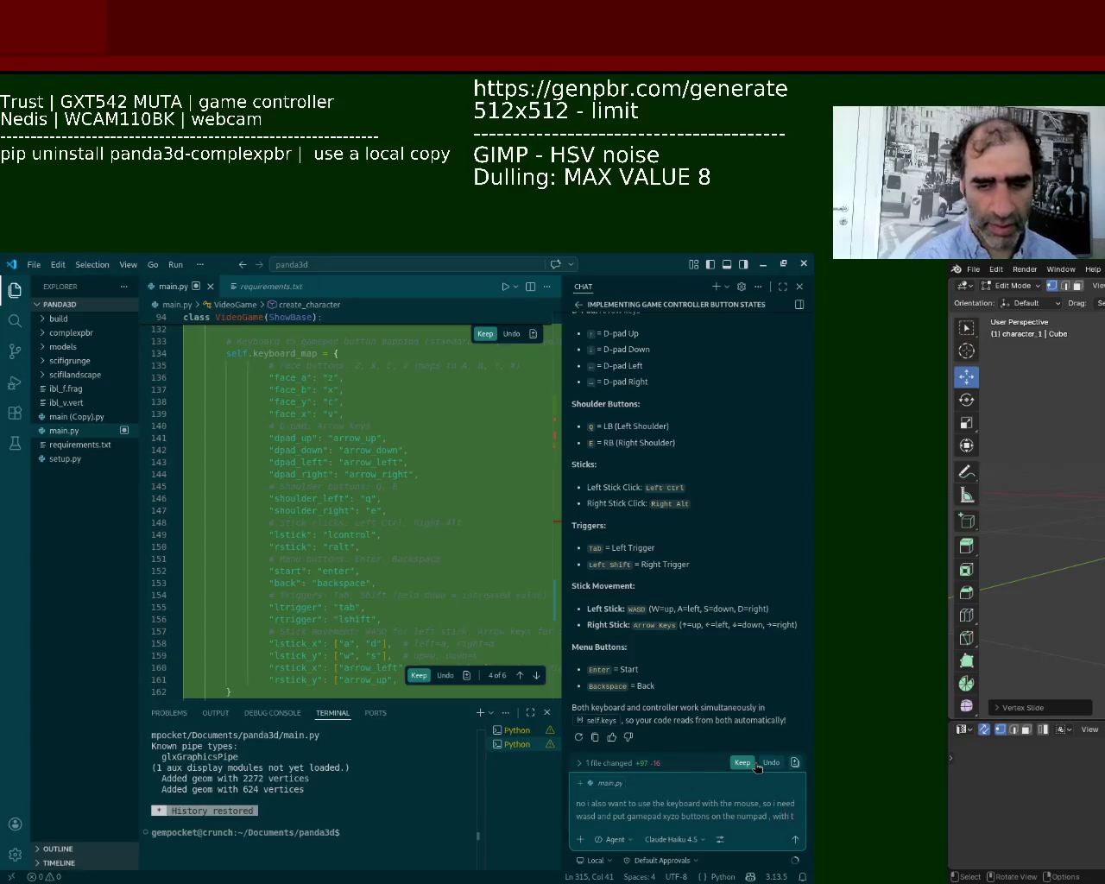
text(he rest on the)
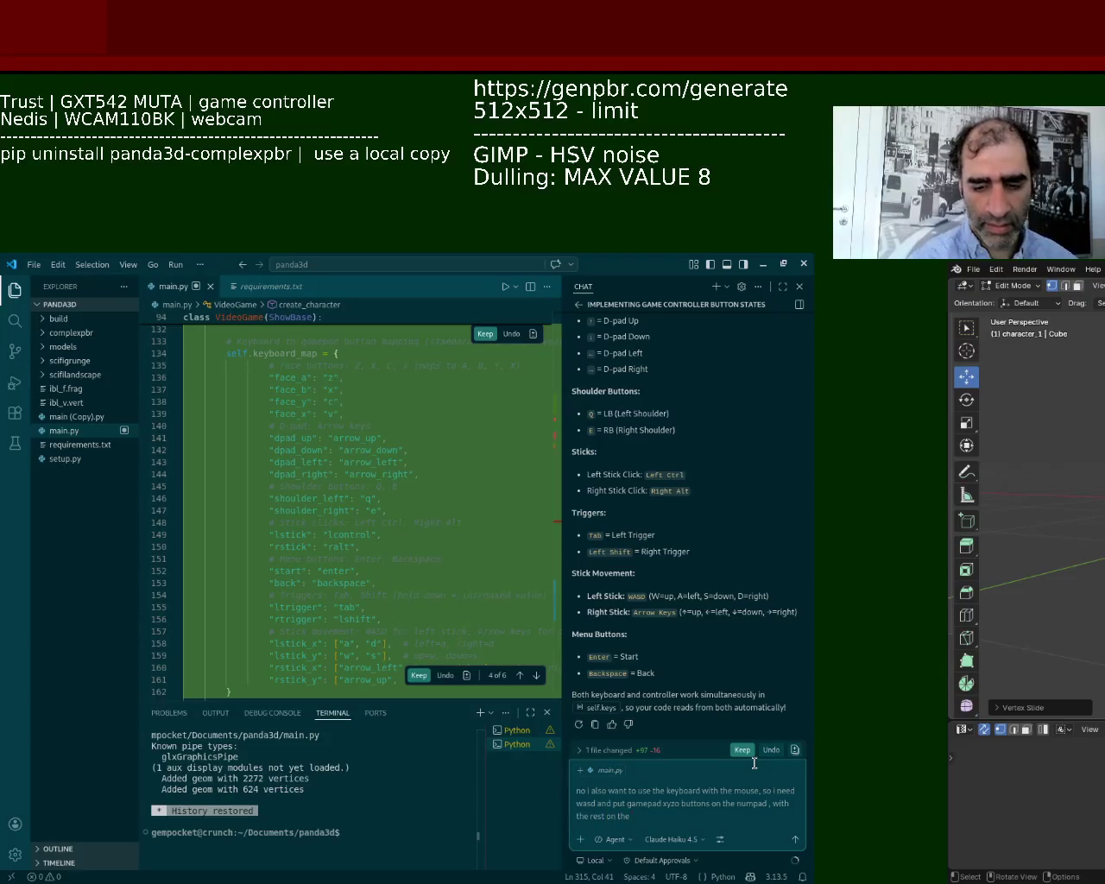
text(ad)
key(Return)
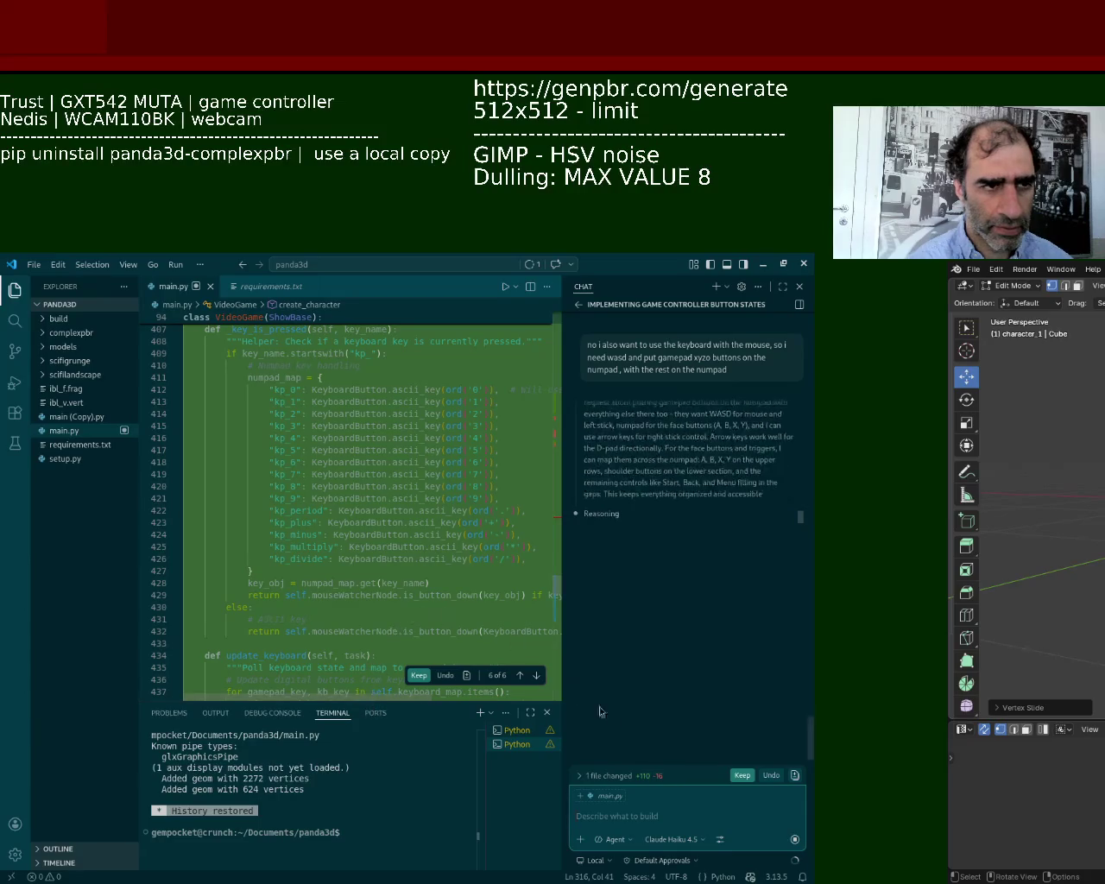
Draft a correction asking to implement only the buttons found on a game controller.
text(no just come up with the game cont)
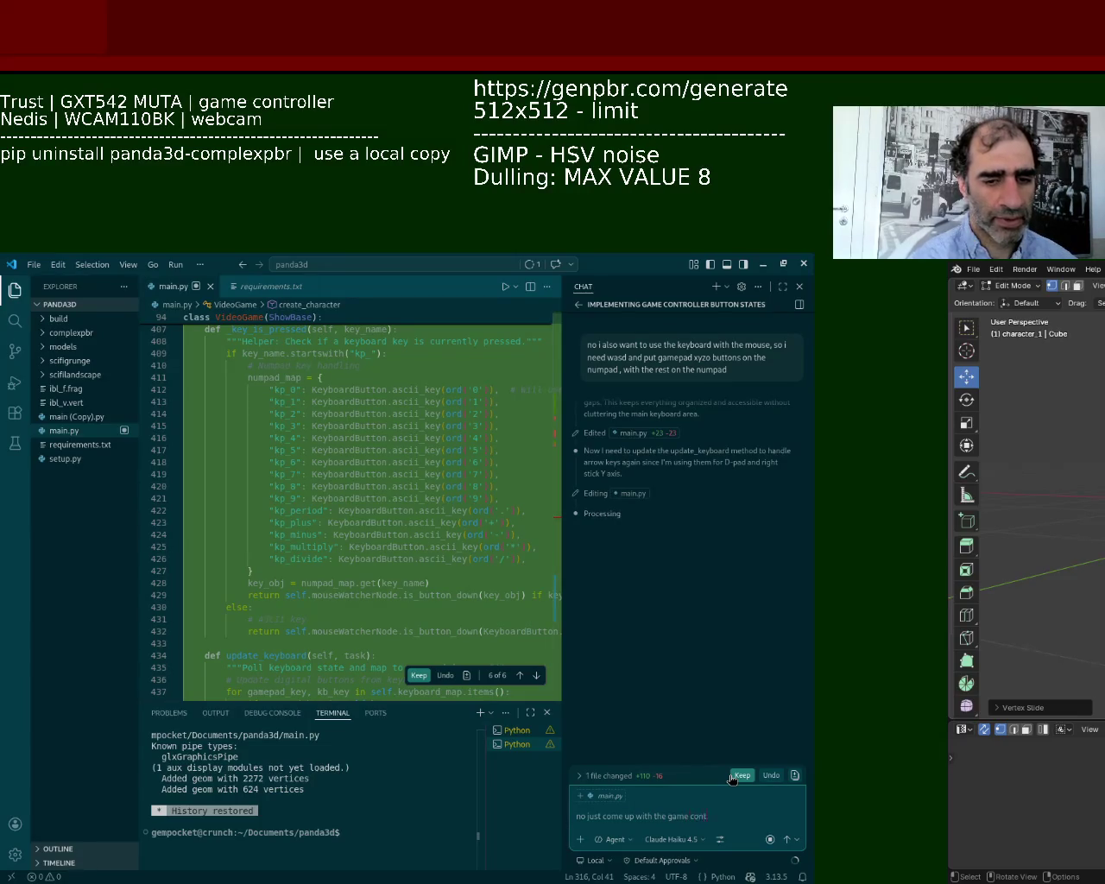
key(BackSpace)
key(BackSpace)
key(BackSpace)
key(BackSpace)
key(BackSpace)
key(BackSpace)
key(BackSpace)
key(BackSpace)
key(BackSpace)
text(no just use the game controller to)
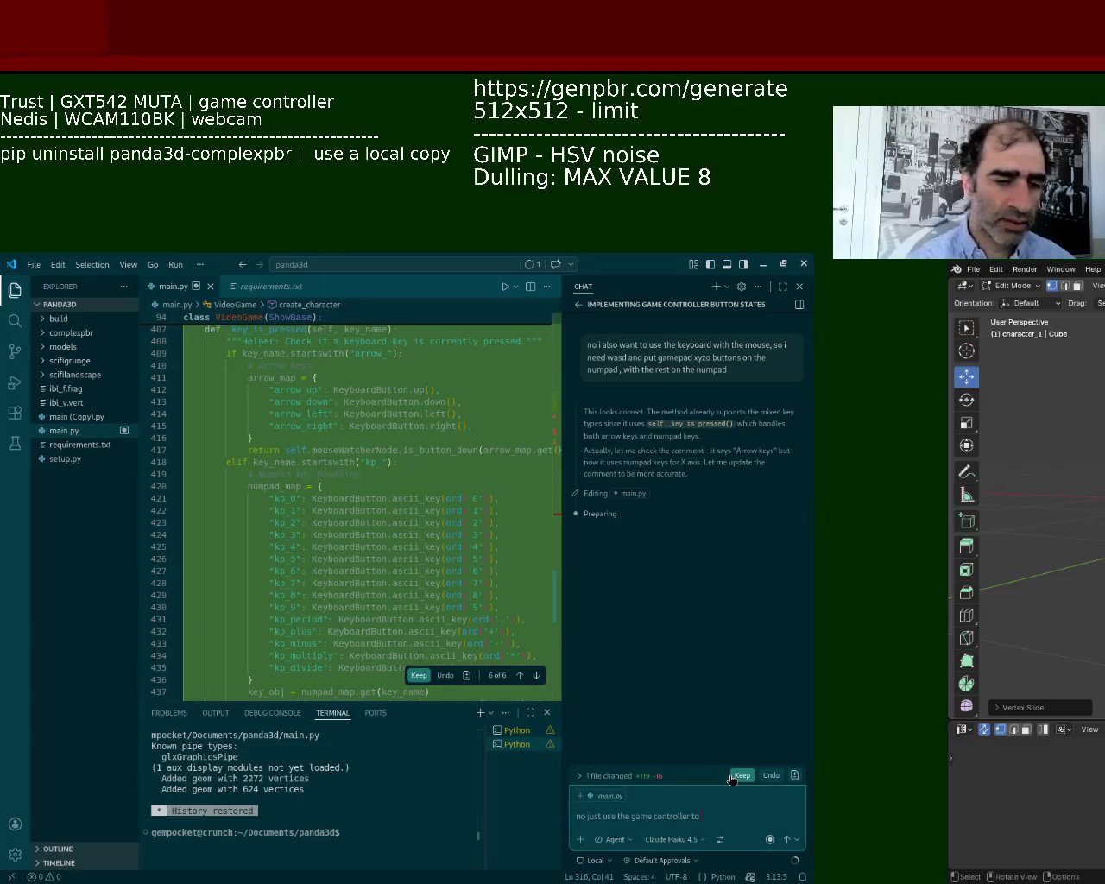
key(BackSpace)
key(BackSpace)
key(BackSpace)
key(BackSpace)
key(BackSpace)
key(BackSpace)
text(only)
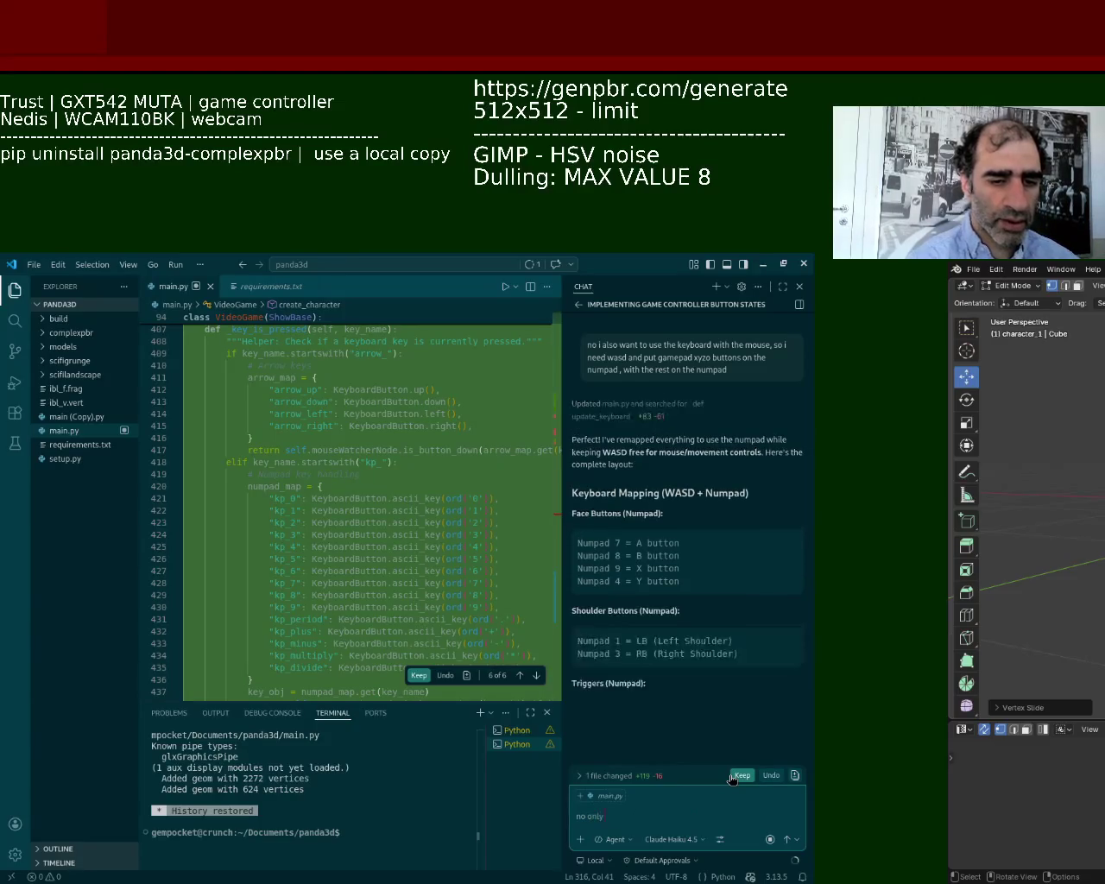
text( use the but)
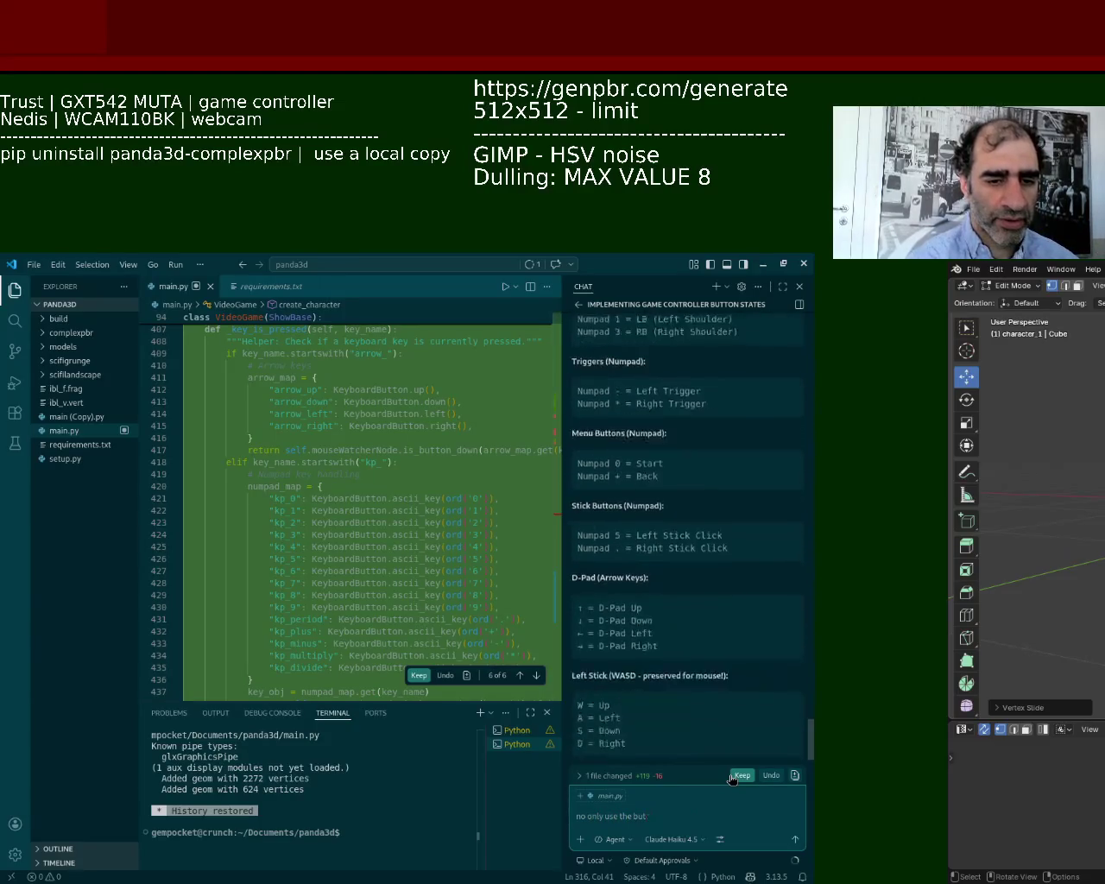
text(tons found within a game controller and implement those)
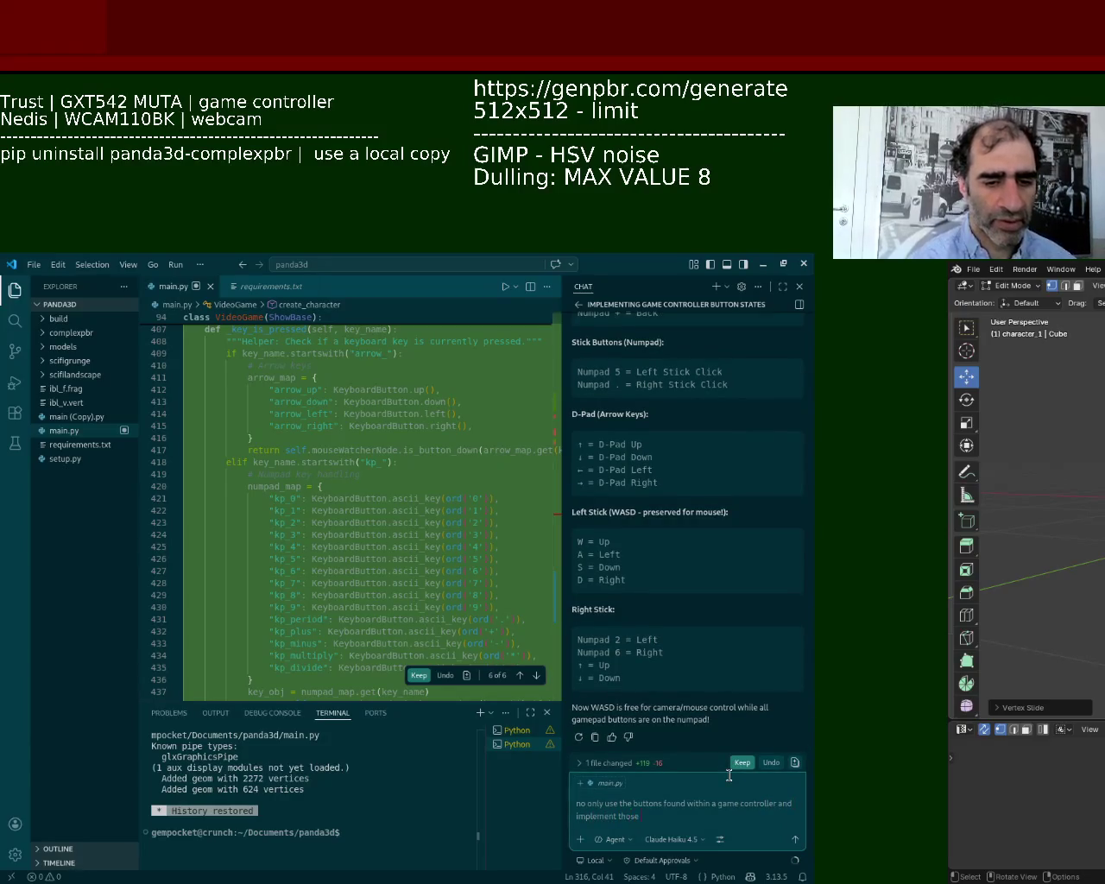
text( buttons as)
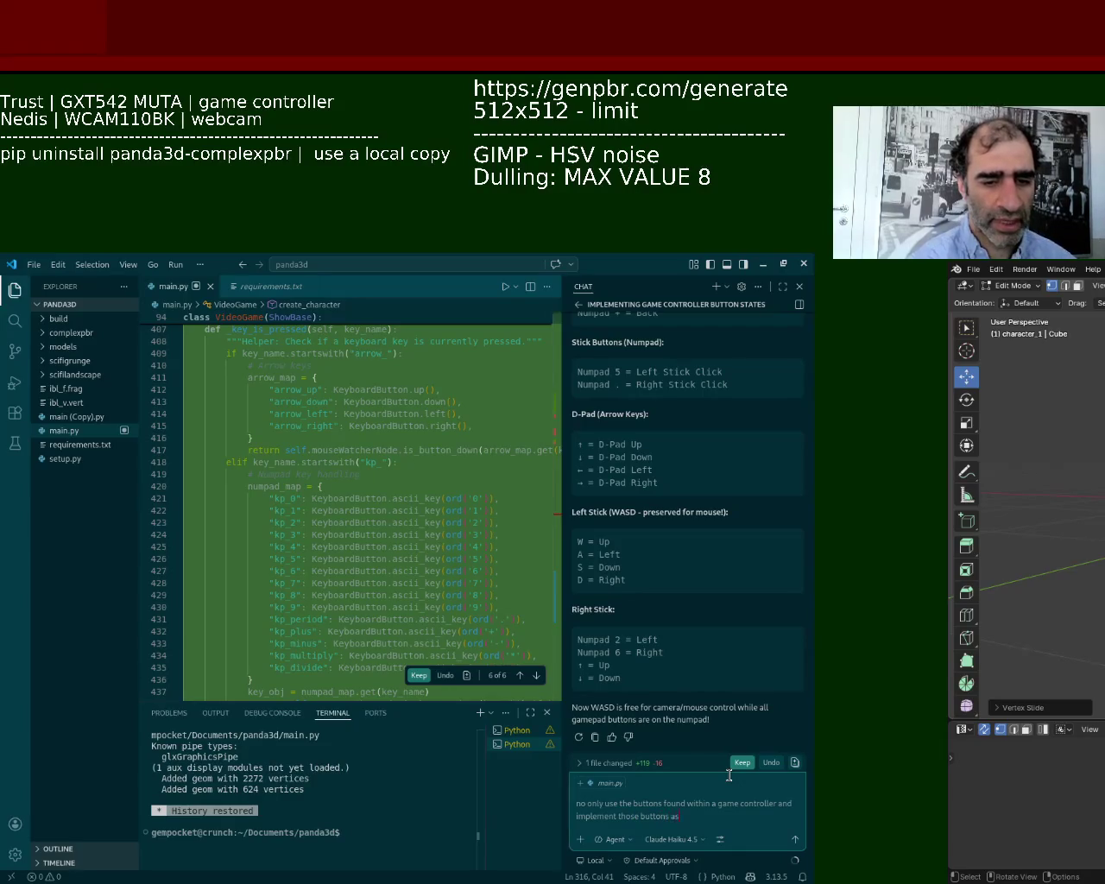
text( wasd w)
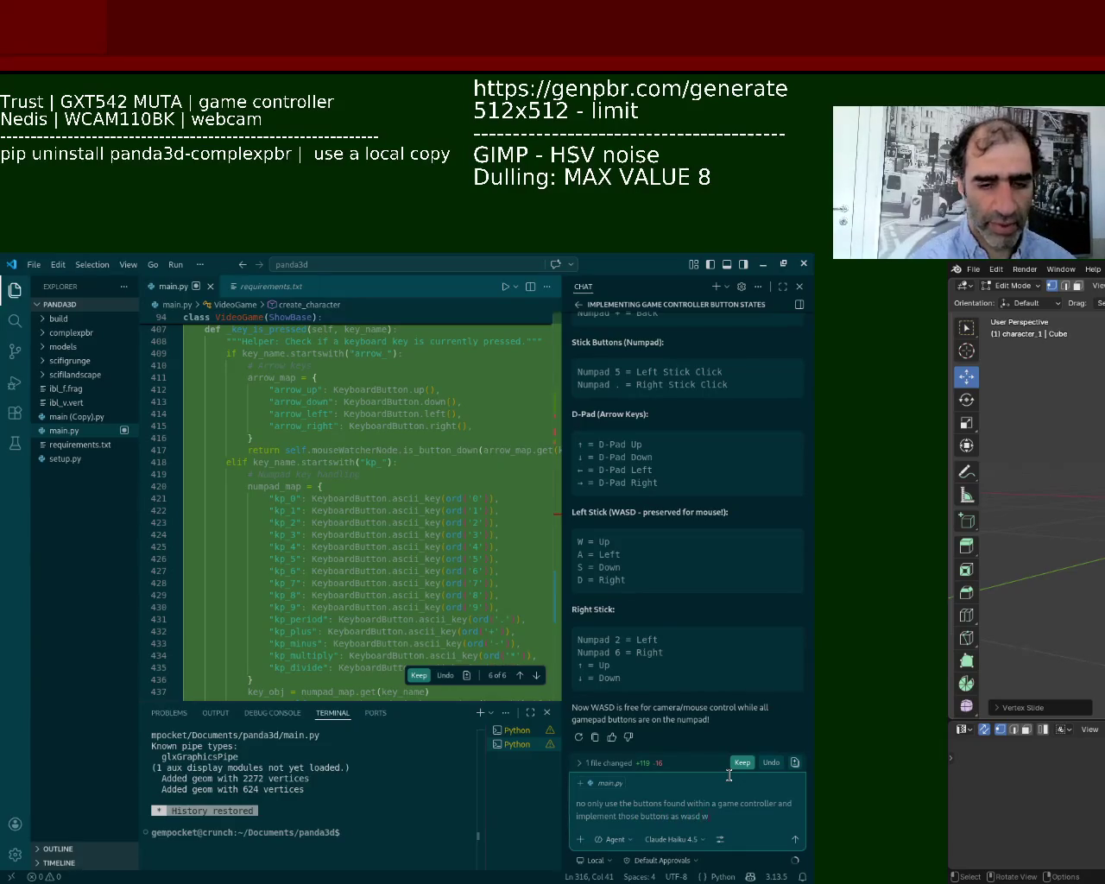
text(ith the)
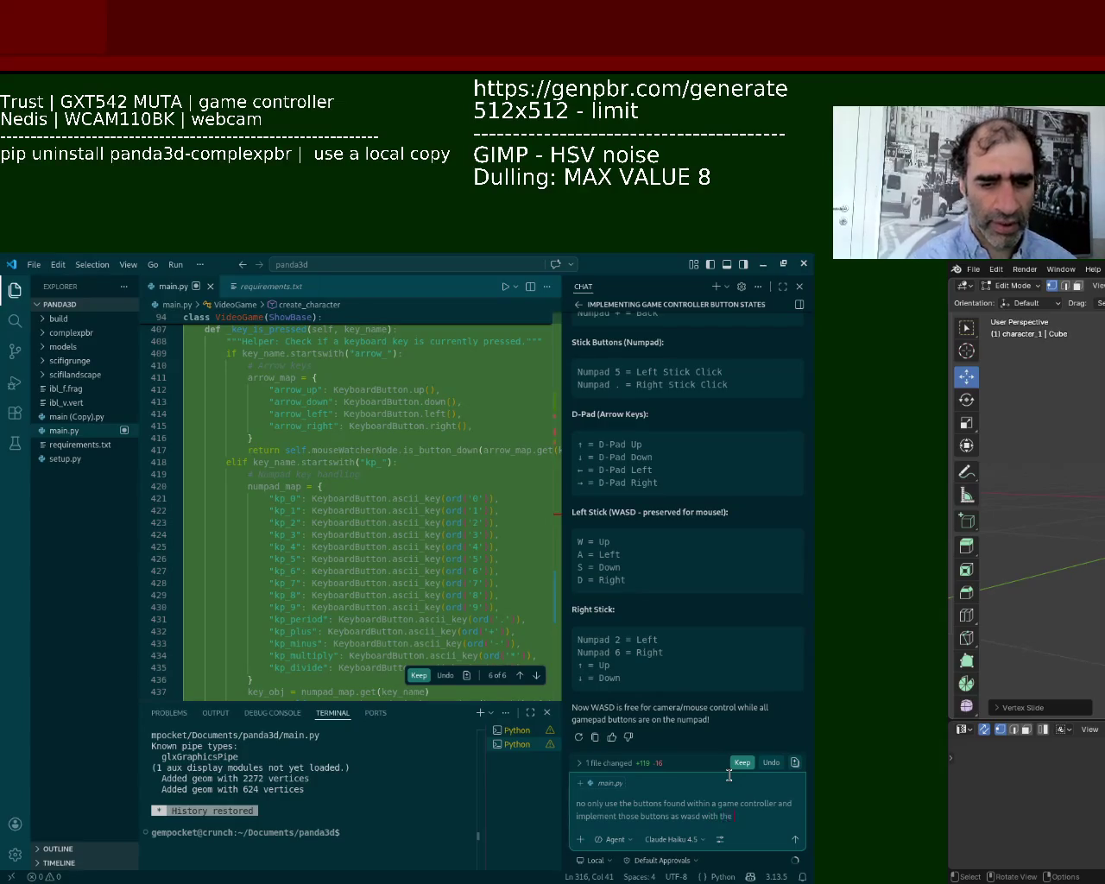
text( numpad)
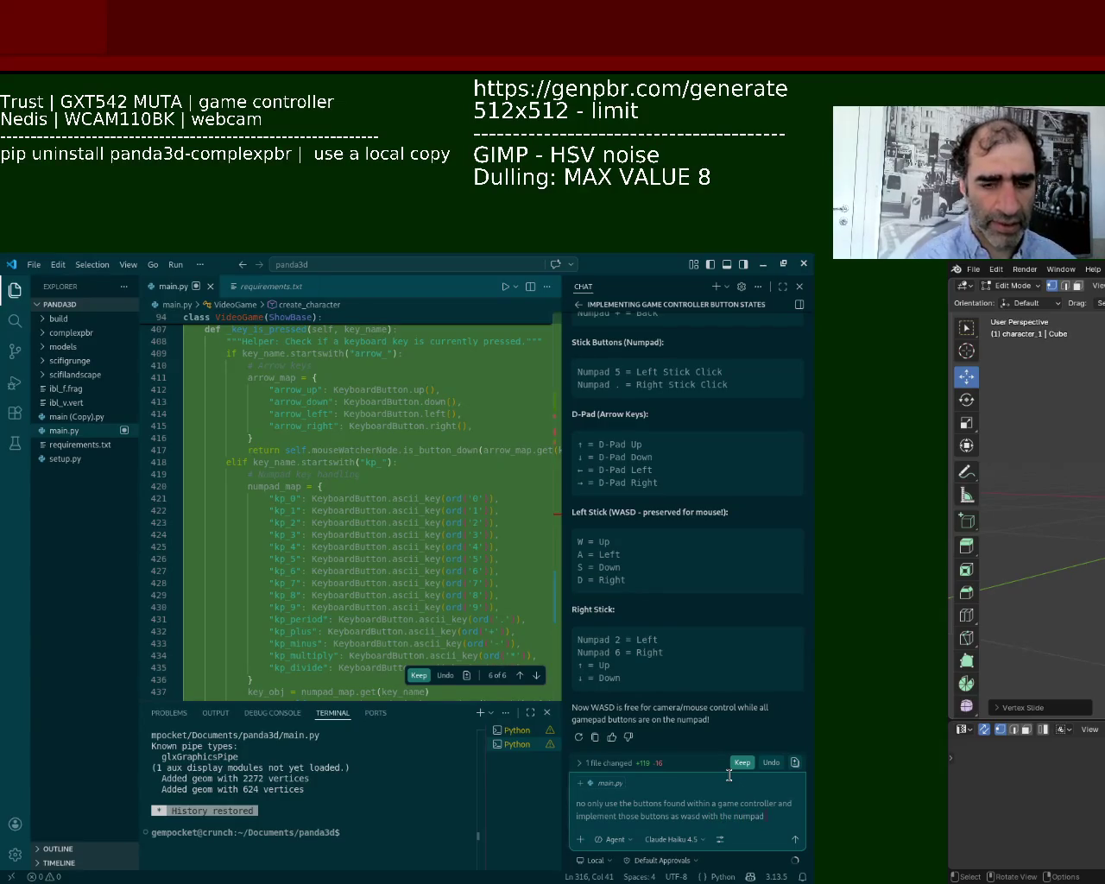
text( as the)
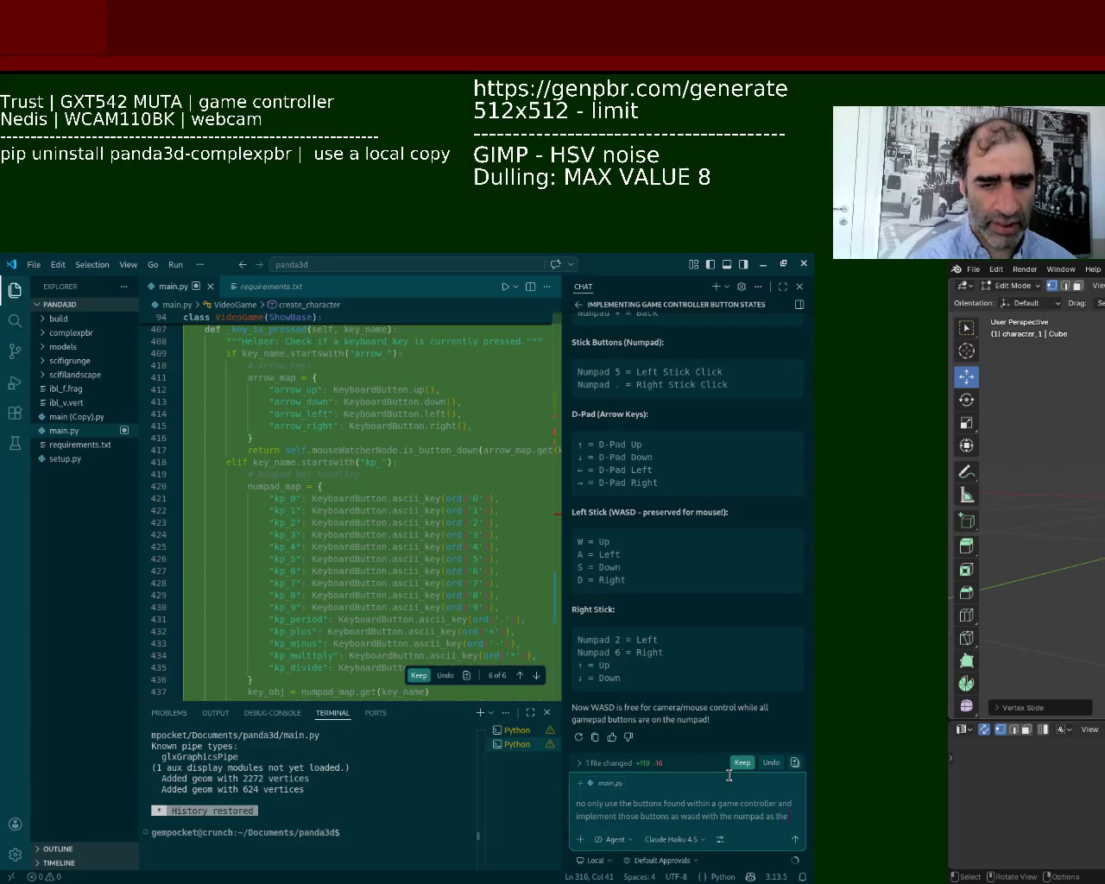
text( keys)
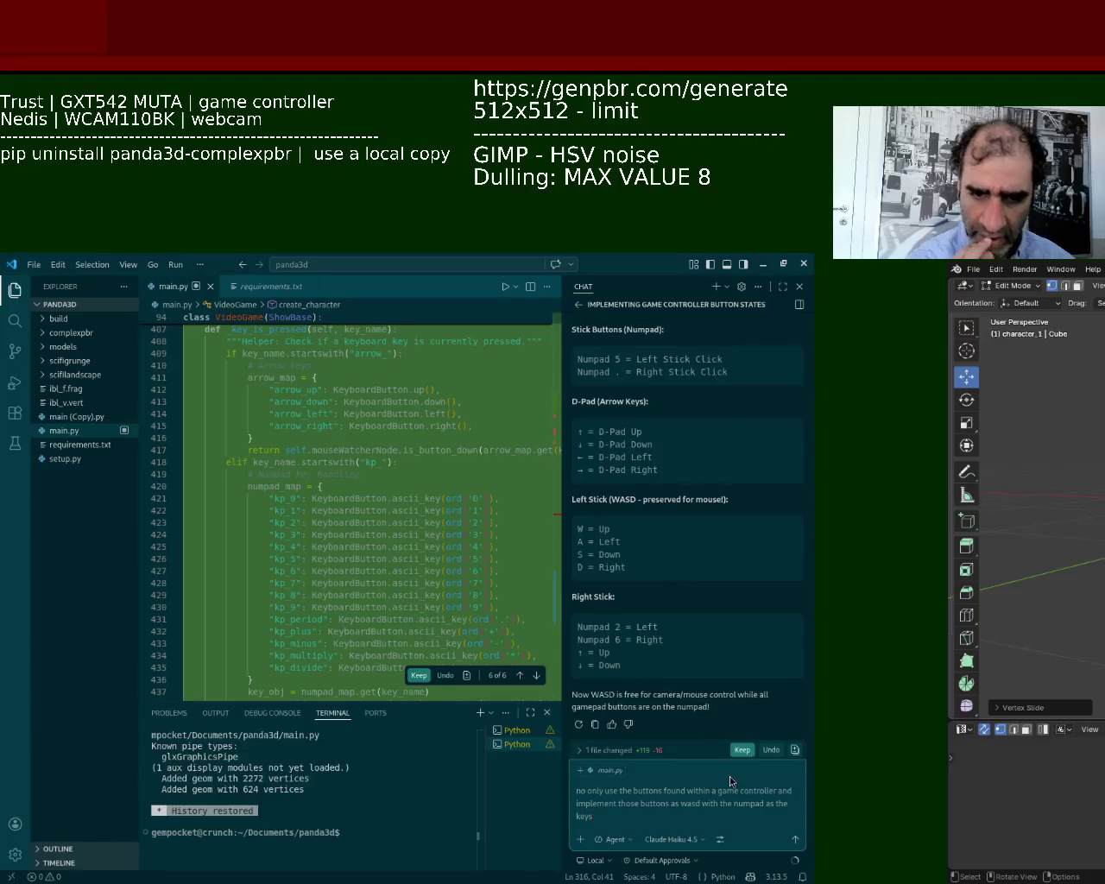
Tell the assistant to remove the numpad mapping altogether and use only controller buttons.
text(and)
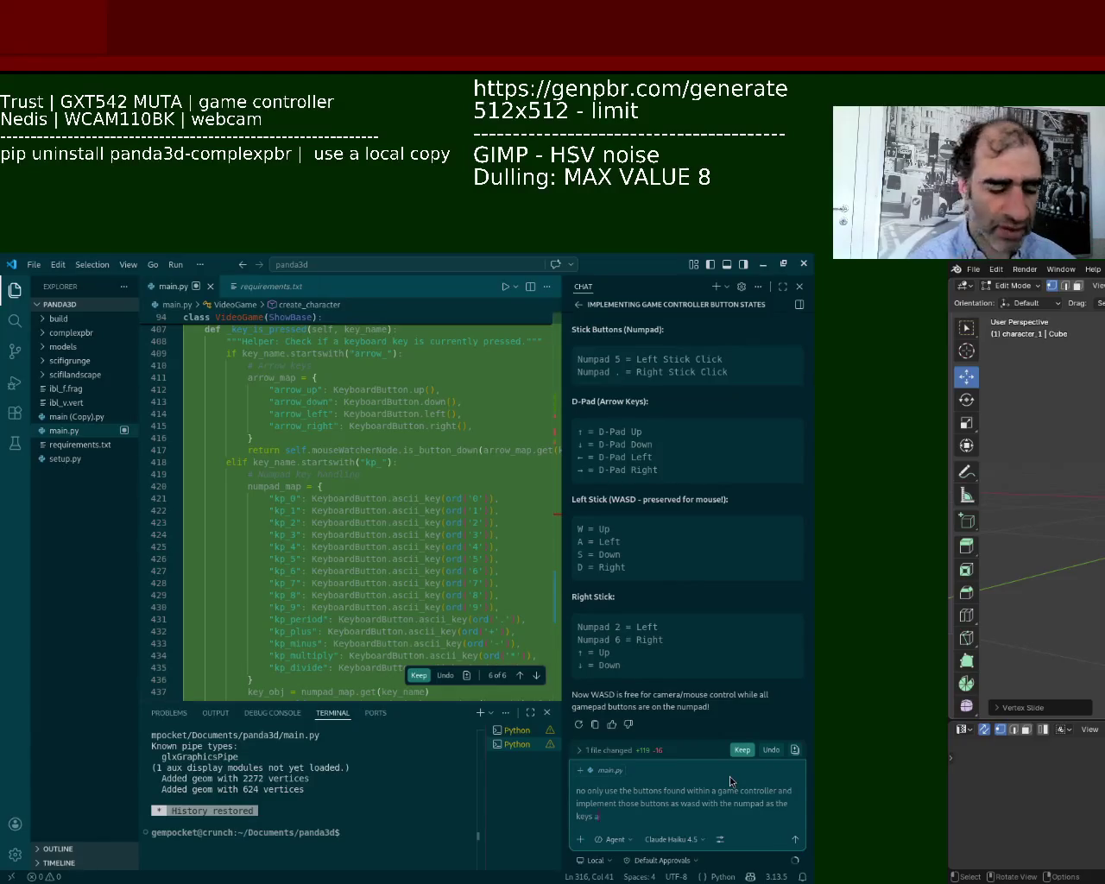
text( sorry no)
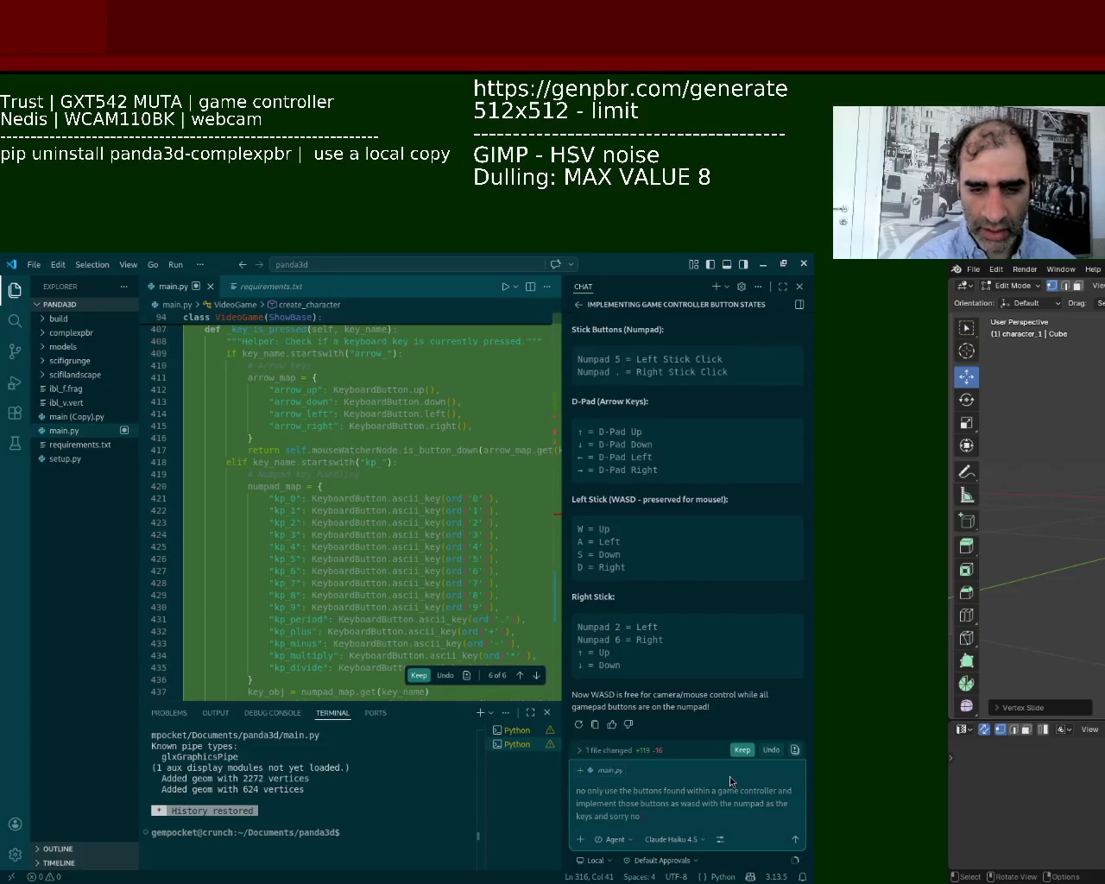
text( numpad)
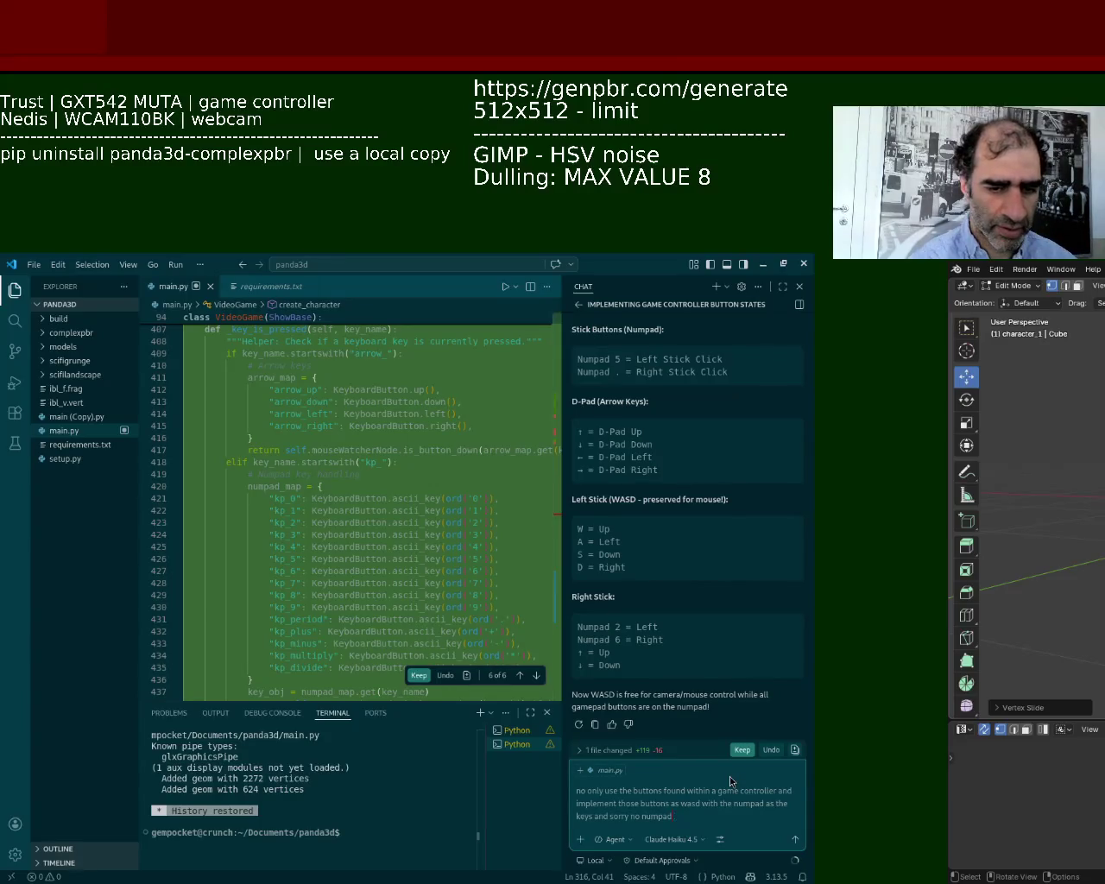
text(, remove the numpad altogether, j)
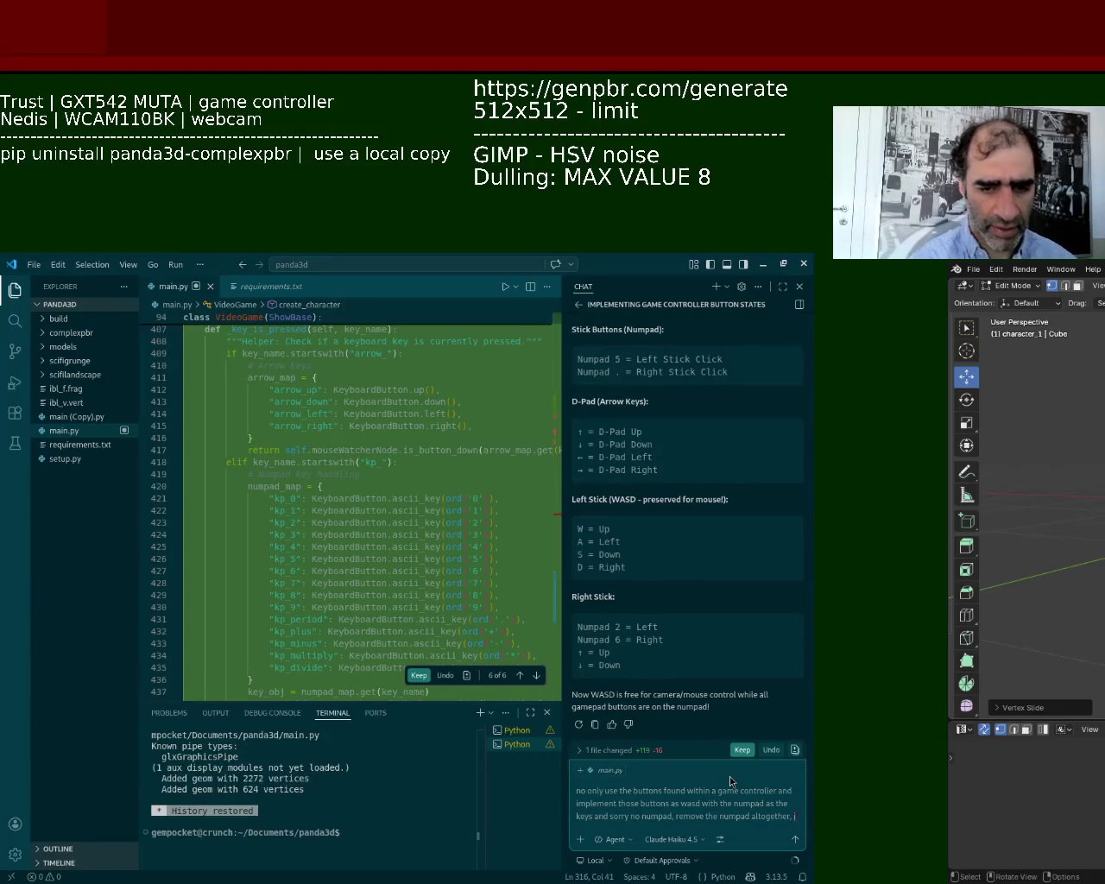
text(ust focus on what is on the mouse)
key(Return)
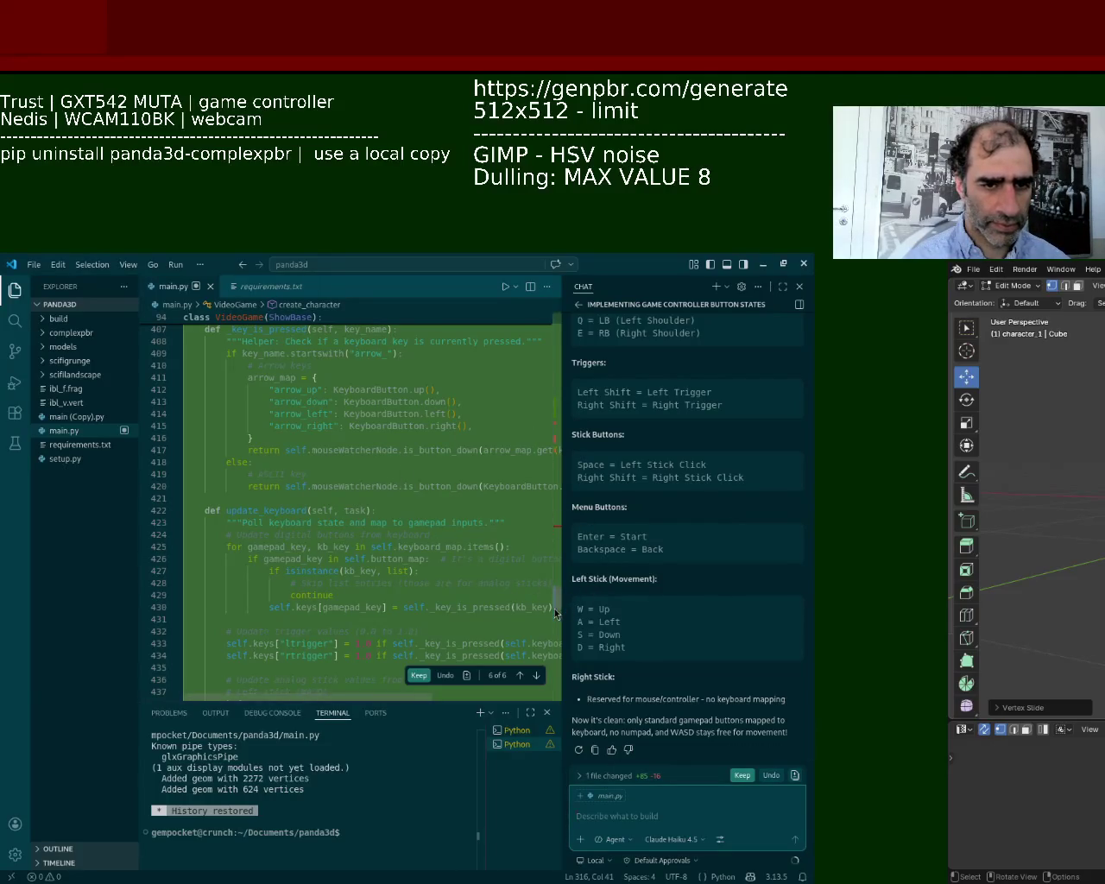
Scroll main.py to the reworked keyboard_map dictionary around lines 133–162.
scroll(561, 587, up, 5)
mouse_move(566, 579)
mouse_down()
mouse_move(568, 402)
mouse_move(569, 412)
mouse_up()
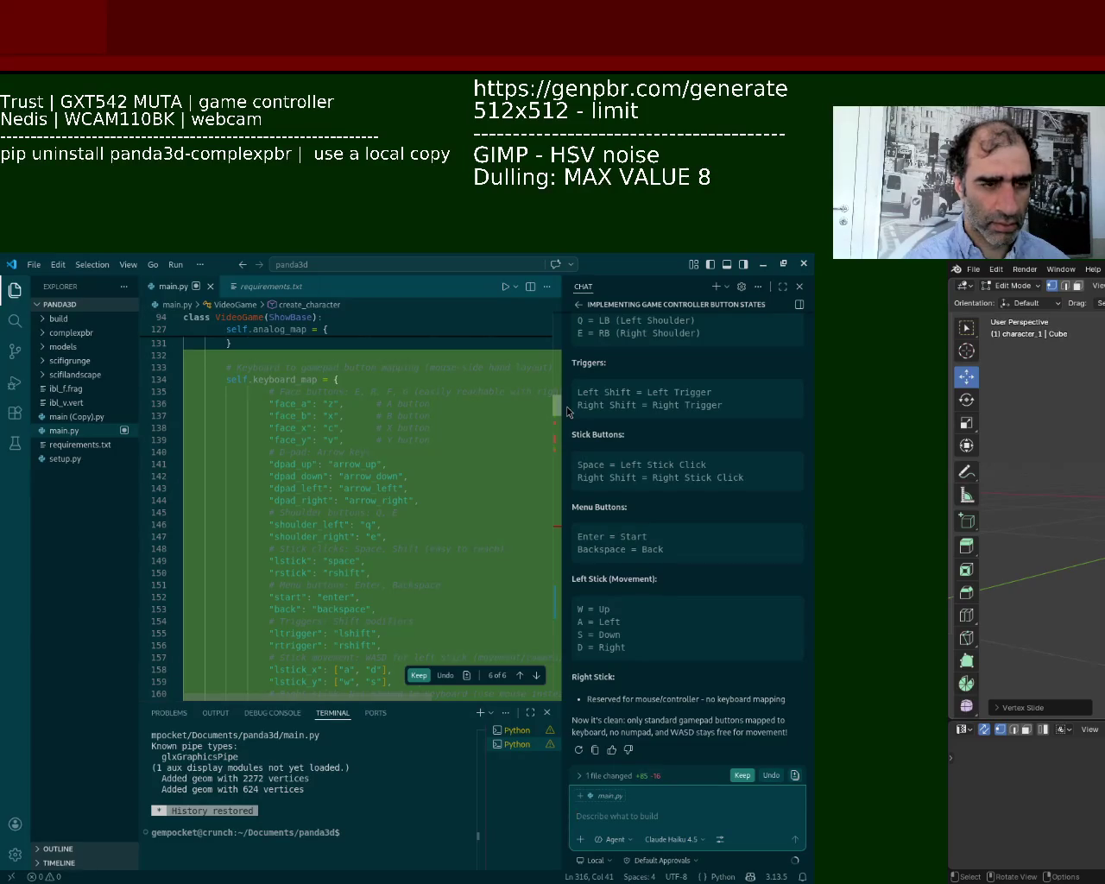
scroll(567, 411, down, 1)
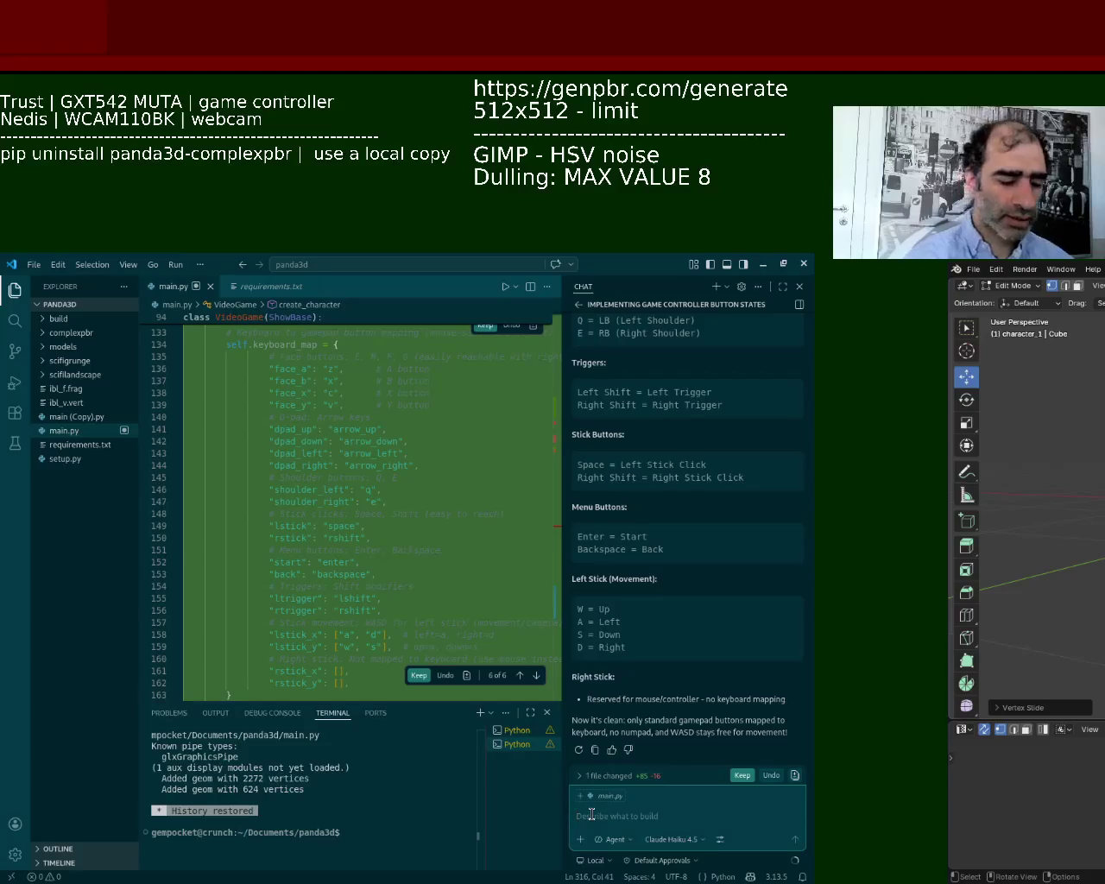
Ask the assistant to remove keyboard and mouse input for now and focus on the game controller.
text(let)
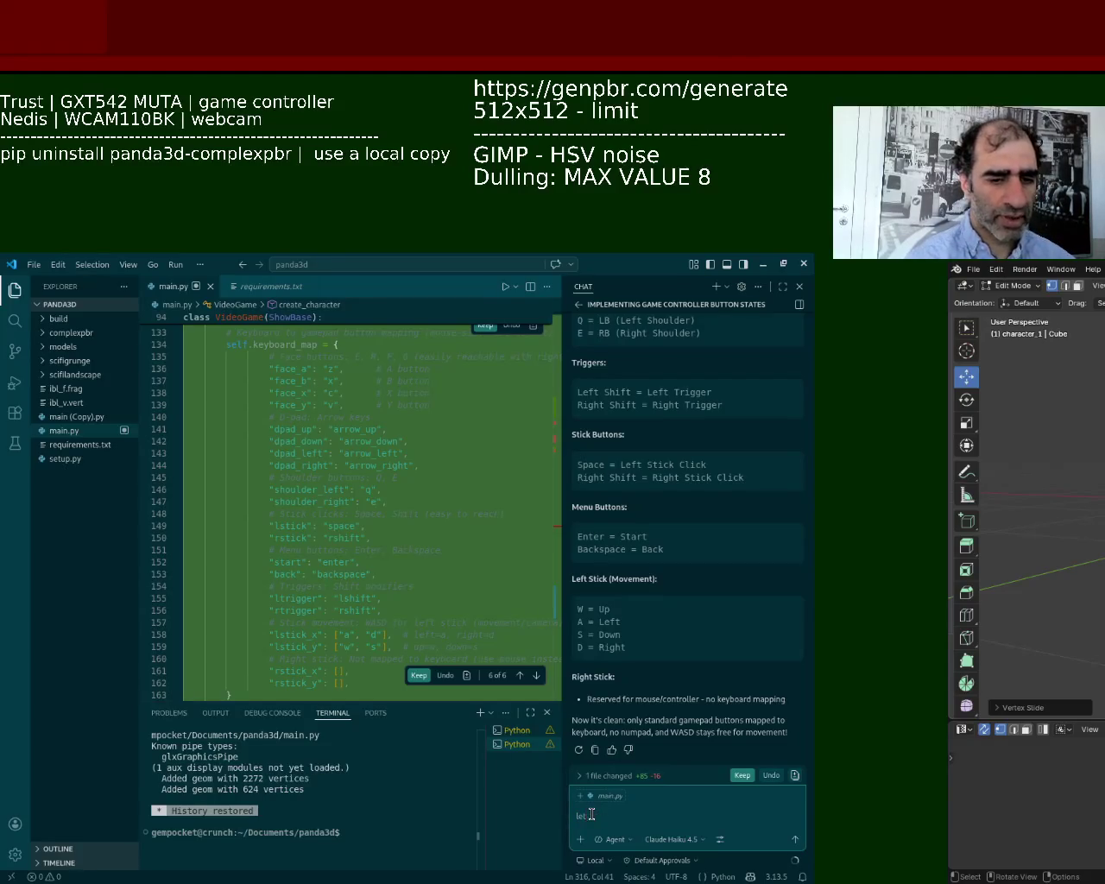
text(s move)
key(BackSpace)
key(BackSpace)
key(BackSpace)
text(remove the keyboard and the mouse altoghe)
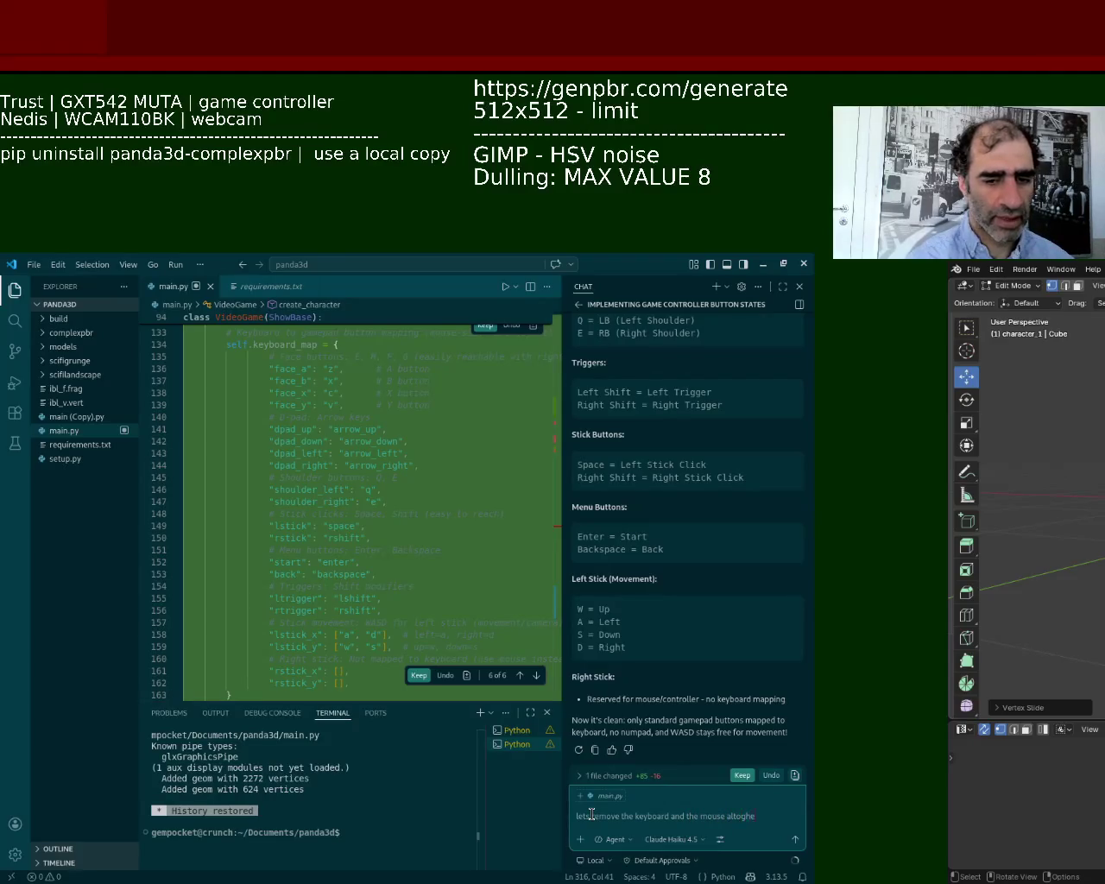
key(BackSpace)
key(BackSpace)
text(ther for now)
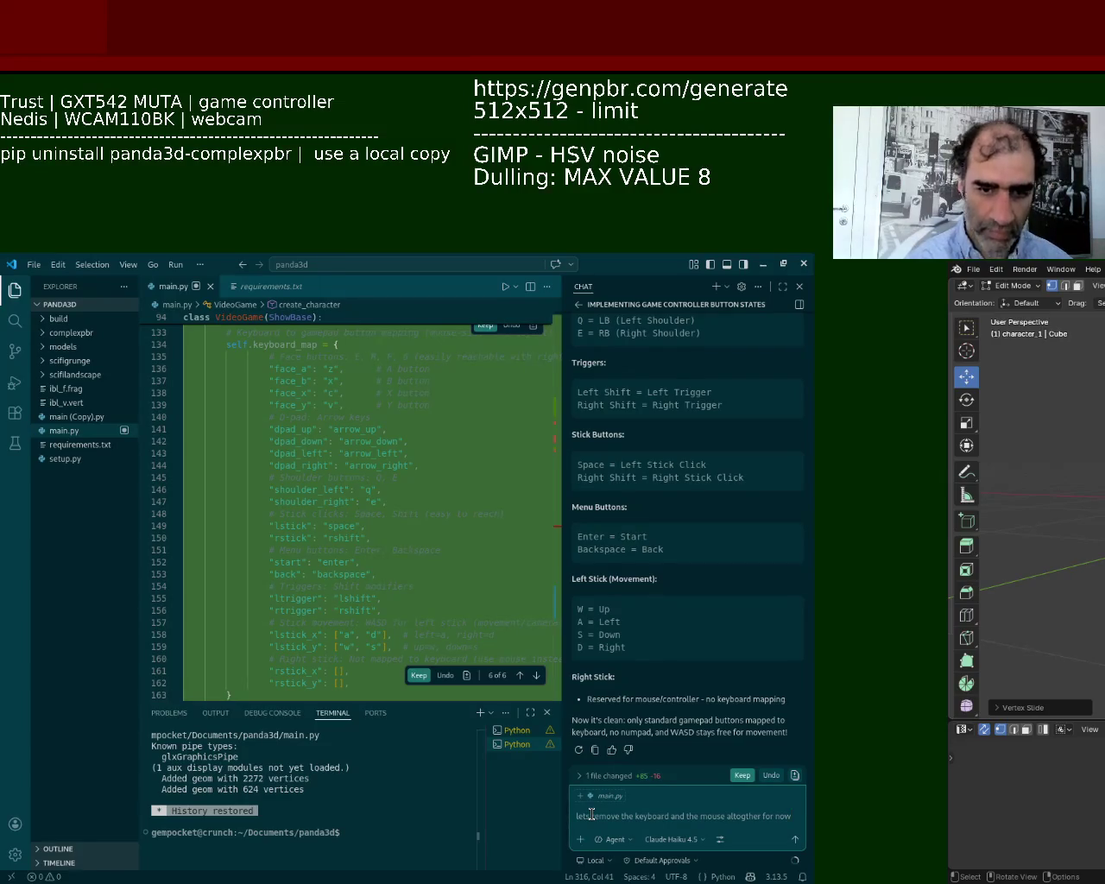
text(and to)
text(ocus on)
text( the game)
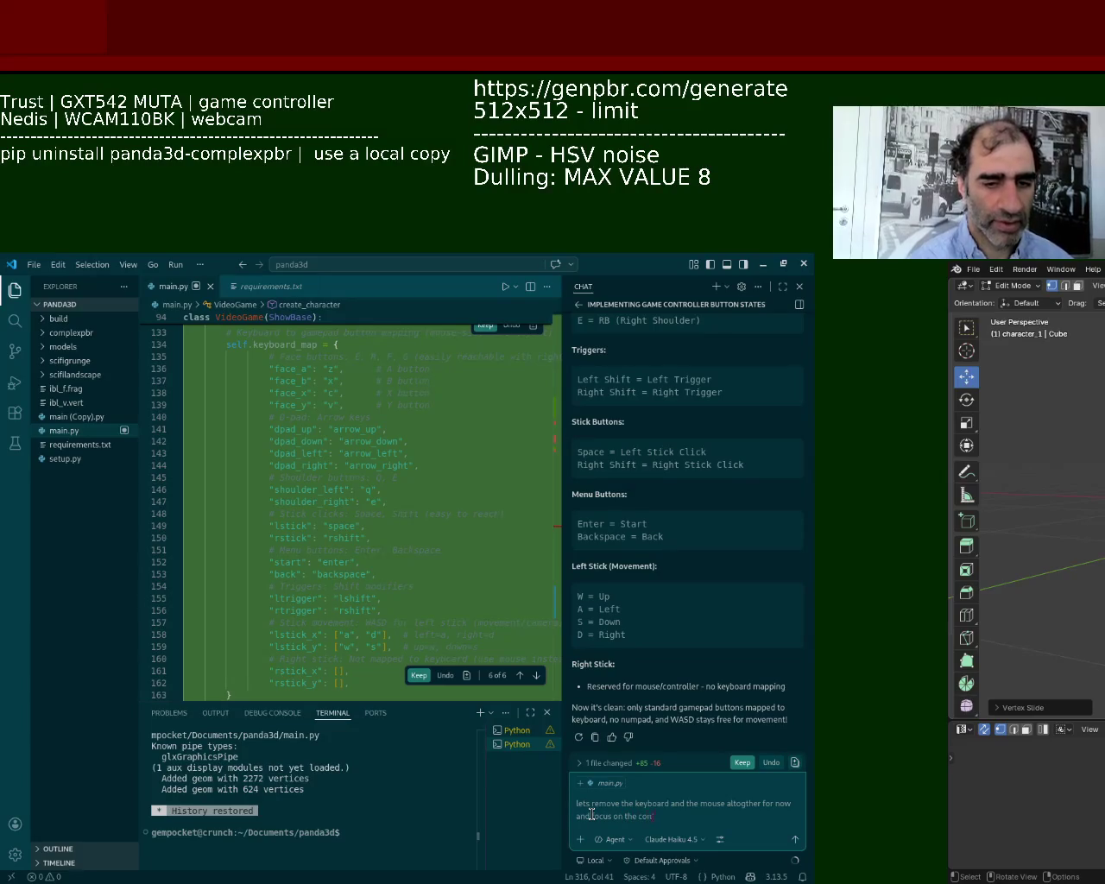
text( controller)
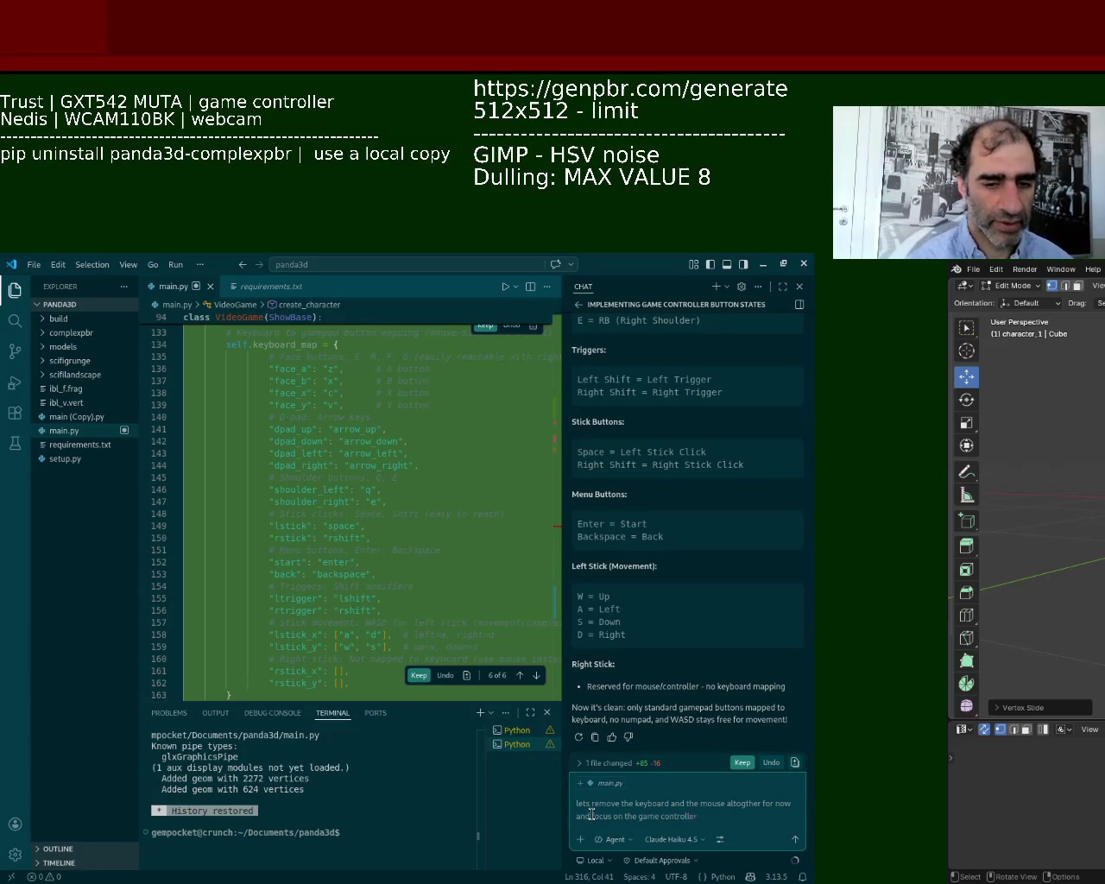
key(Return)
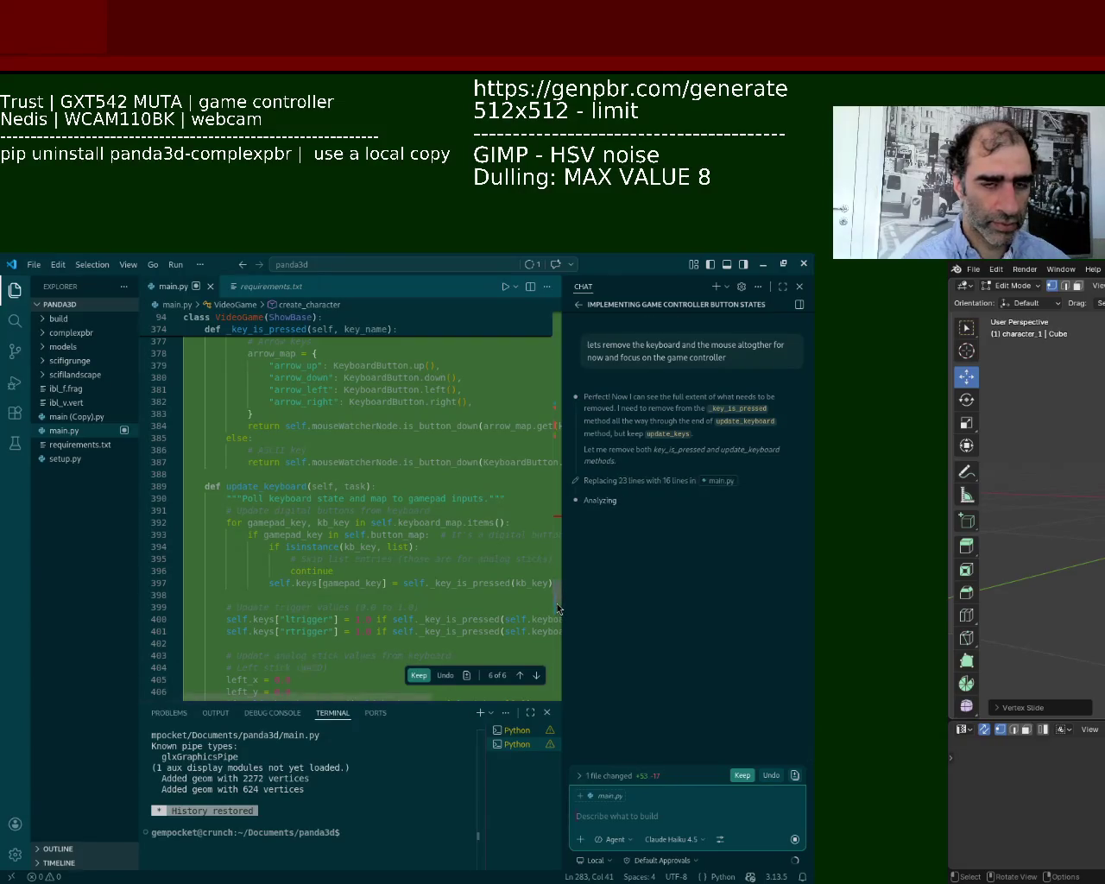
mouse_move(557, 609)
mouse_down()
mouse_move(560, 579)
mouse_move(564, 624)
mouse_move(573, 440)
mouse_up()
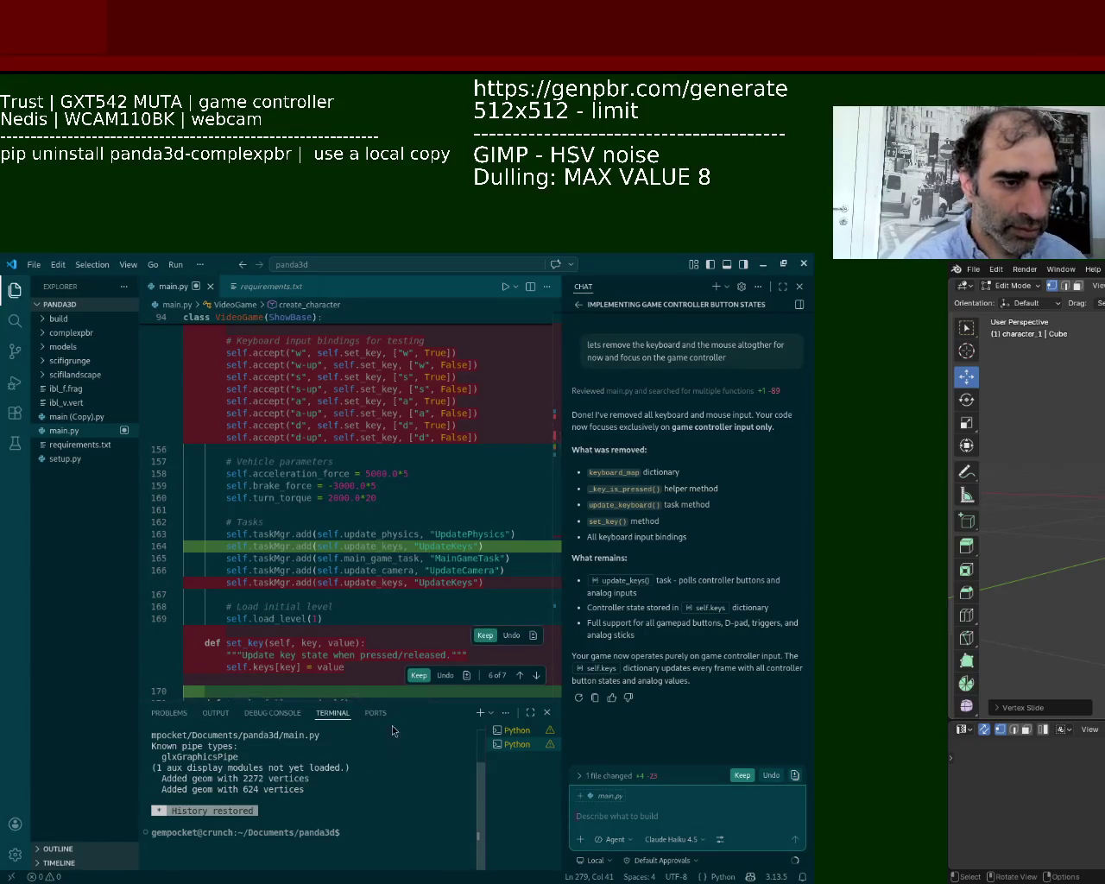
Keep the assistant's controller-only edits to main.py and look over the create_character code.
click(417, 681)
drag(553, 446, 564, 533)
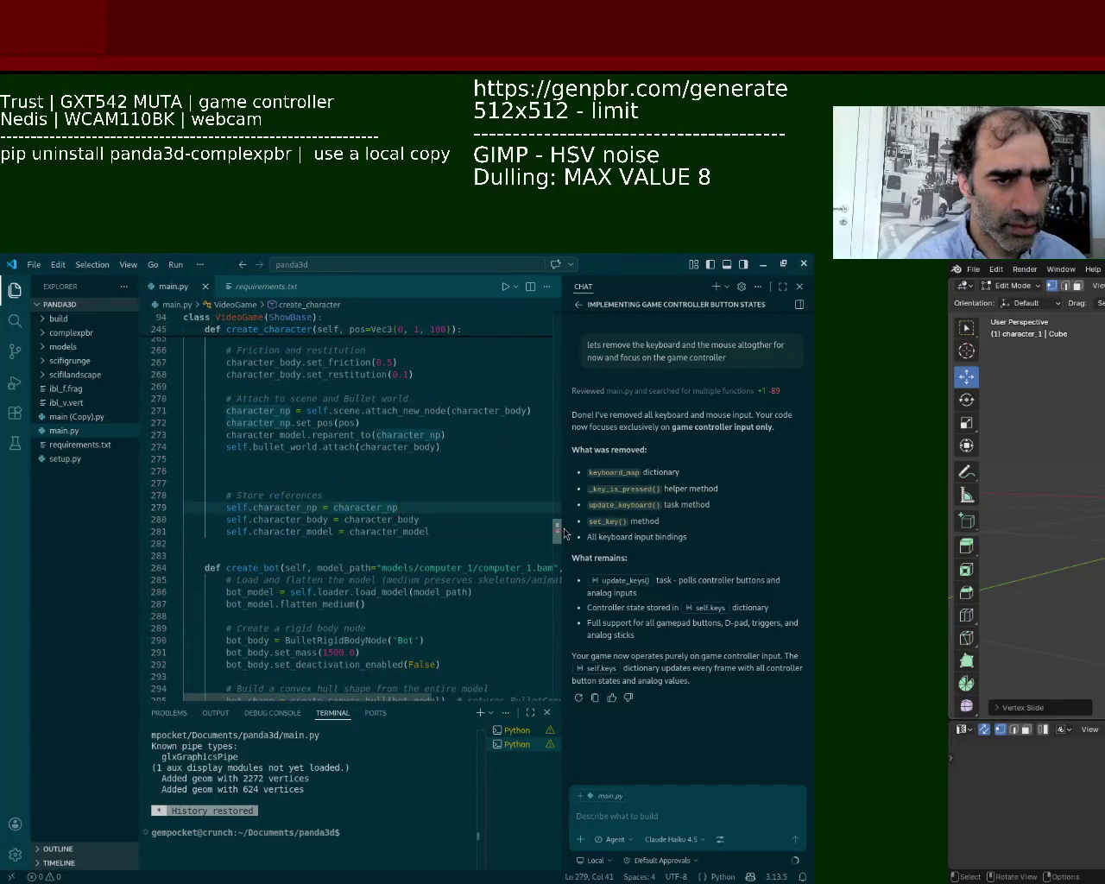
drag(565, 533, 559, 701)
click(421, 500)
click(363, 451)
Ask whether all controller buttons and movement work, and to add Panda3D debug interaction.
click(585, 787)
text(so how is the)
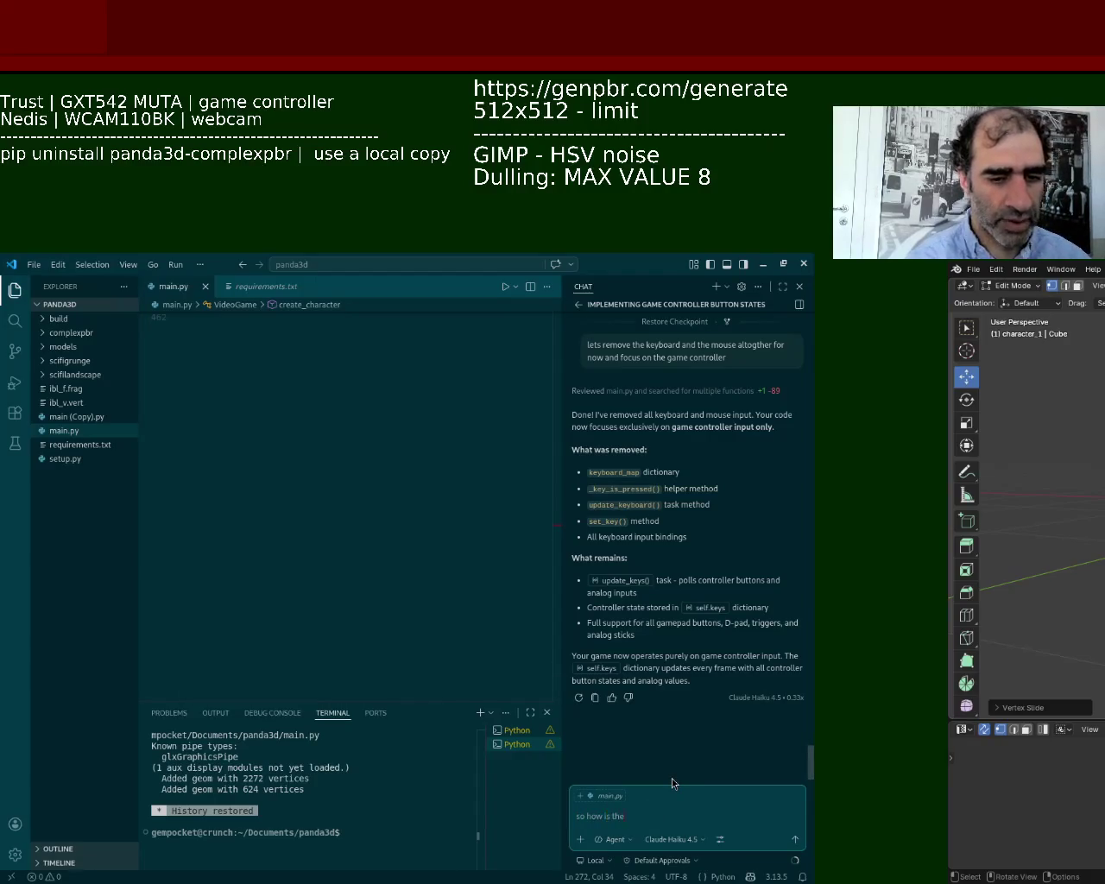
text( ga)
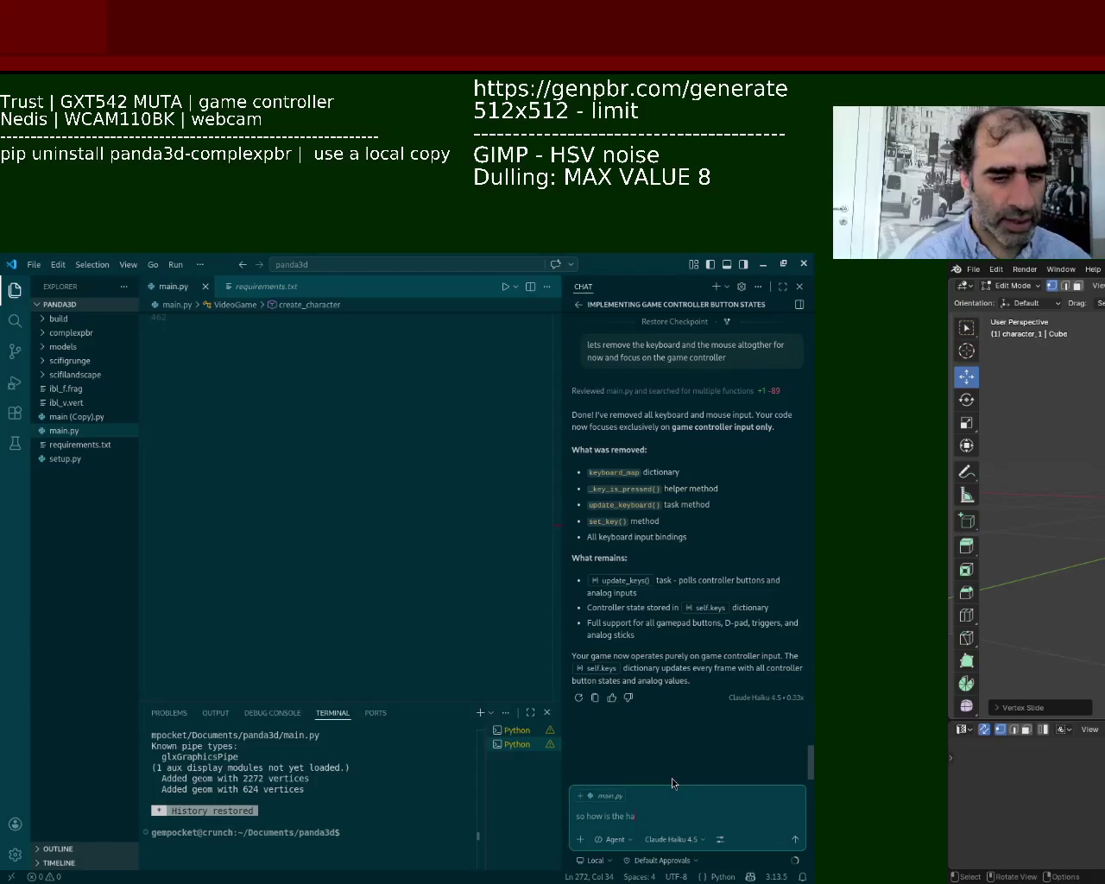
text(me controller doing?)
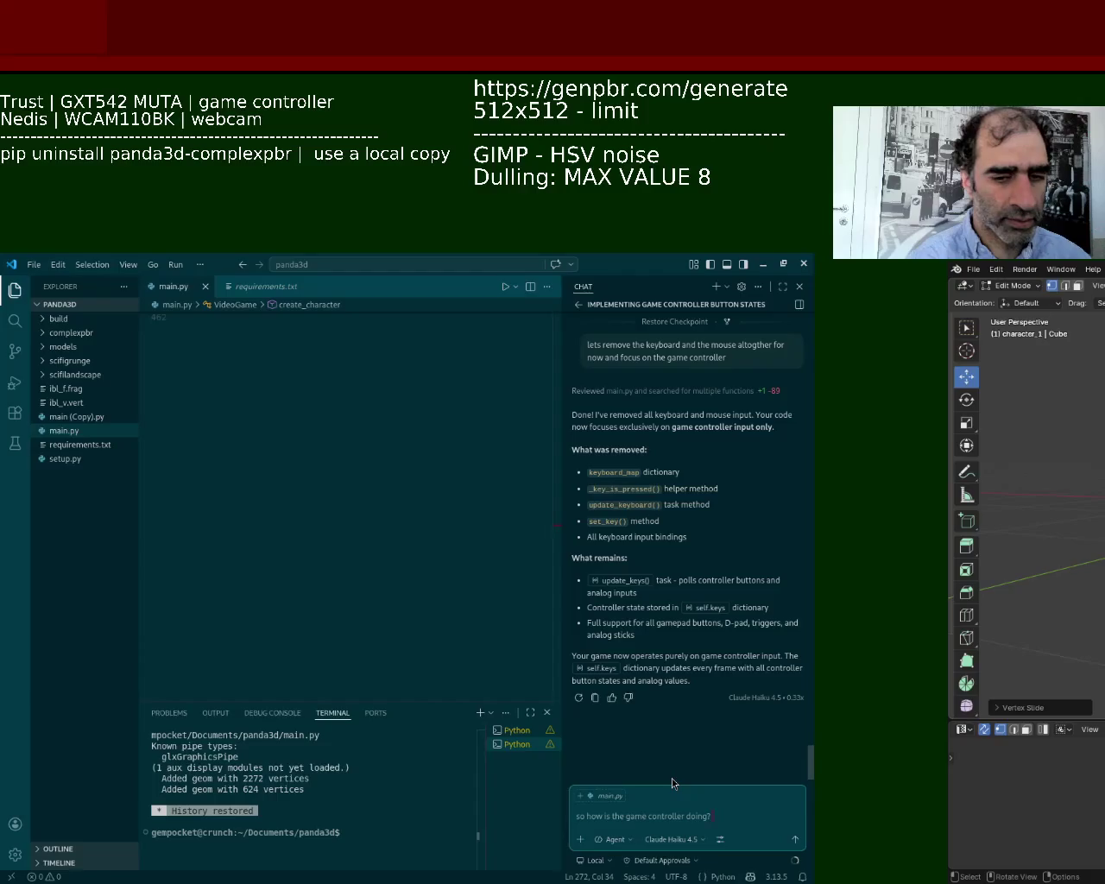
text( have you implement a)
text(ll of the buttons)
text(, and can you make sure)
text( the)
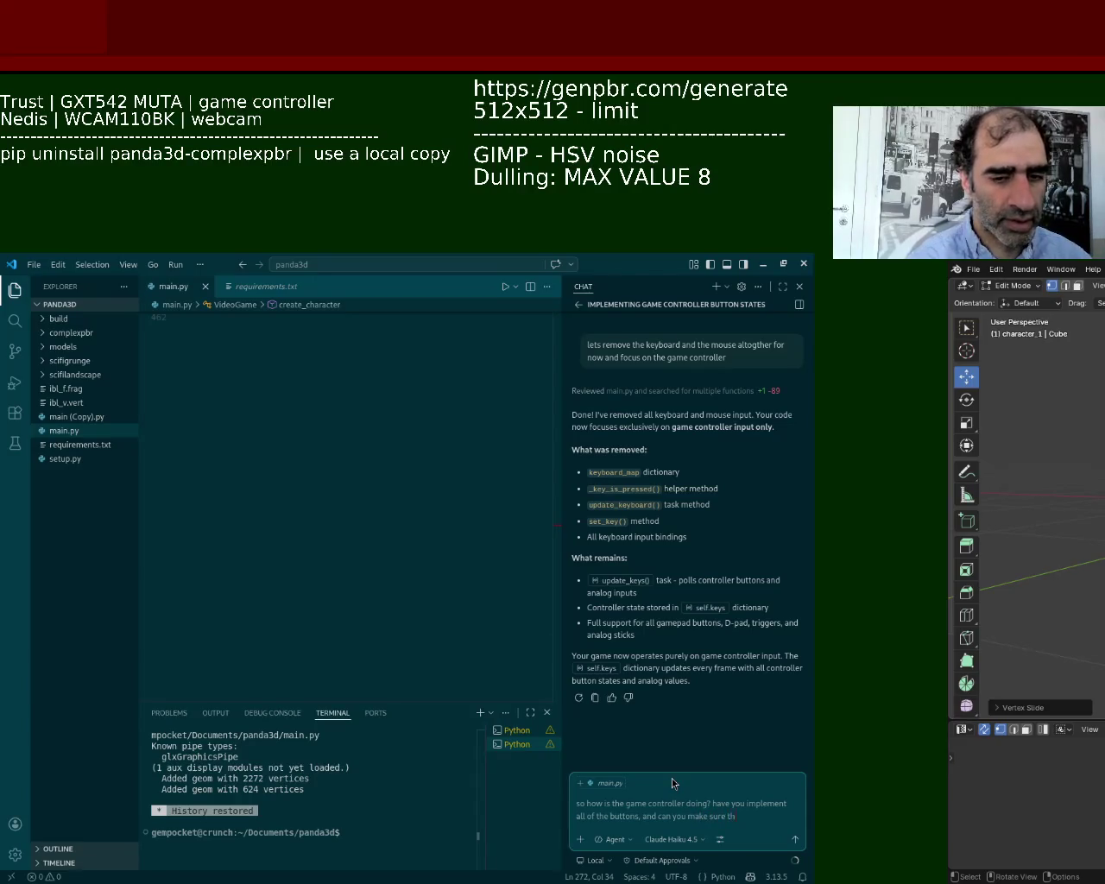
text( up left righ down movement is working, just add)
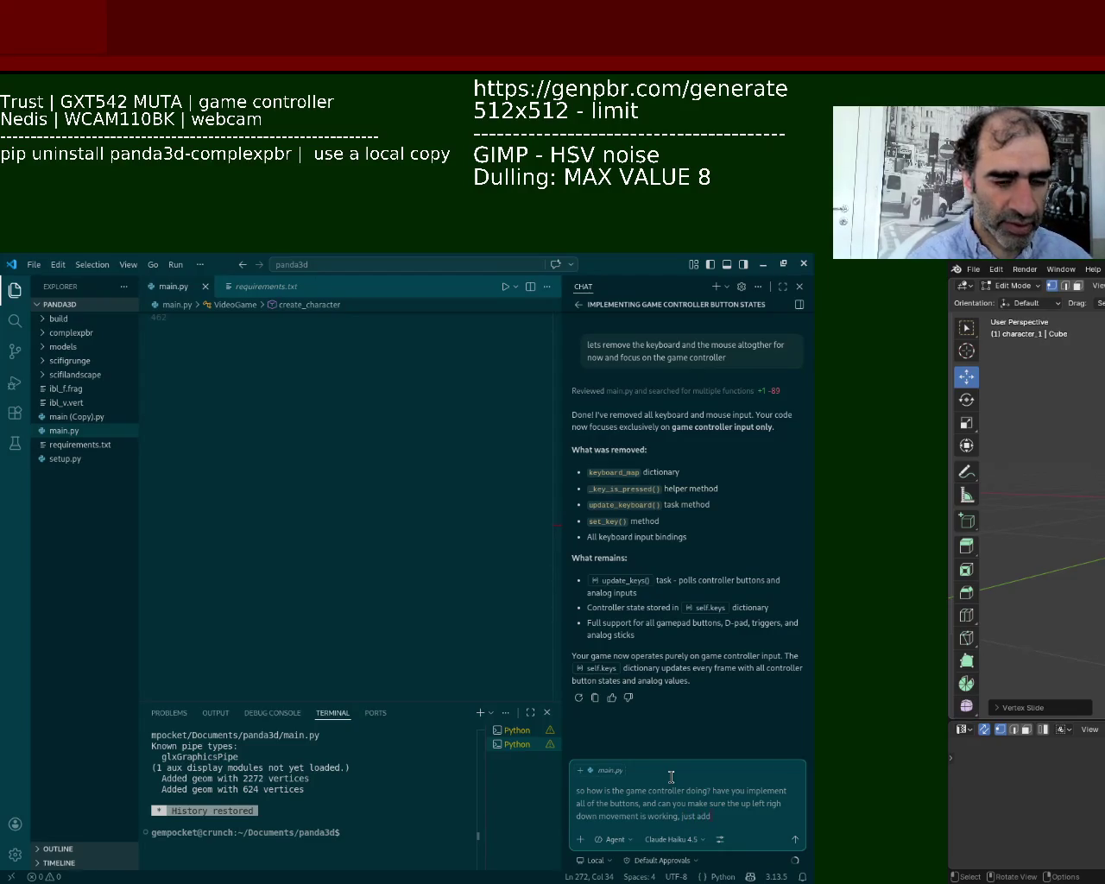
text(support for interfa)
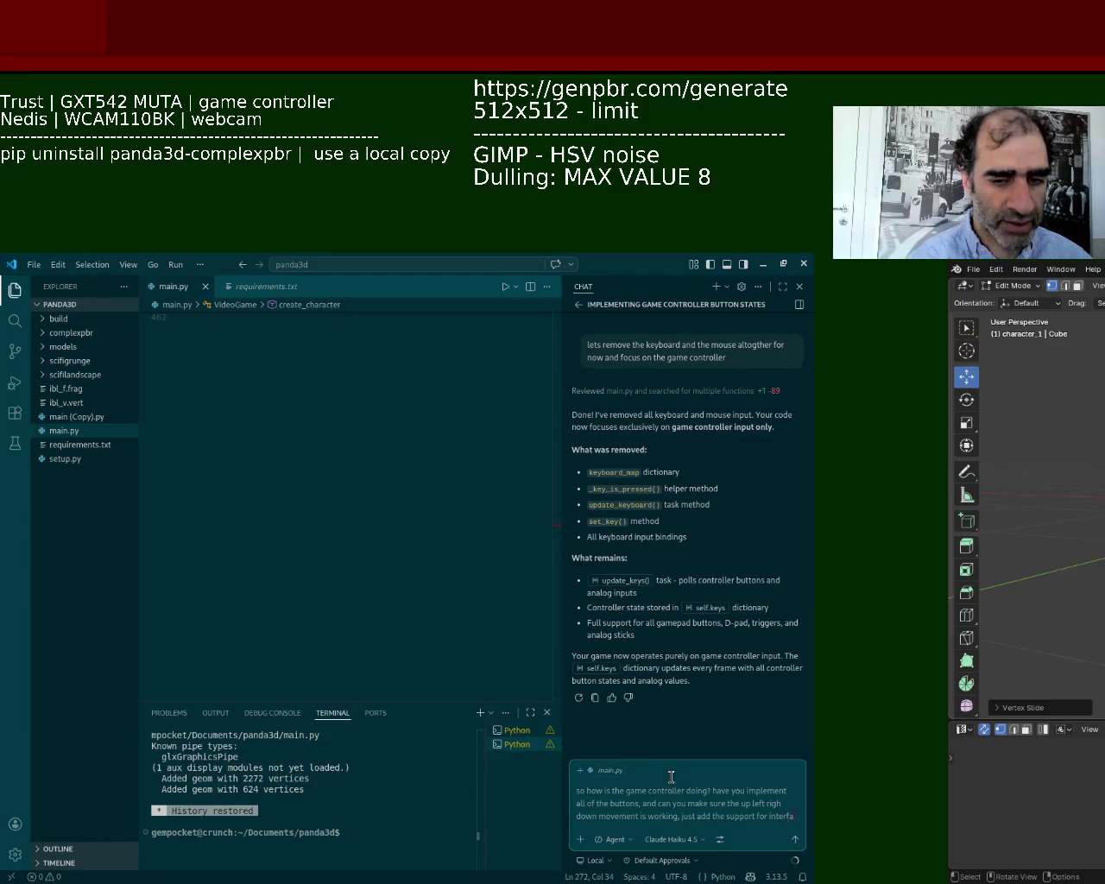
text(tin)
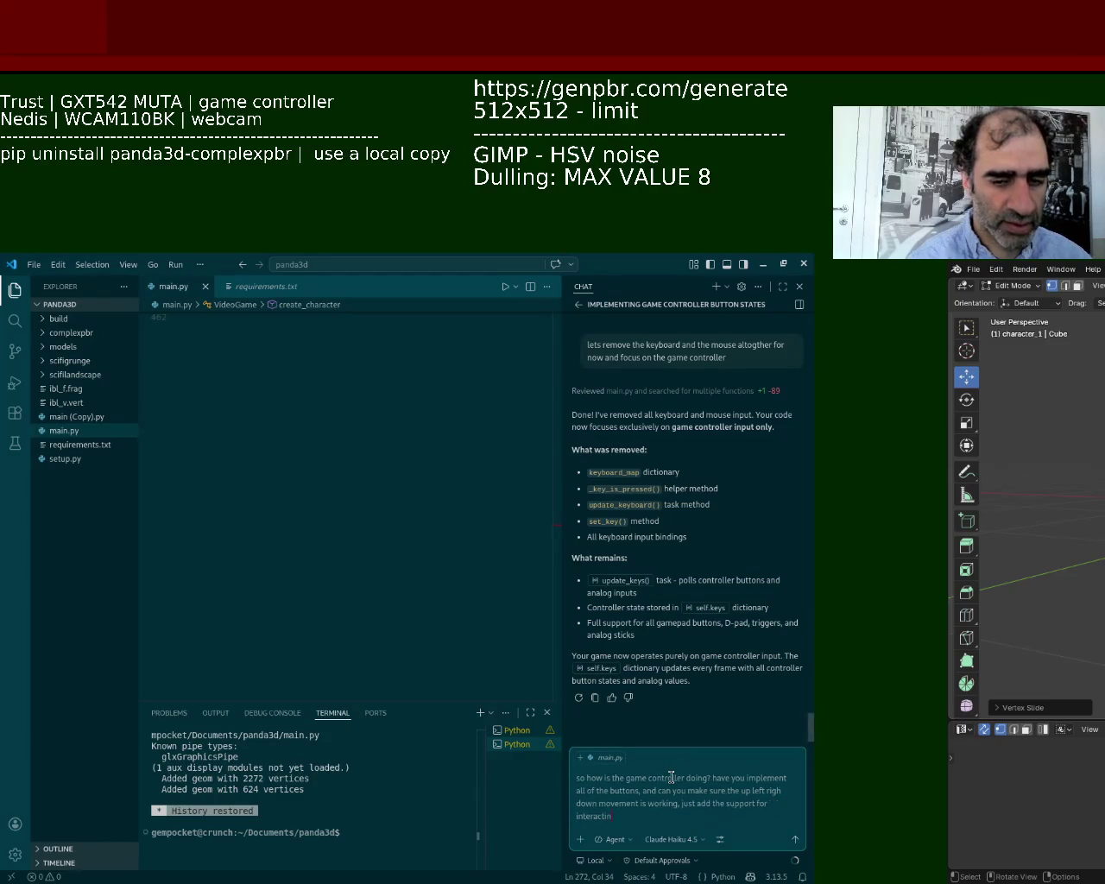
key(BackSpace)
text(on)
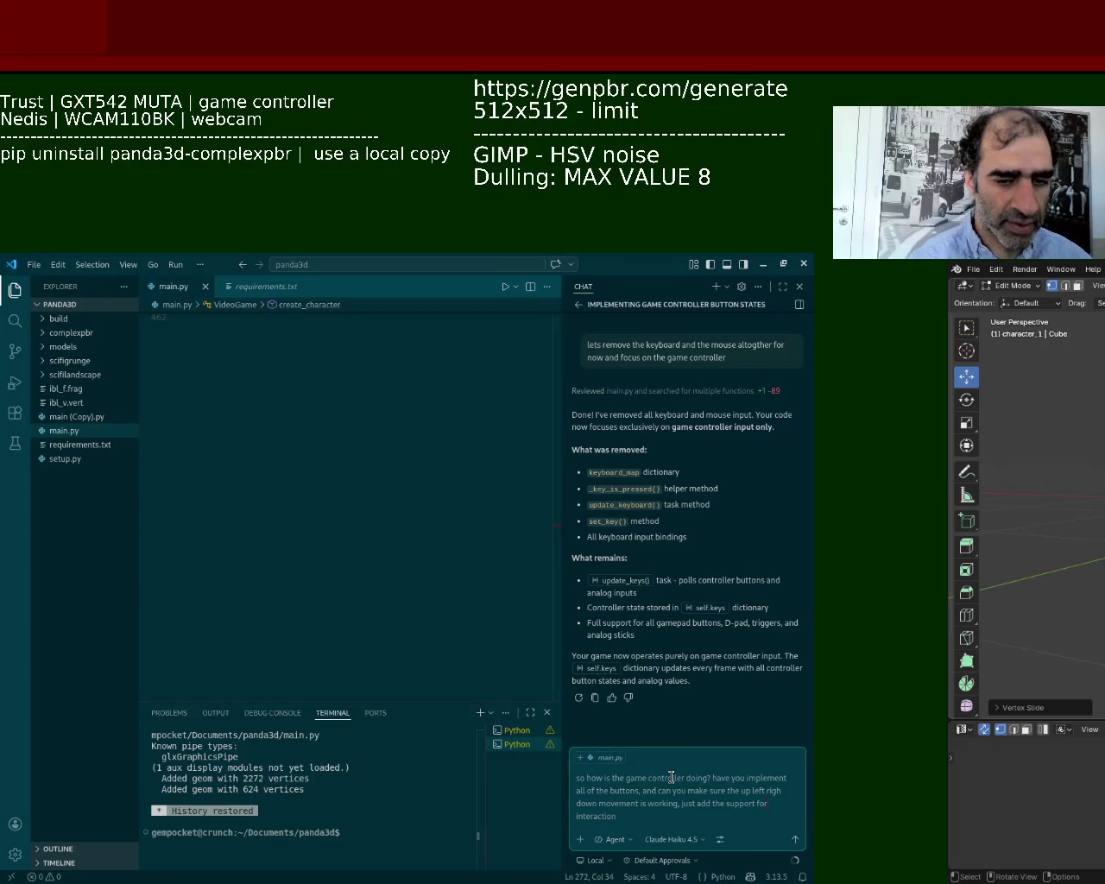
text( the reg)
text(ular)
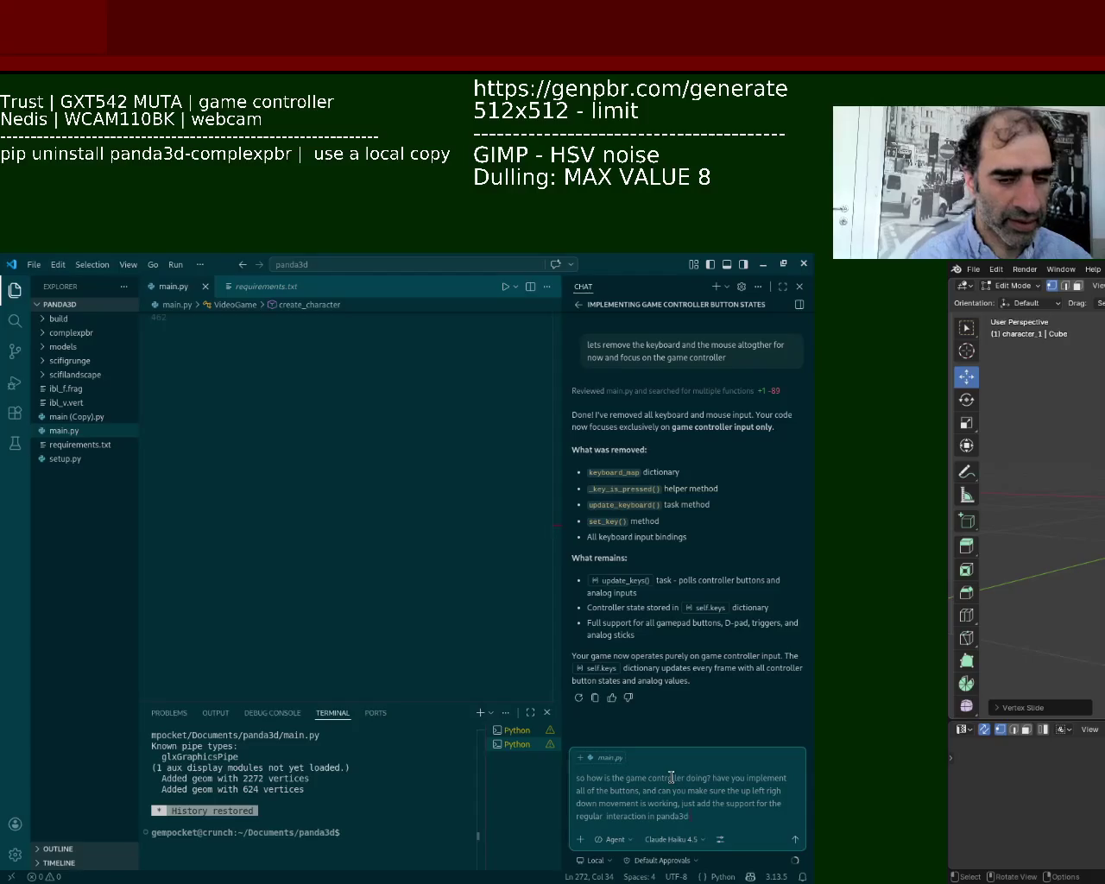
text(for debug)
key(Return)
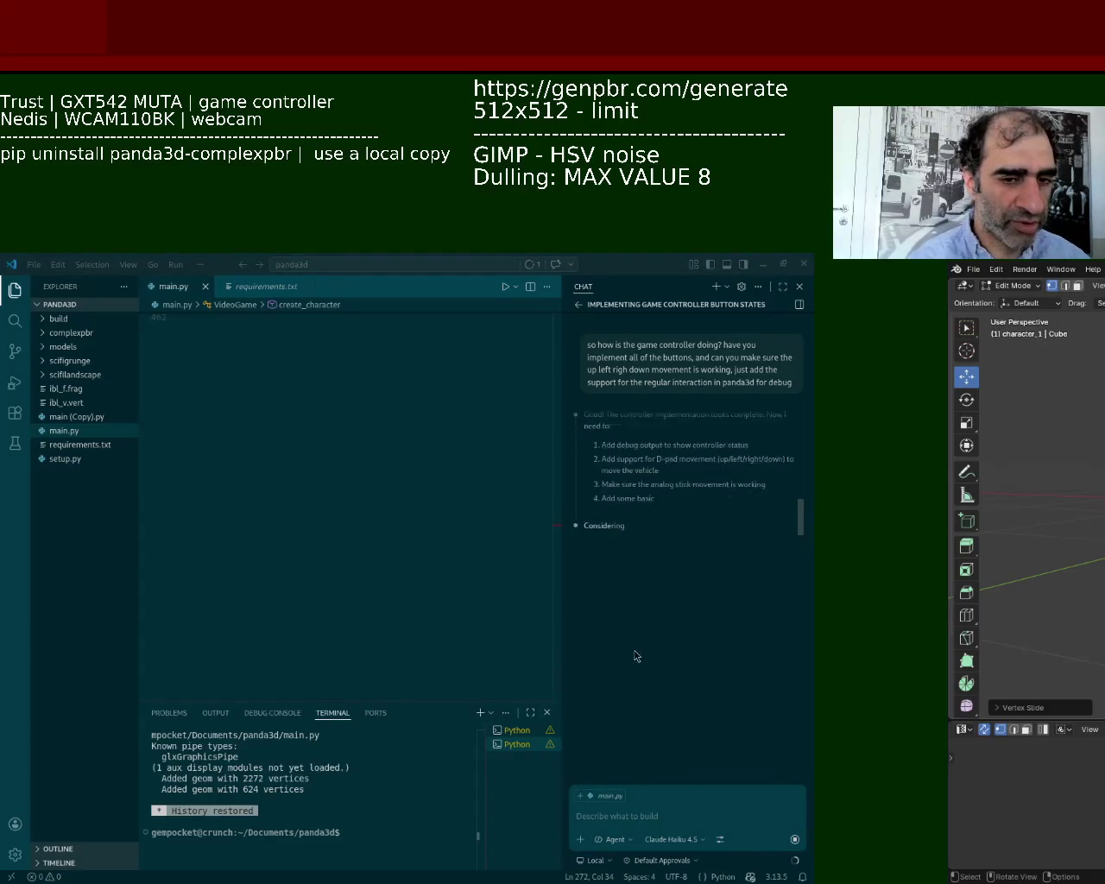
Review the pending left-stick and D-pad movement diff in main.py and start a reply.
click(614, 496)
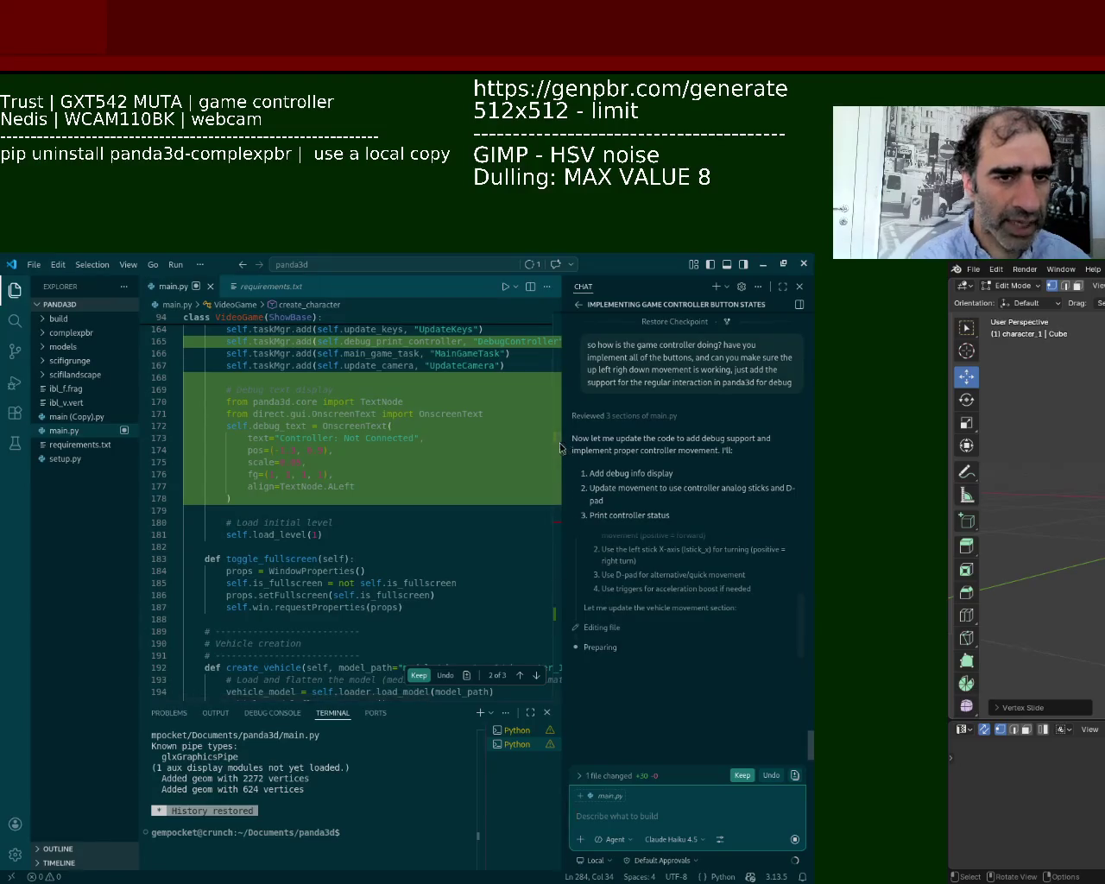
scroll(554, 446, up, 2)
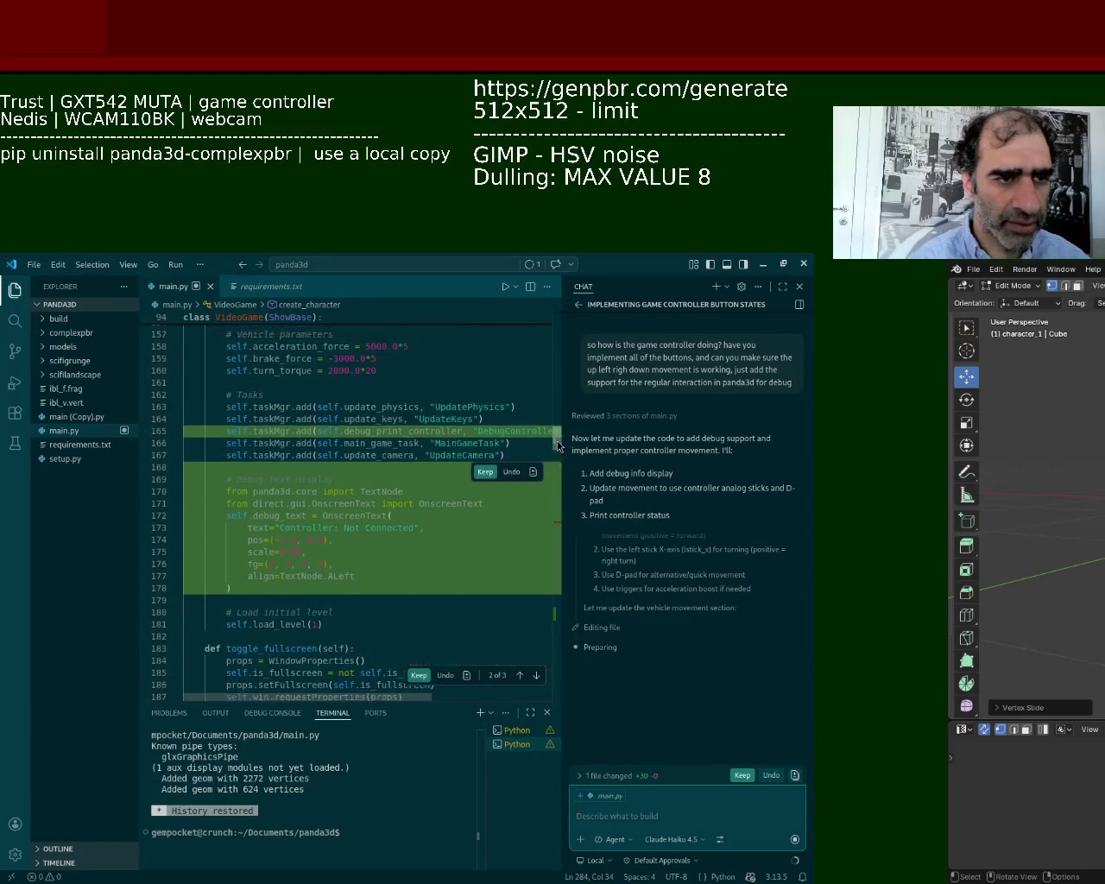
scroll(557, 446, down, 1)
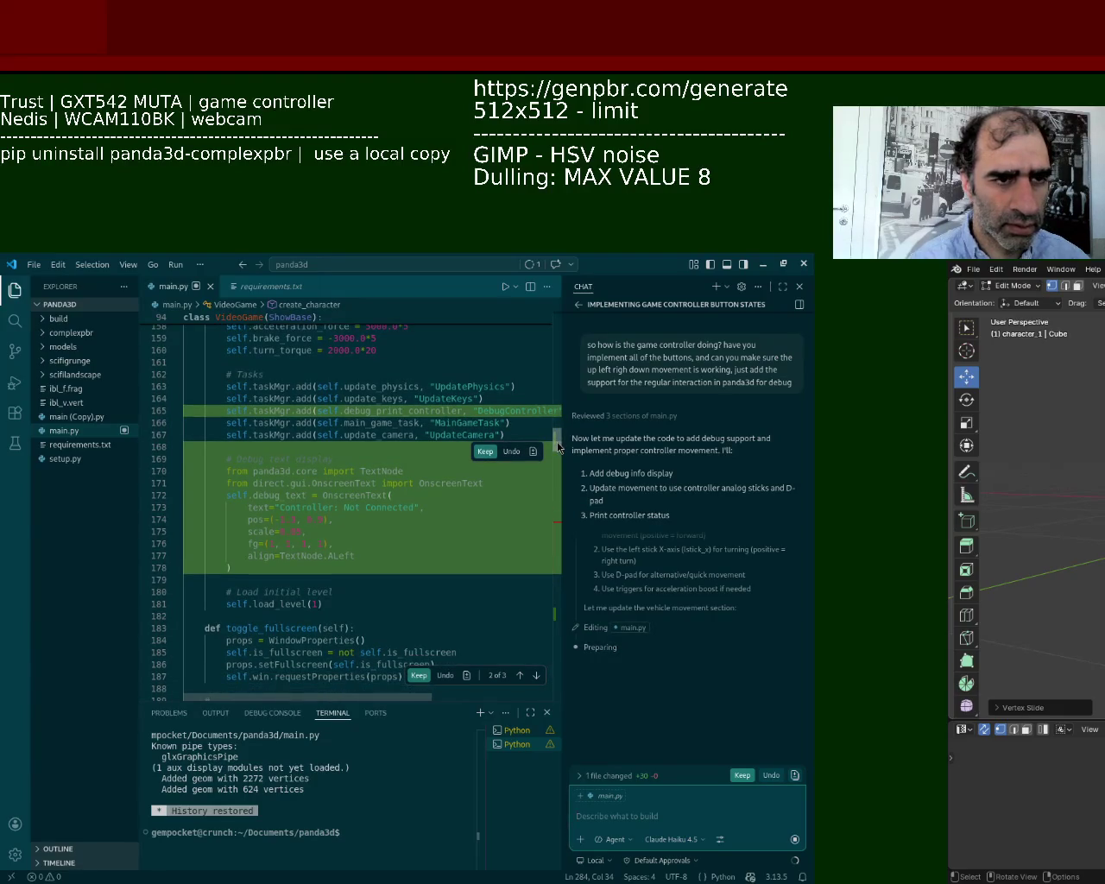
scroll(555, 440, up, 3)
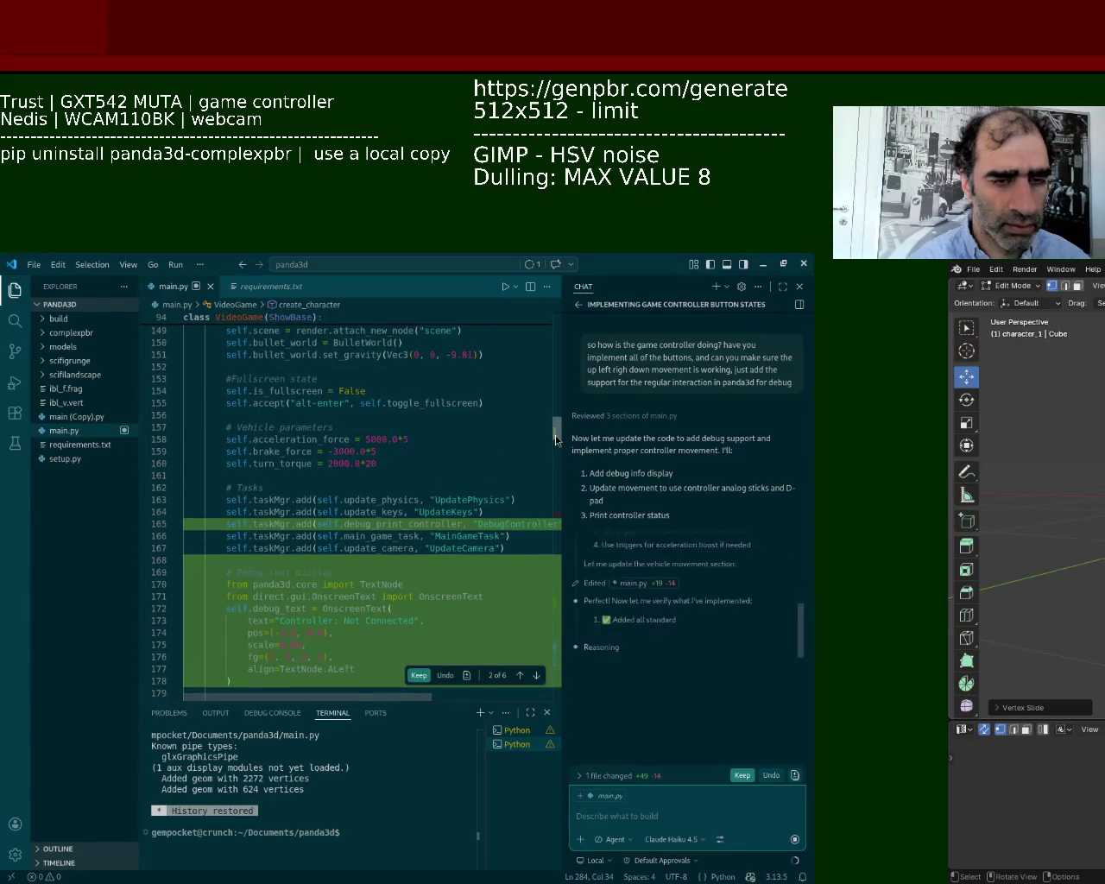
mouse_move(555, 435)
mouse_down()
mouse_move(540, 361)
mouse_move(531, 444)
mouse_move(541, 686)
mouse_move(542, 663)
mouse_up()
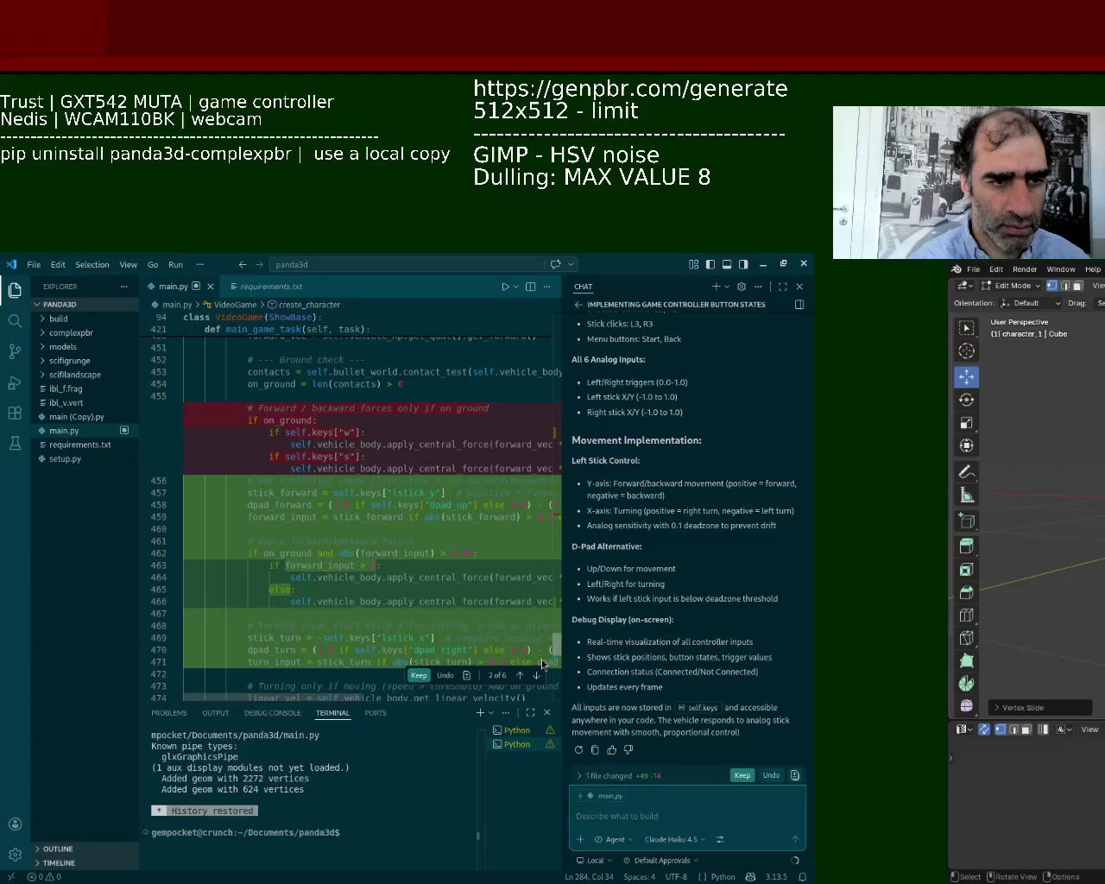
scroll(541, 662, down, 1)
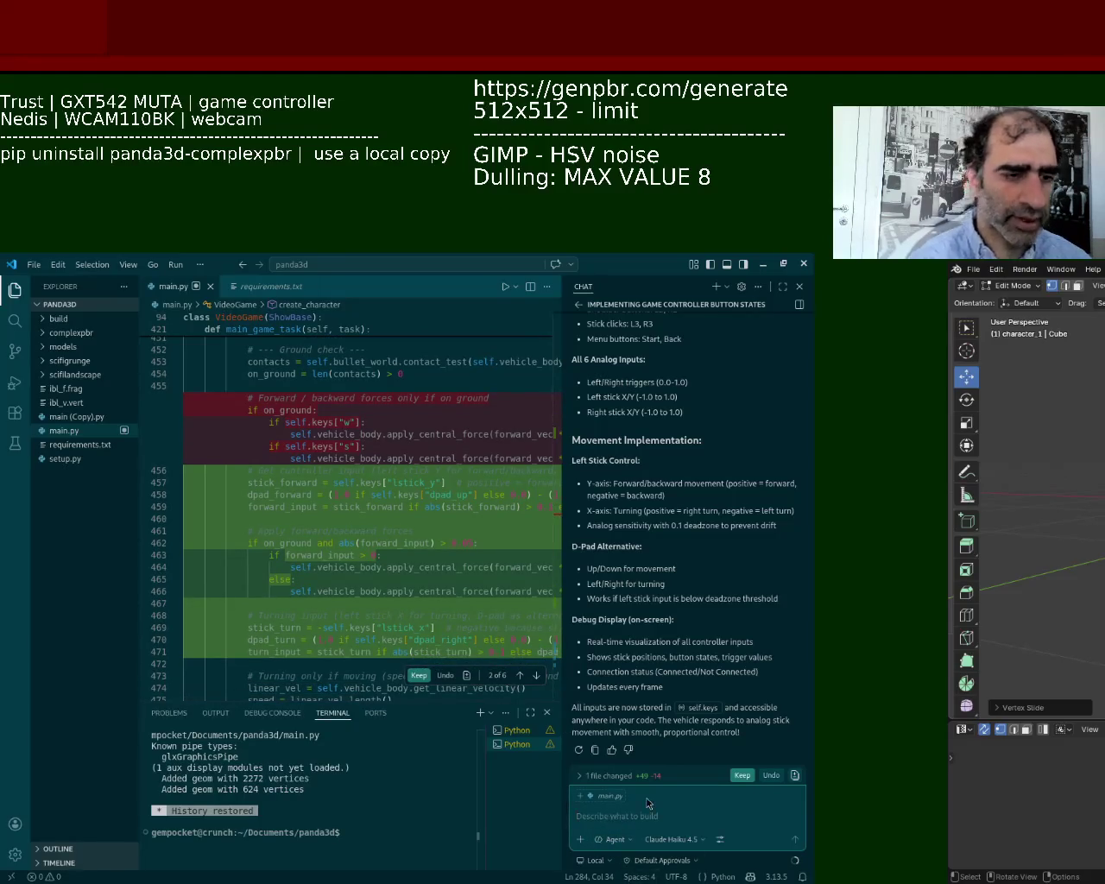
text(no lets j)
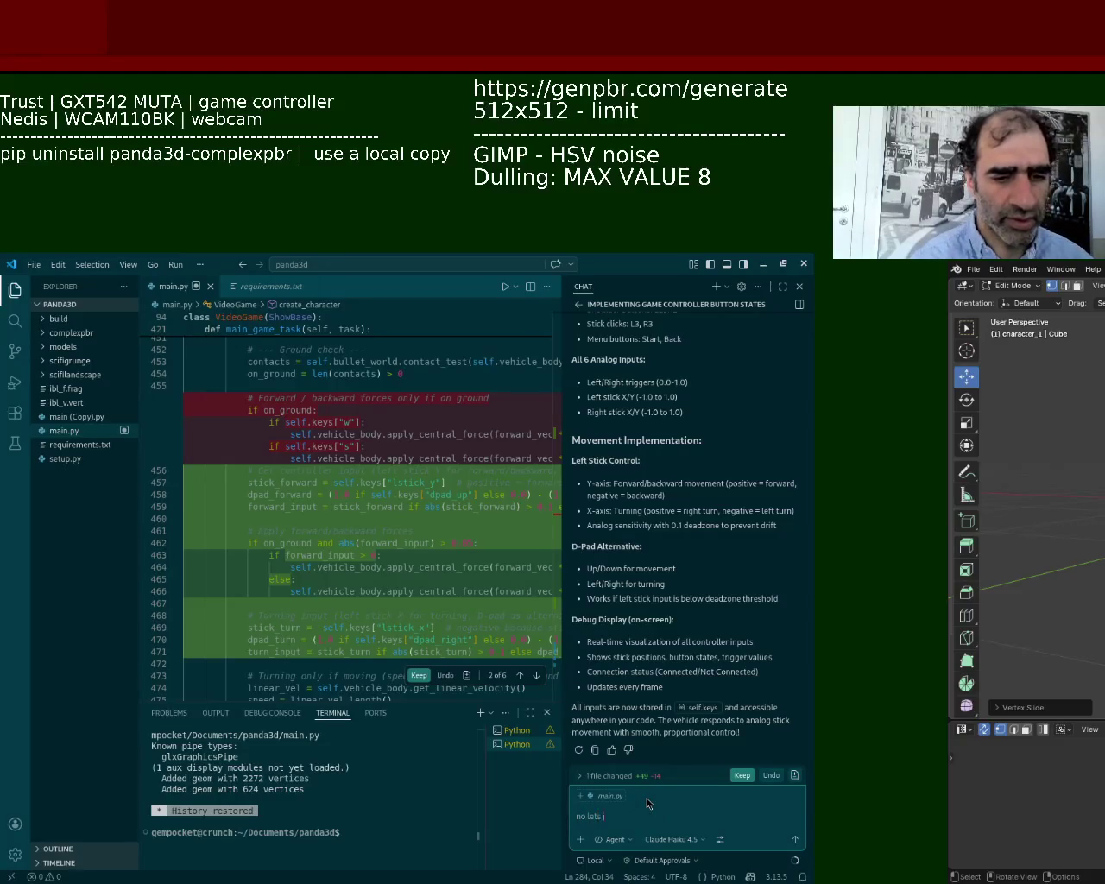
text(ck one)
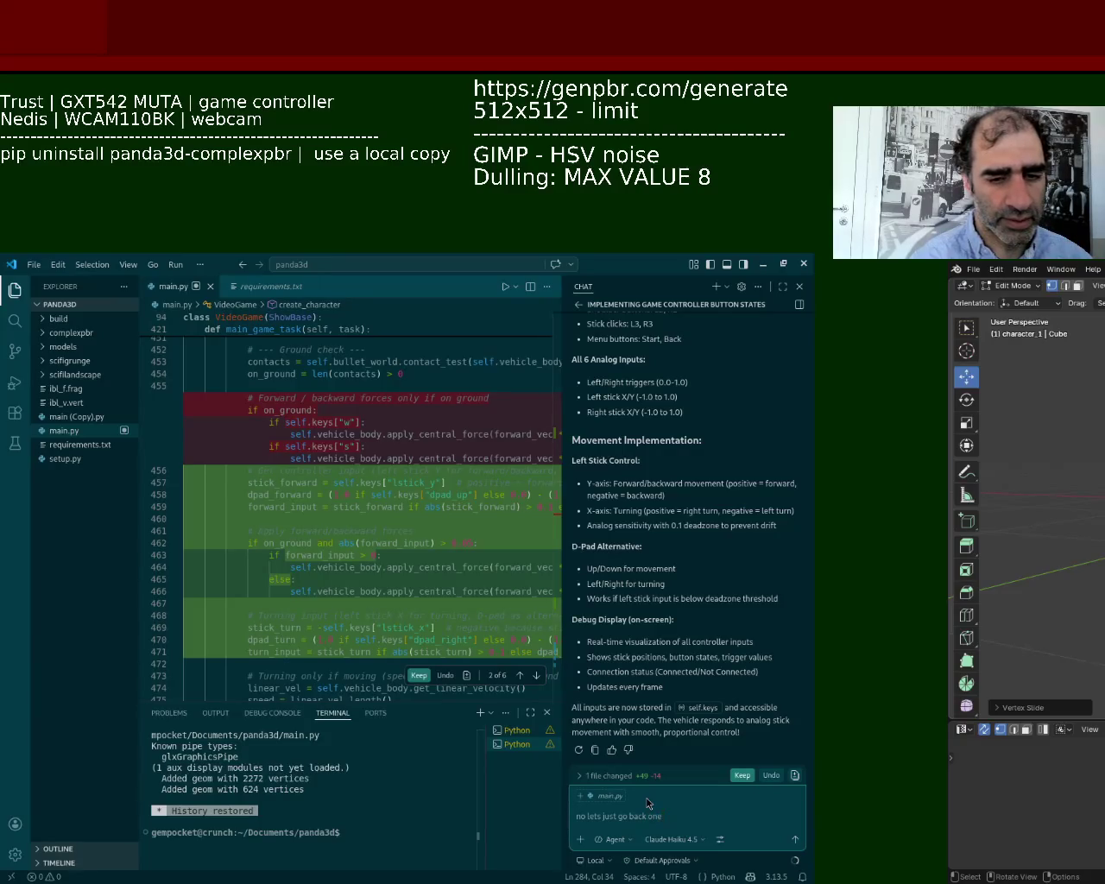
text(me)
Send the request asking the assistant to go back one step.
key(Return)
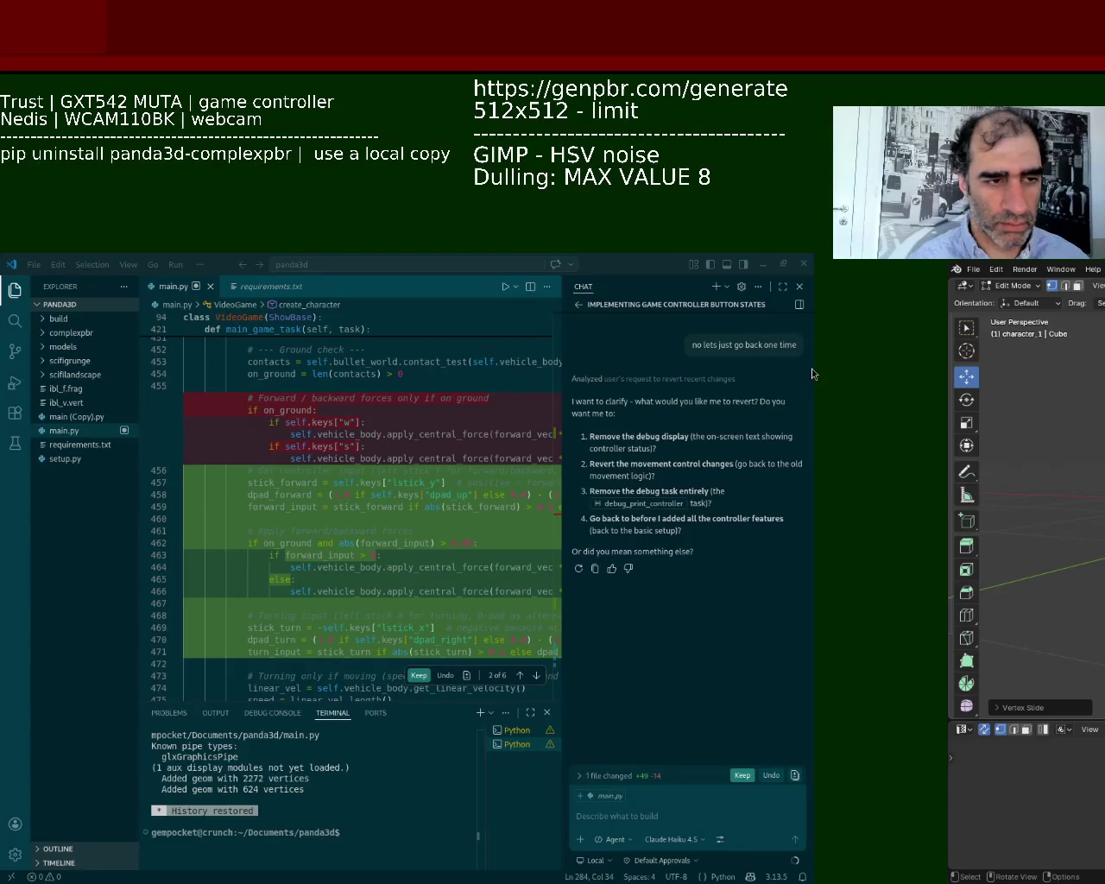
Ask the assistant to revert everything to the point where all controller changes were accepted.
click(637, 817)
text(im reveting ever)
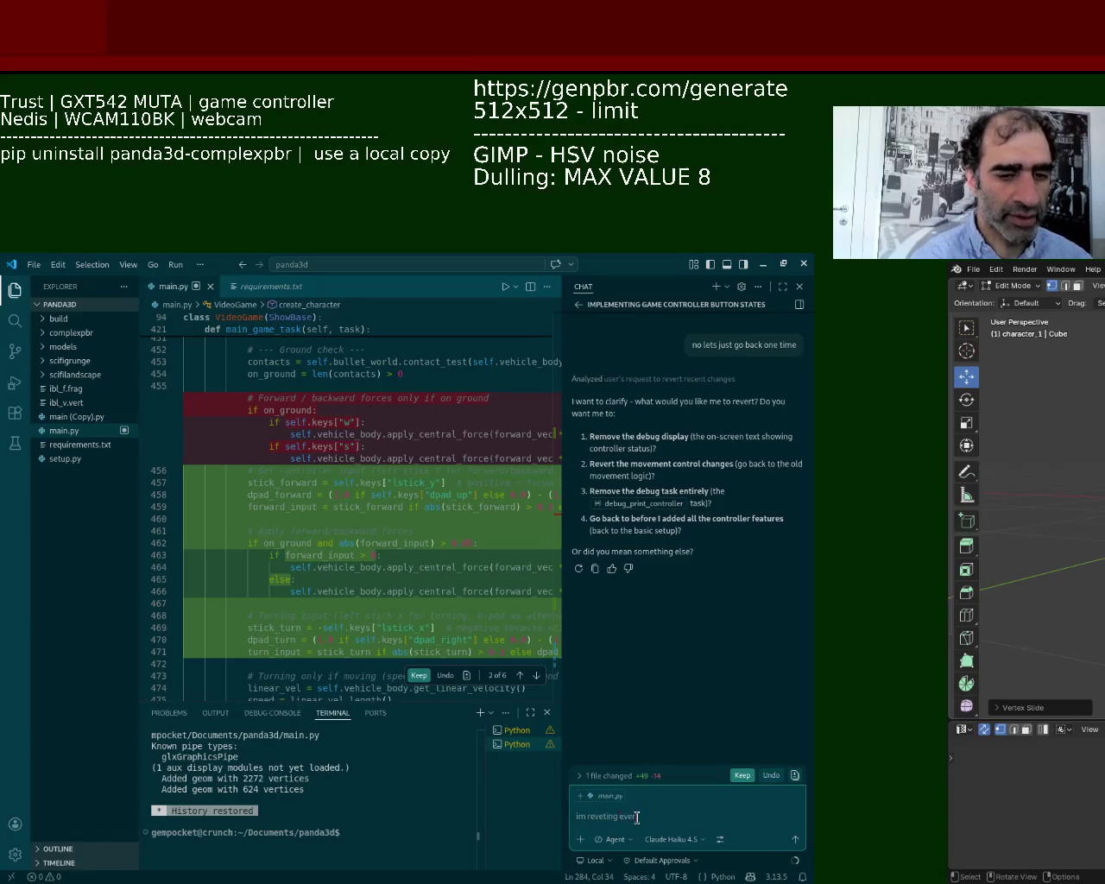
key(BackSpace)
key(BackSpace)
key(BackSpace)
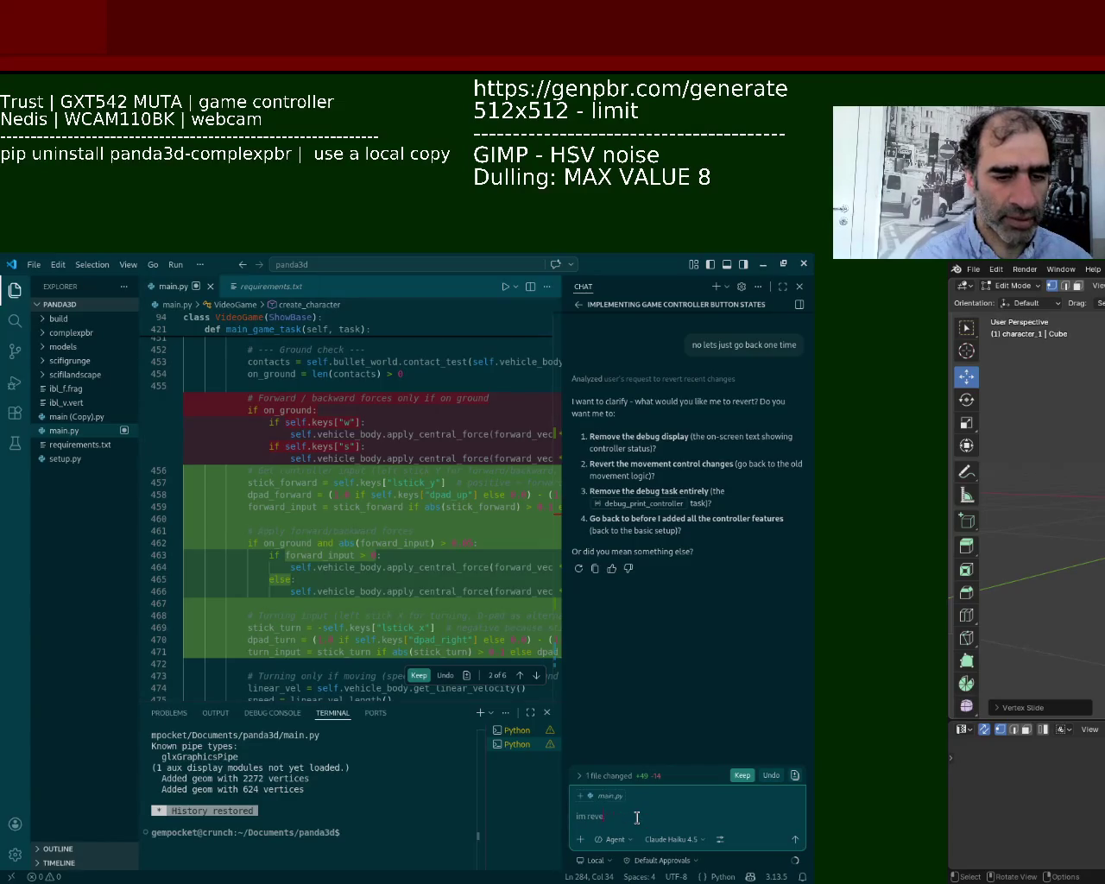
text(ng what i)
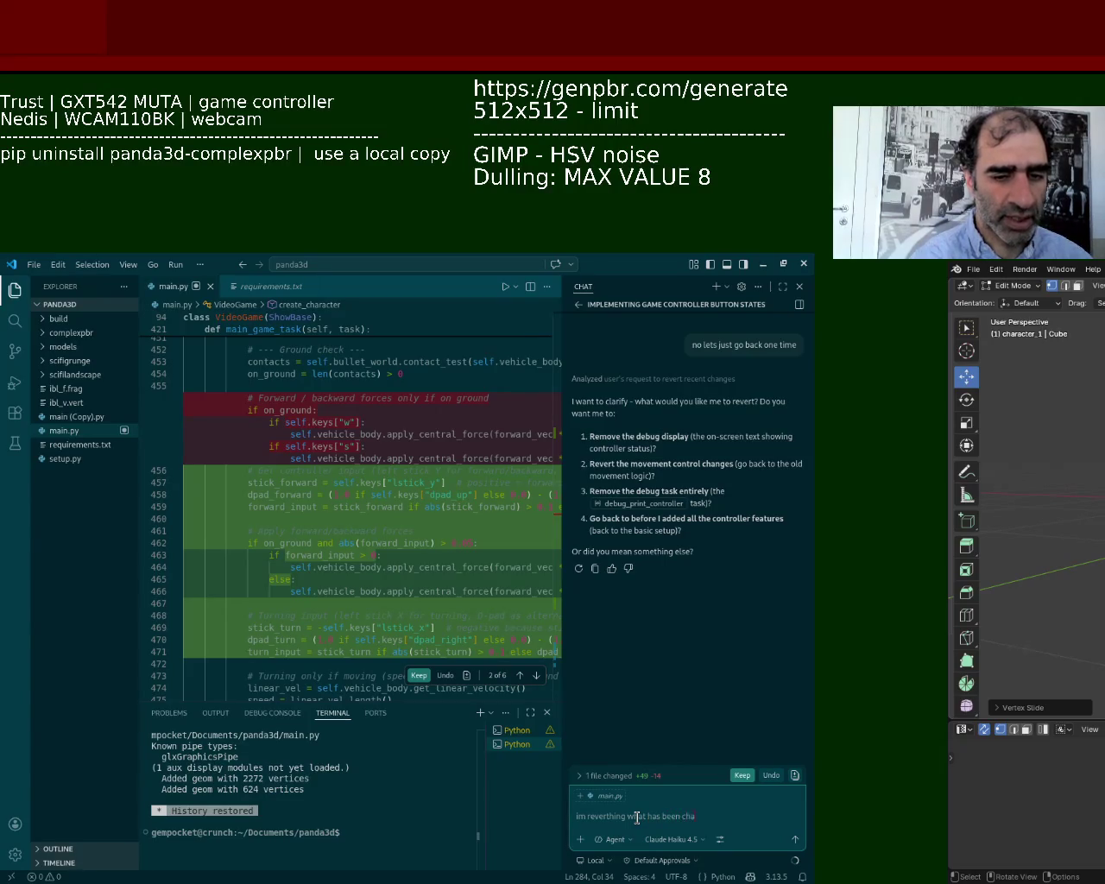
text(just reset to the point)
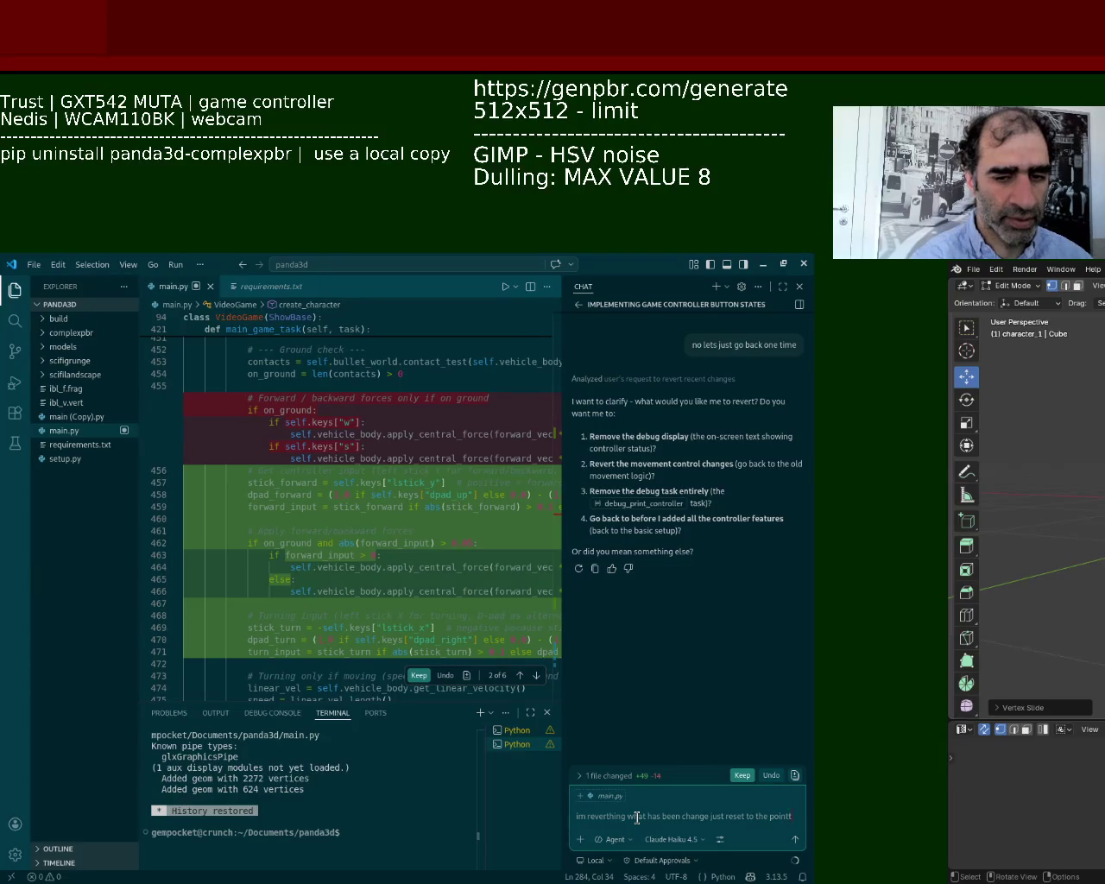
text( were i accepted)
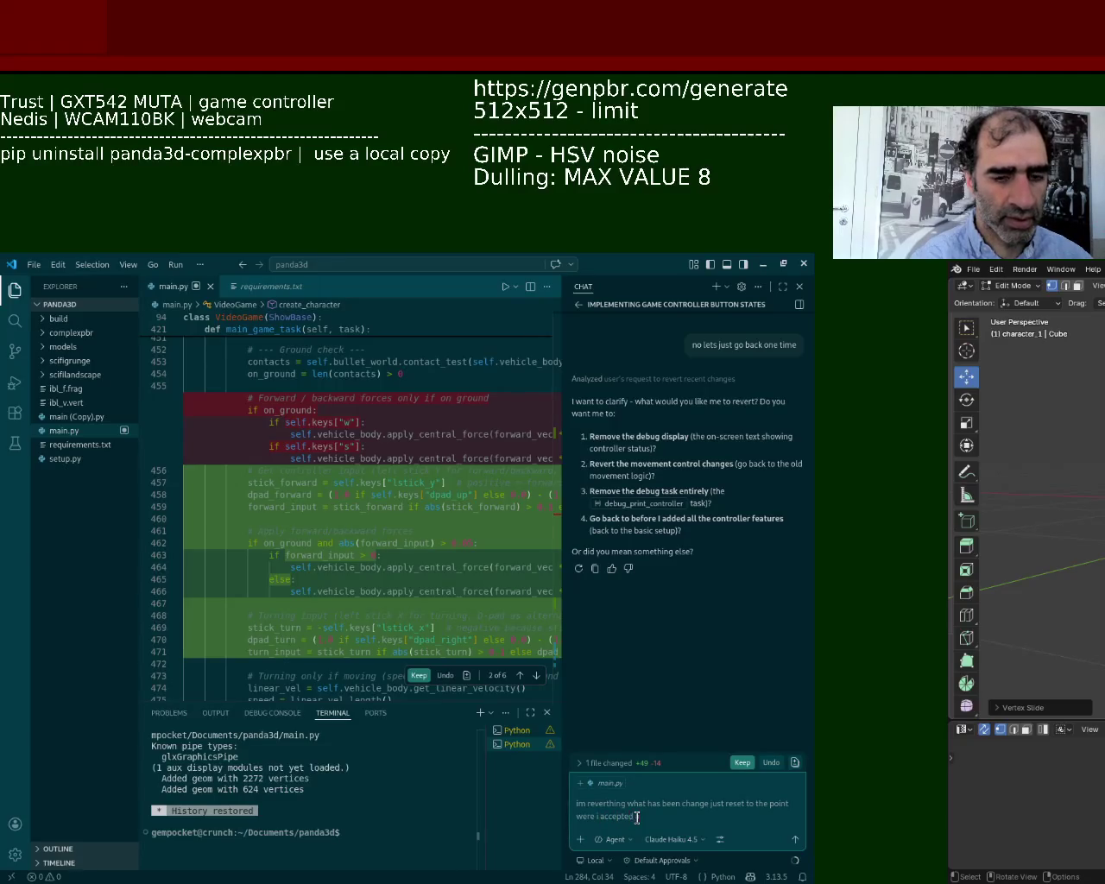
text(nges)
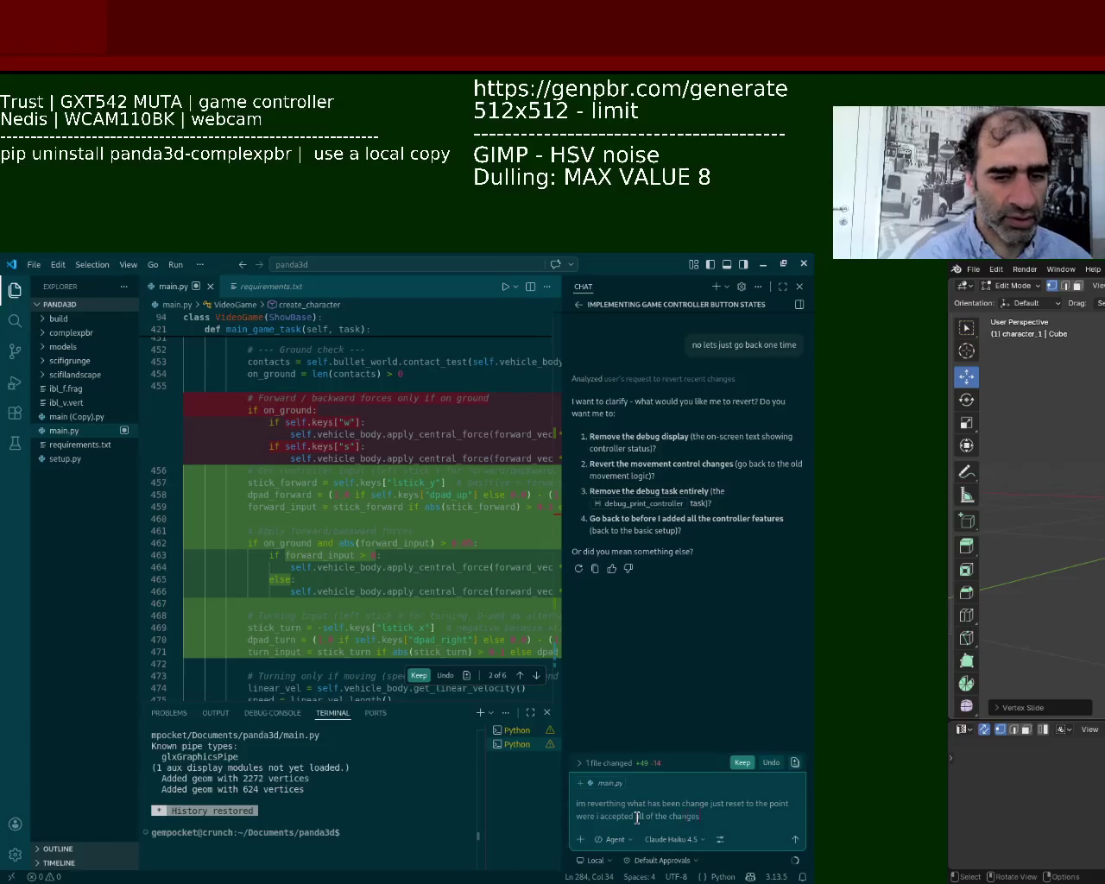
key(Return)
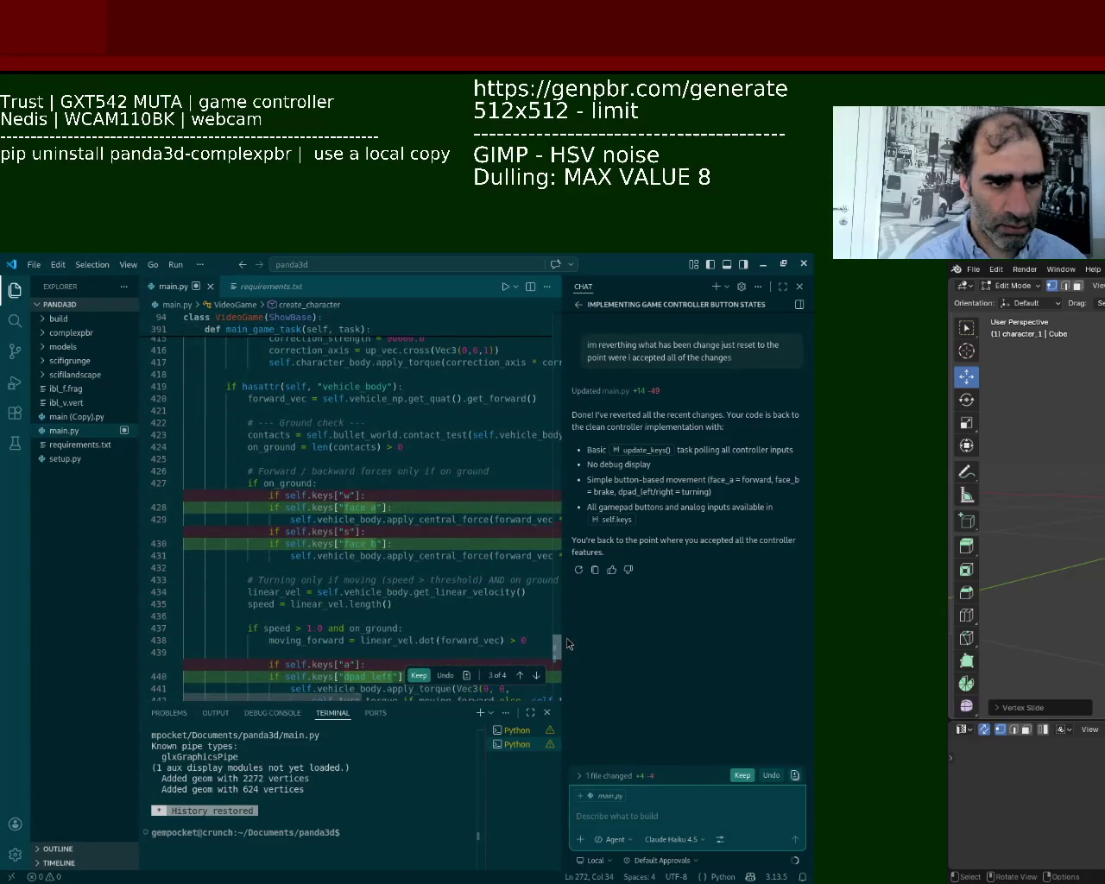
Widen the code editor by dragging the editor/chat divider to the right.
scroll(563, 648, down, 2)
click(343, 507)
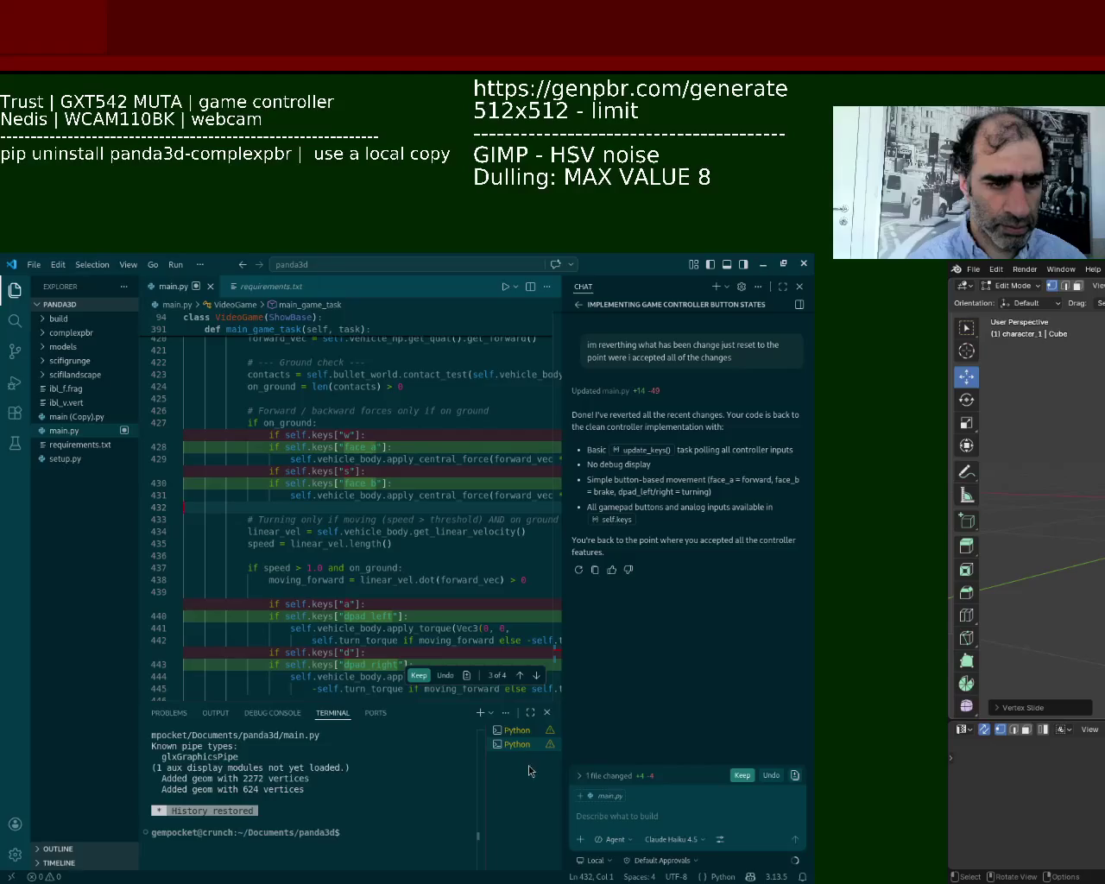
click(636, 815)
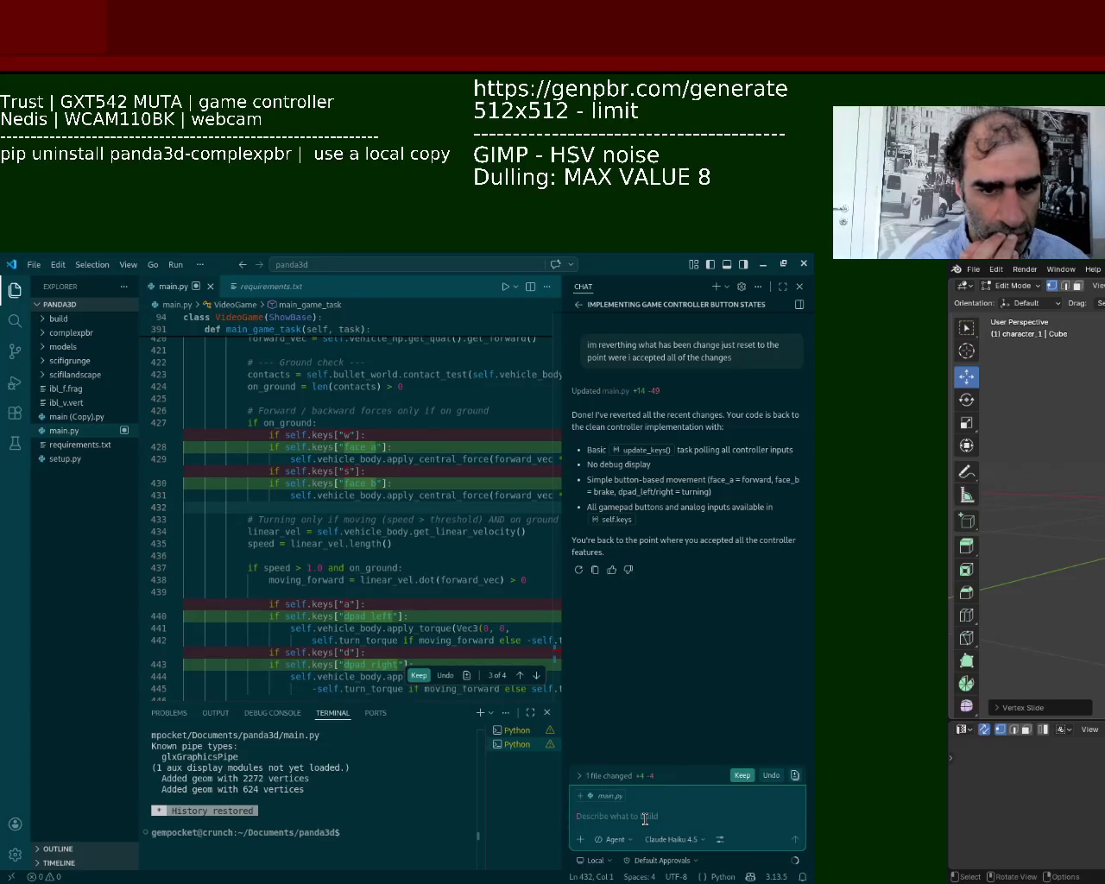
mouse_move(415, 609)
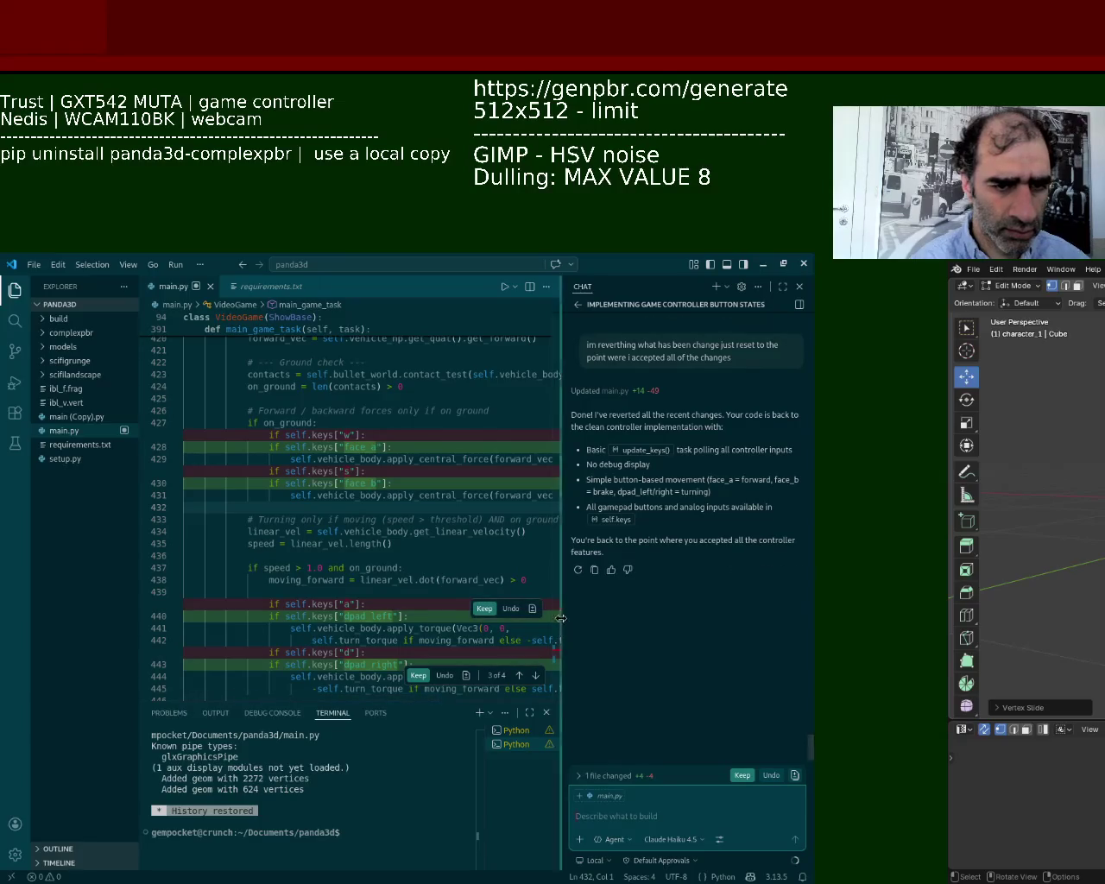
mouse_move(562, 618)
mouse_down()
mouse_move(670, 620)
mouse_move(658, 647)
mouse_up()
scroll(664, 637, up, 5)
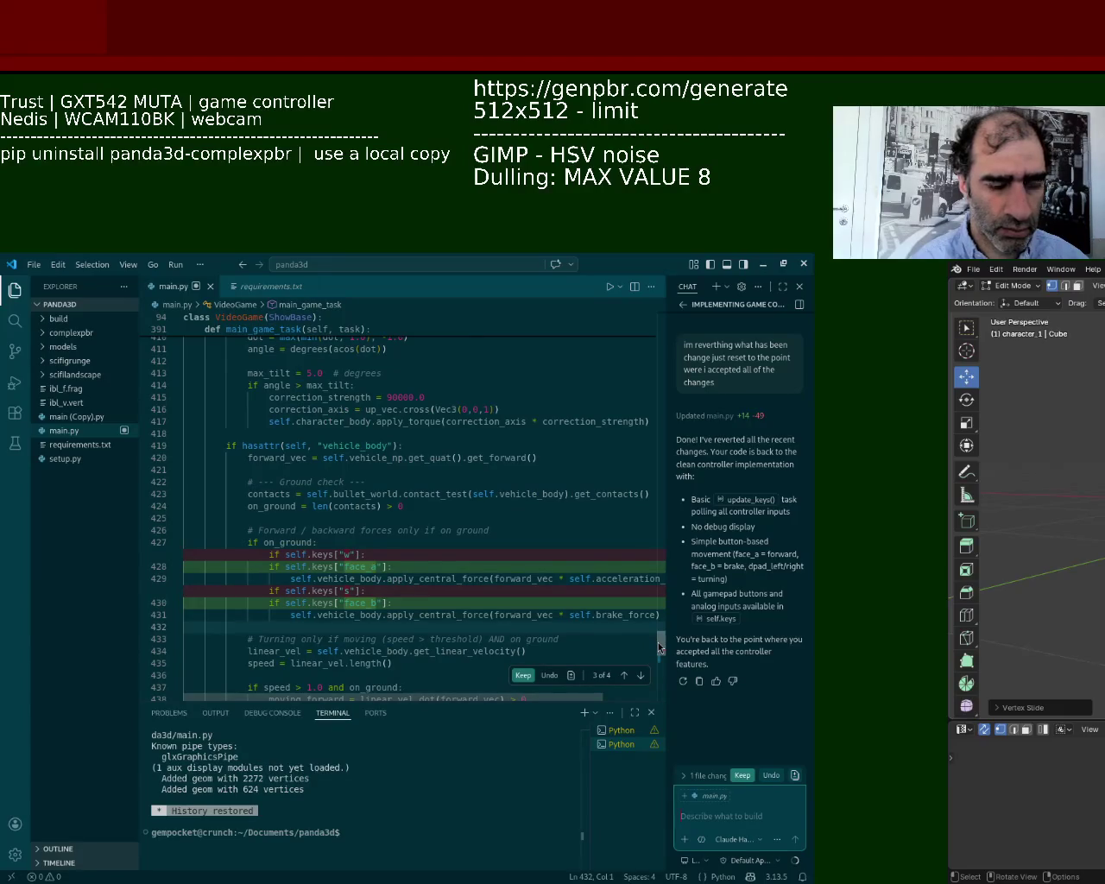
drag(659, 647, 666, 674)
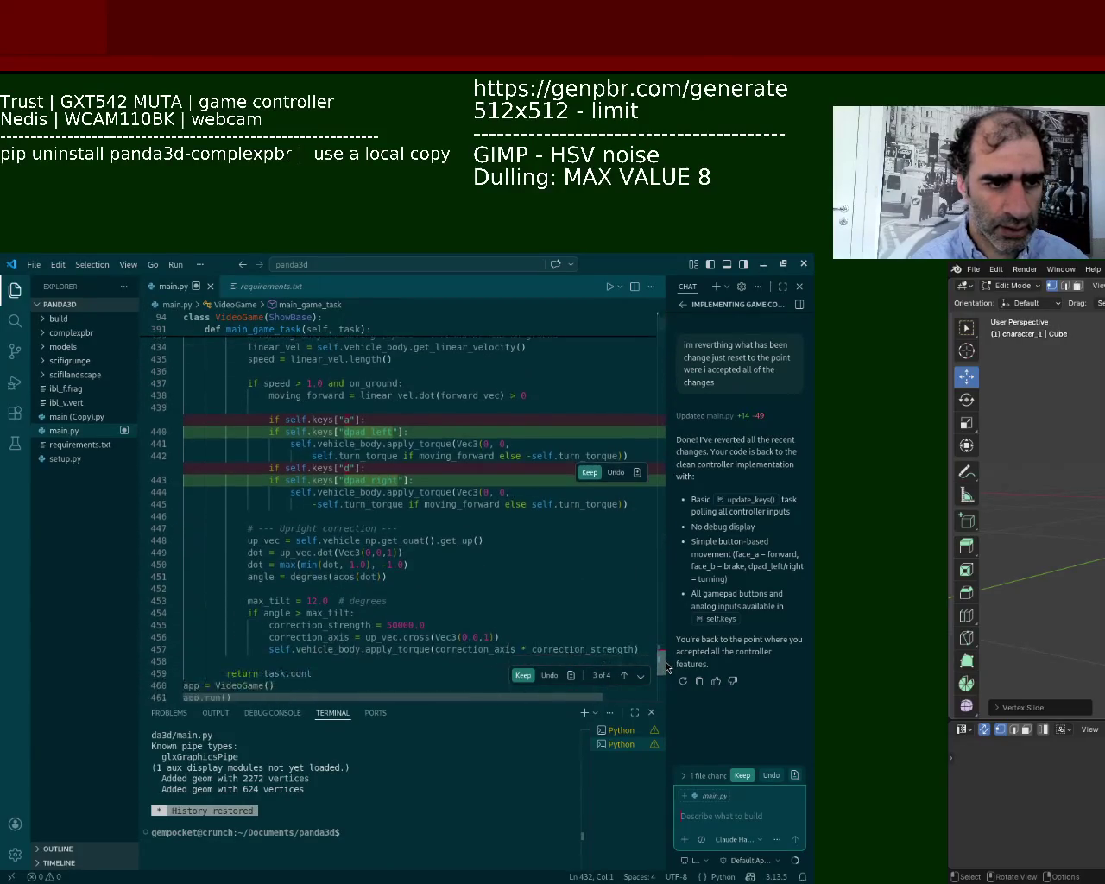
Review the reverted driving code at lines 425–457, then bring Blender to the front.
mouse_move(645, 607)
mouse_down()
mouse_move(231, 480)
mouse_move(345, 501)
mouse_up()
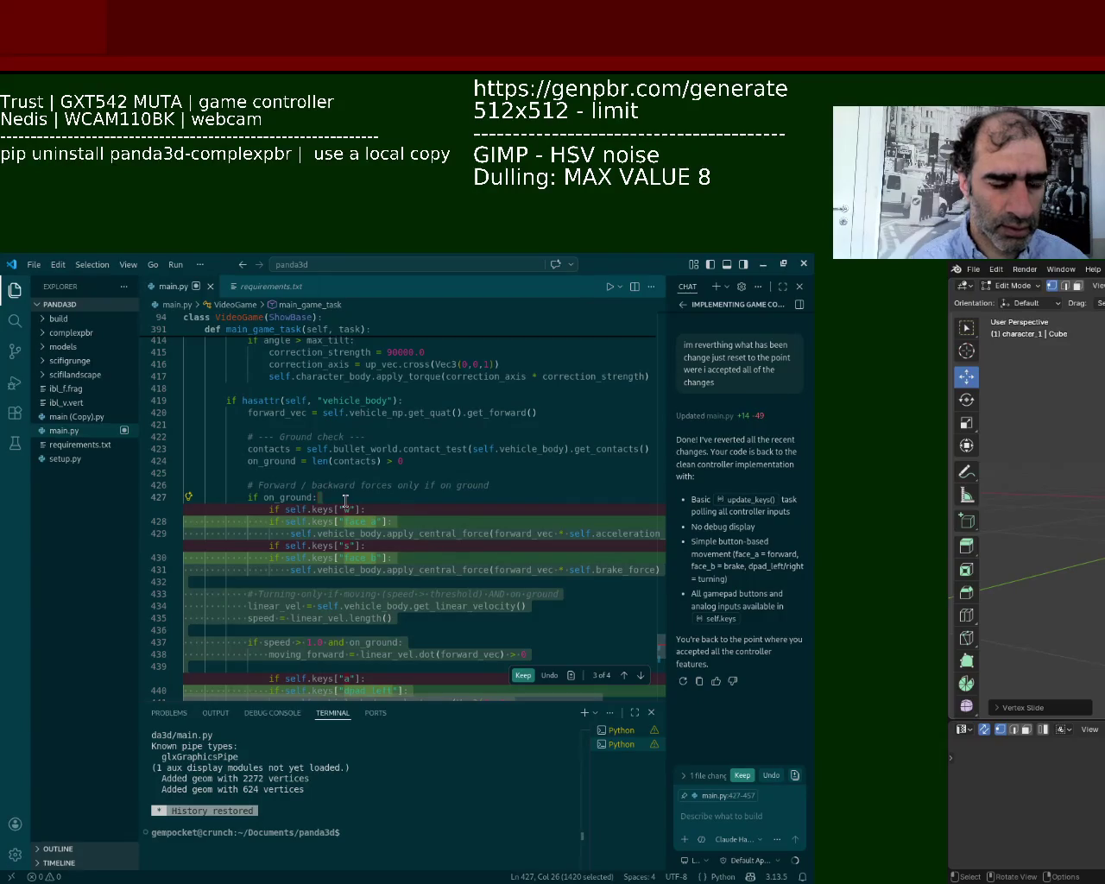
click(318, 449)
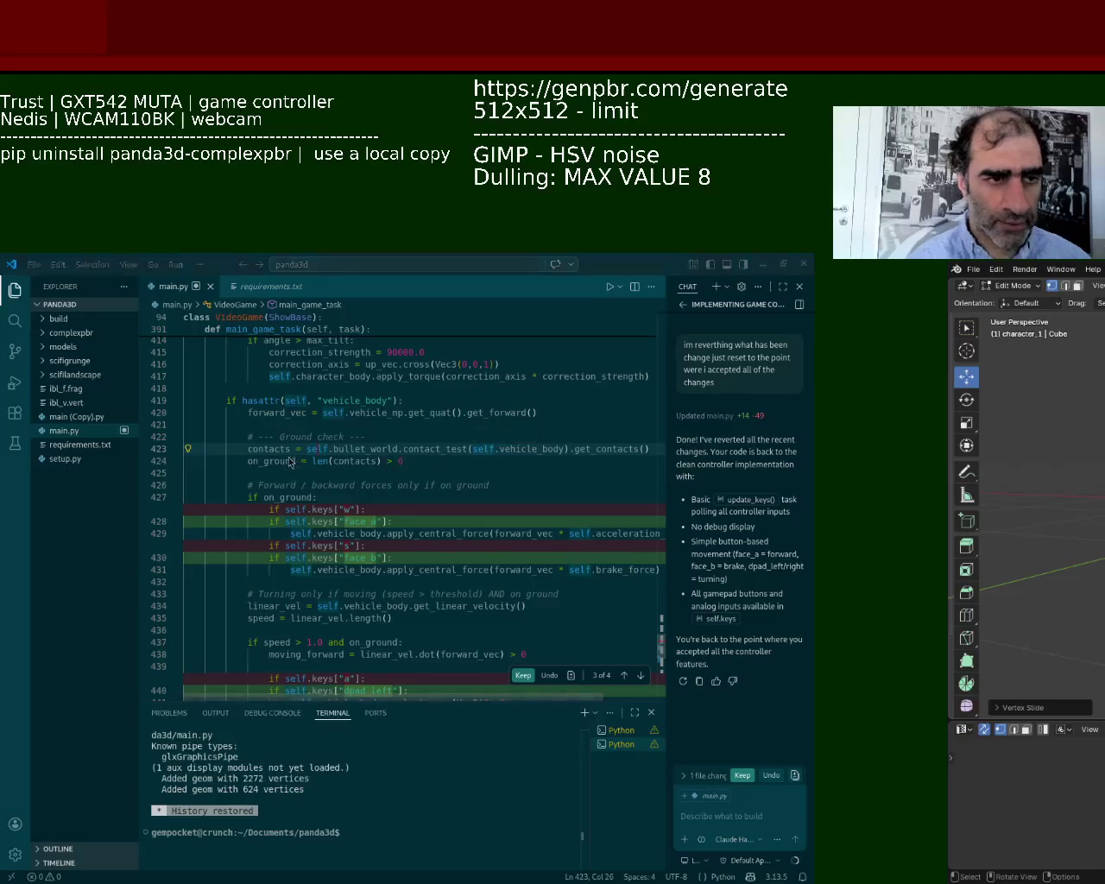
alt+drag(992, 552, 259, 535)
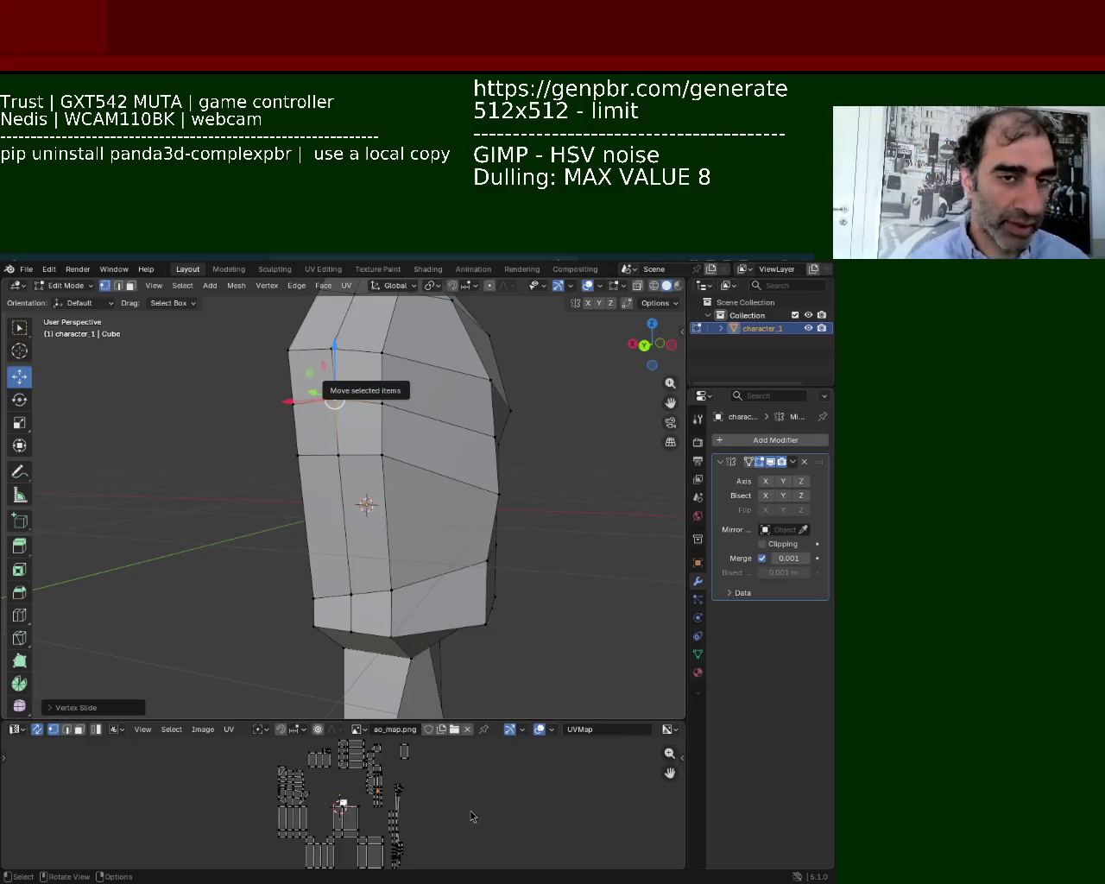
Select a vertical edge loop on the back of the head and bring up the Edge menu.
mouse_move(456, 624)
middle_down()
mouse_move(328, 498)
mouse_move(326, 517)
middle_up()
scroll(358, 431, up, 5)
scroll(358, 431, down, 5)
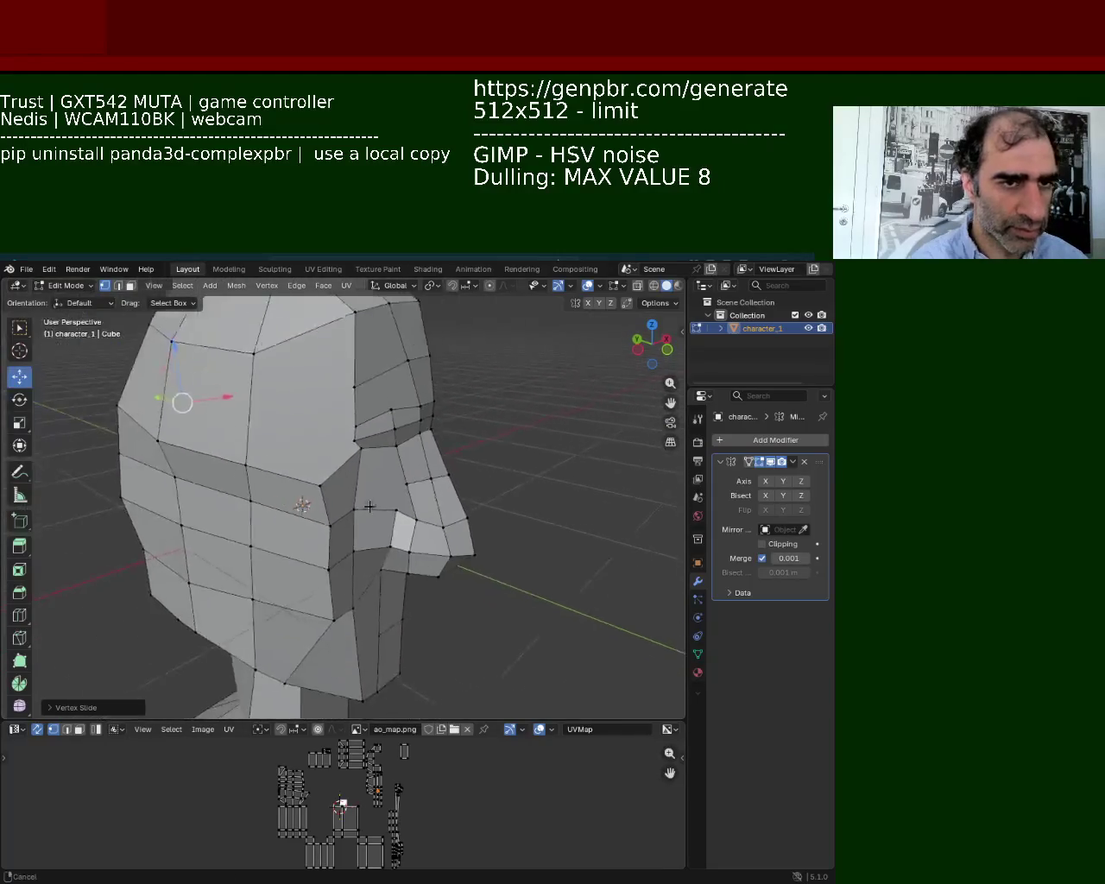
middle_drag(358, 431, 446, 474)
click(434, 431)
click(427, 520)
alt+click(429, 447)
key(ctrl+e)
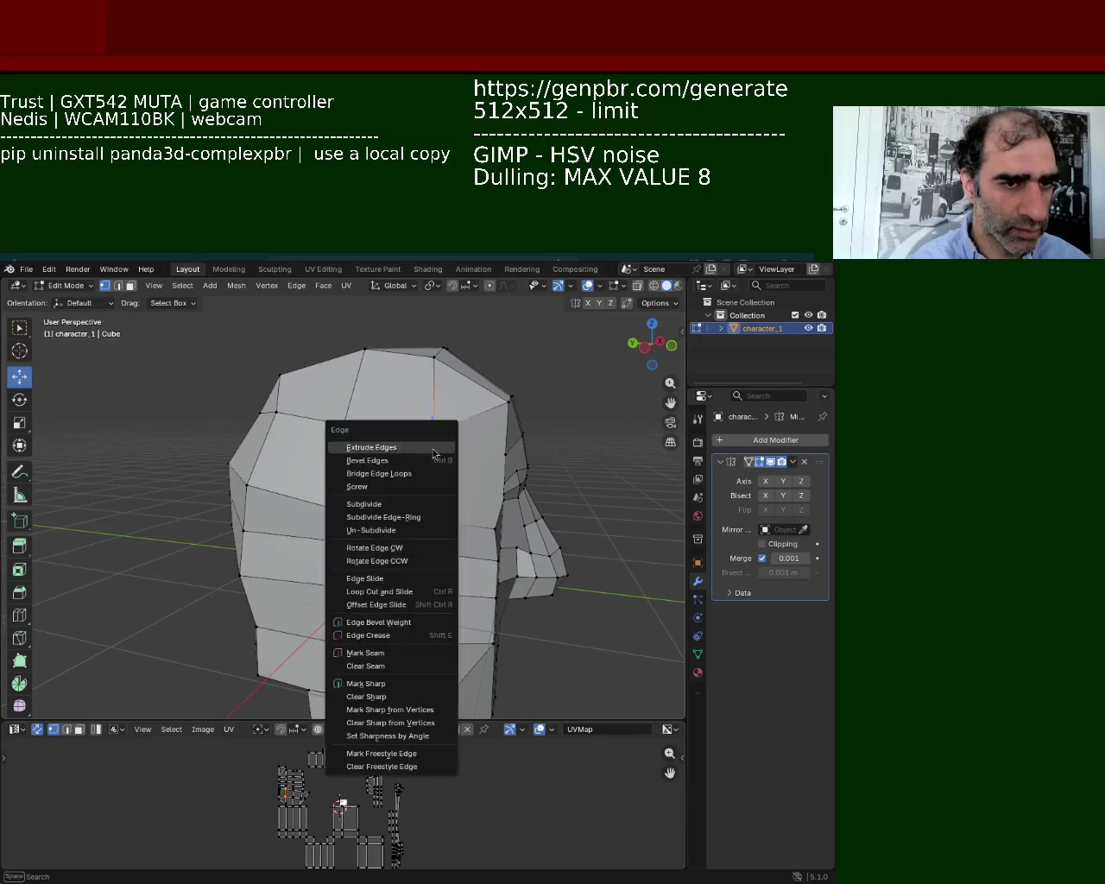
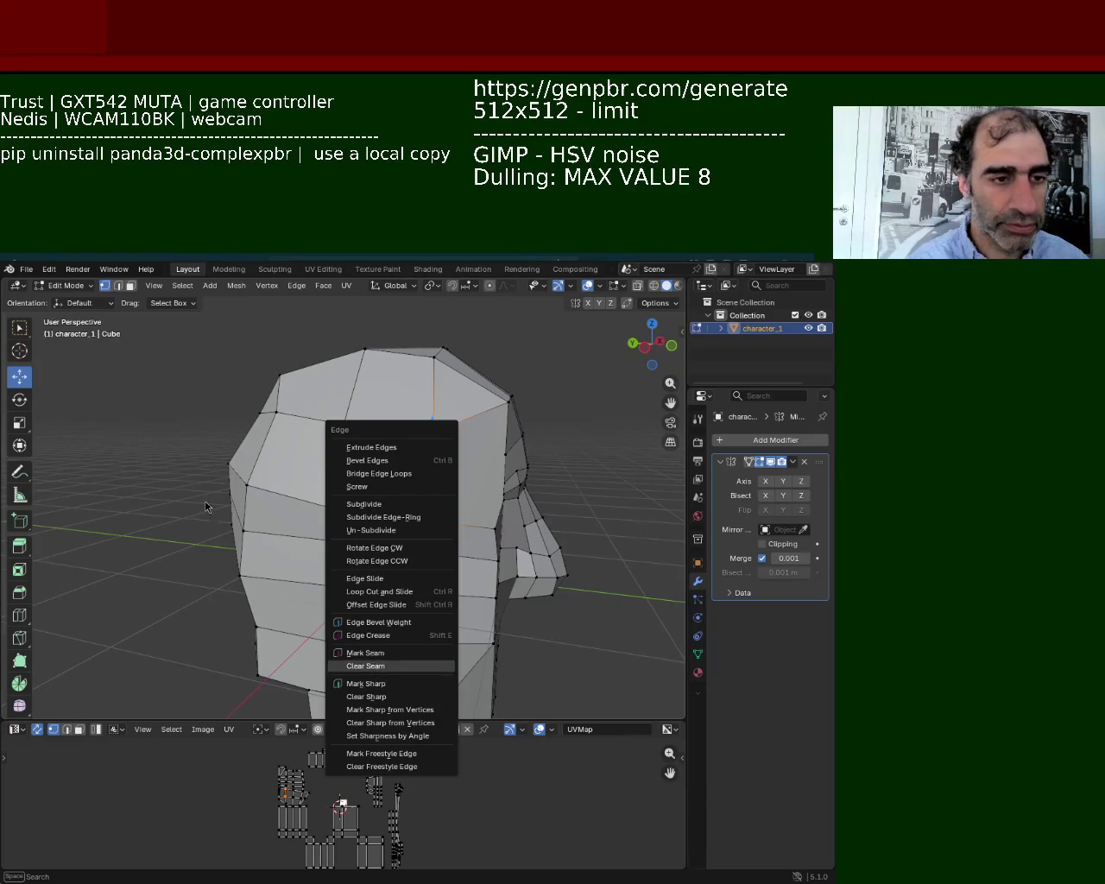
Loop-cut a horizontal edge loop across the side of the head and slide it down.
click(366, 665)
mouse_move(435, 540)
middle_down()
mouse_move(397, 453)
mouse_move(343, 437)
mouse_move(362, 469)
mouse_move(419, 474)
mouse_move(454, 539)
mouse_move(478, 513)
middle_up()
click(321, 341)
shift+click(306, 452)
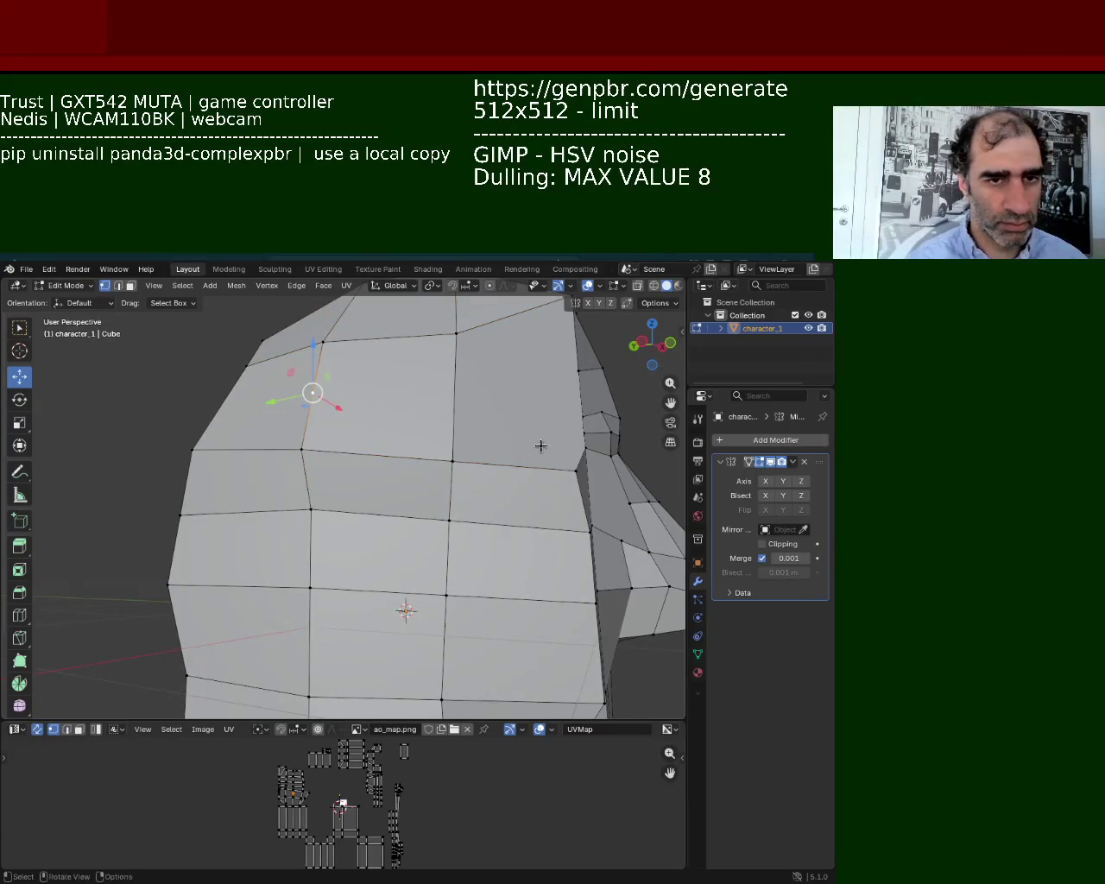
middle_drag(541, 446, 502, 451)
key(ctrl+r)
click(503, 451)
click(367, 442)
key(g)
key(g)
click(357, 480)
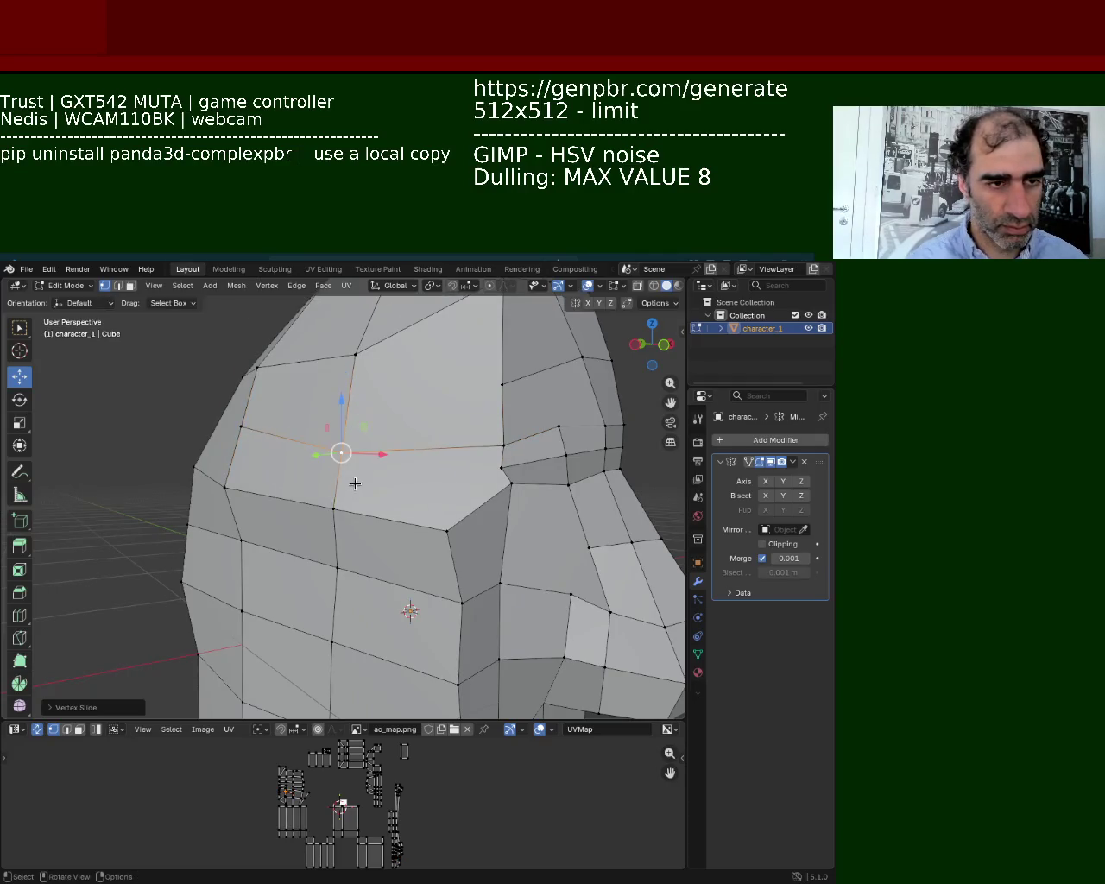
Join the left-side vertices and the far-right vertex with a new connecting edge.
click(502, 468)
click(241, 426)
shift+click(225, 487)
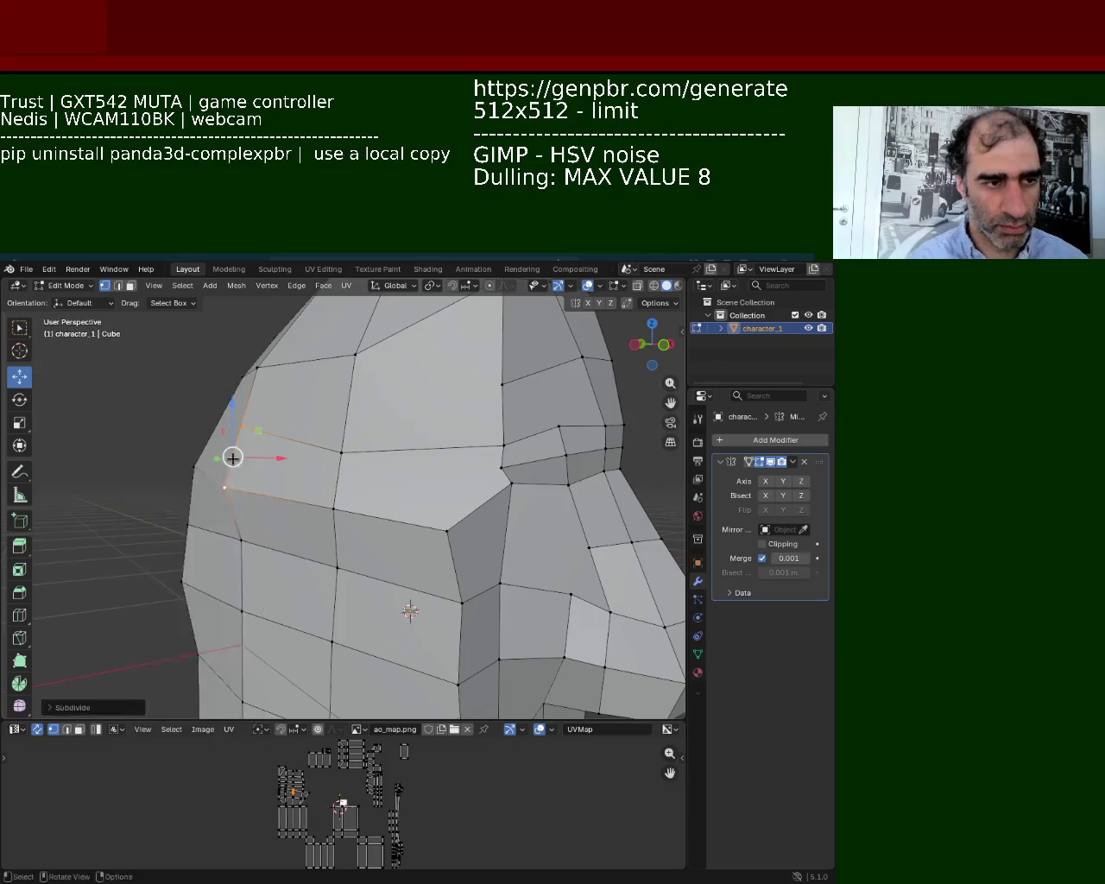
shift+click(502, 467)
key(j)
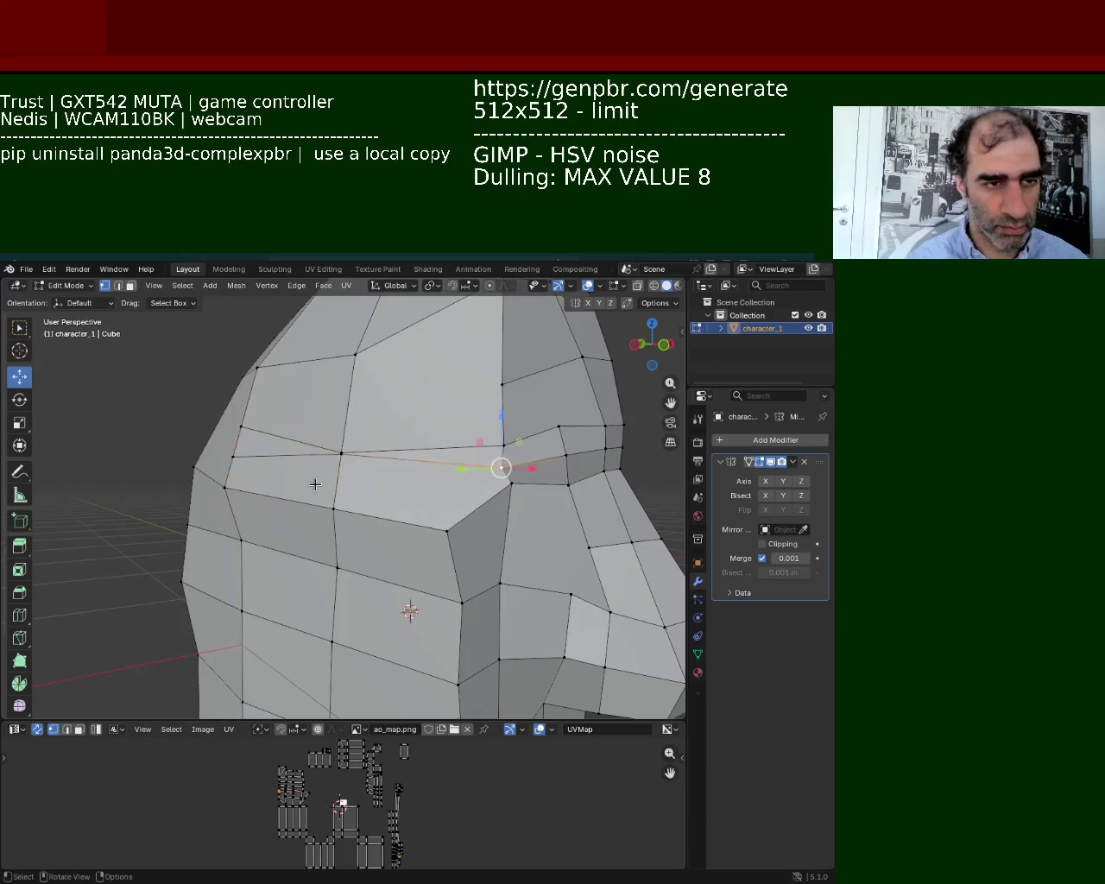
Slide the middle vertex of the new edge downward along its edge.
click(341, 453)
key(g)
key(g)
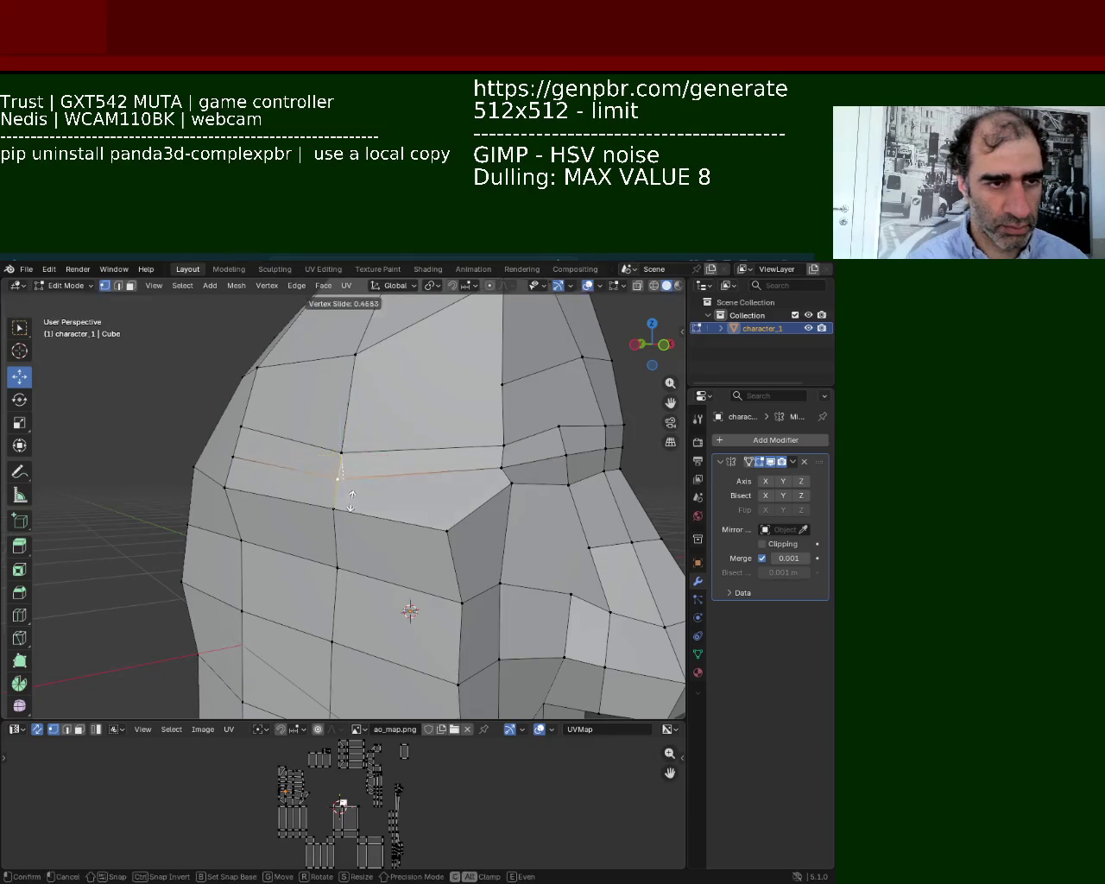
click(498, 489)
middle_drag(498, 489, 463, 484)
click(360, 546)
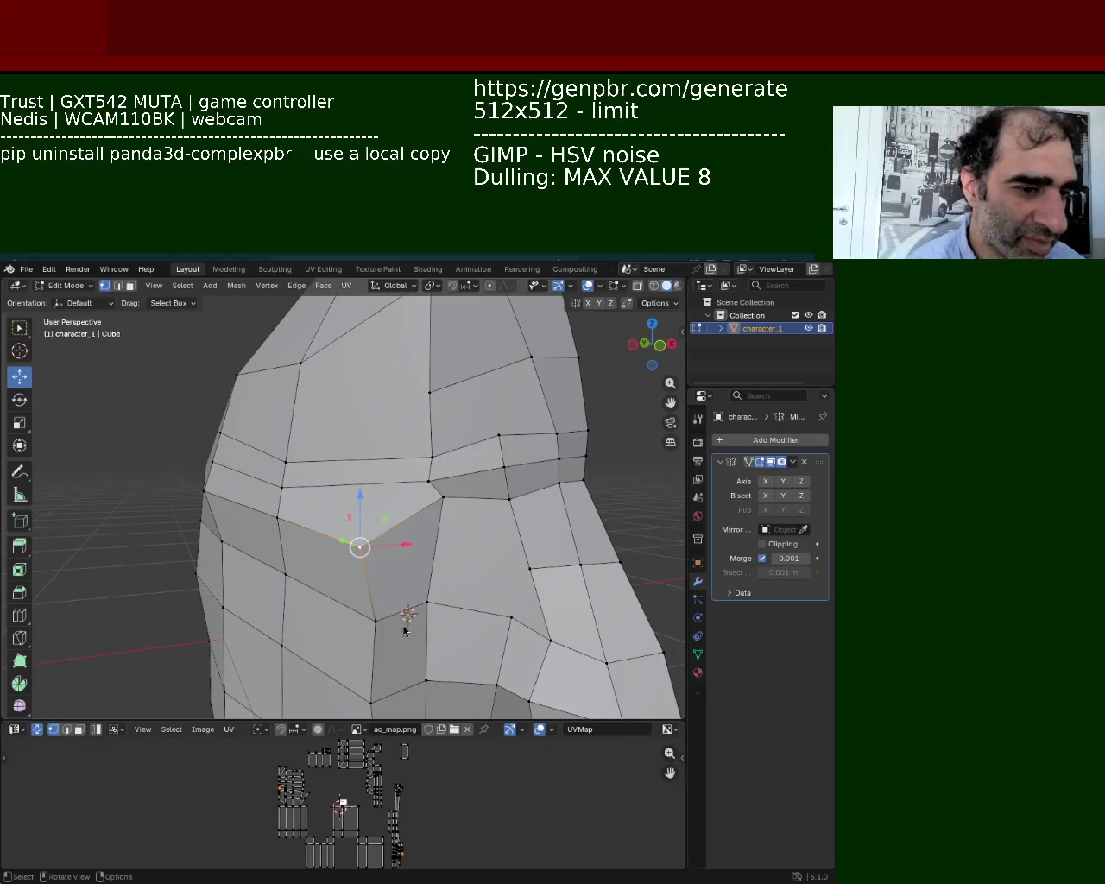
Nudge one vertex upward and reposition another vertex near the face.
key(g)
click(402, 389)
key(g)
middle_drag(317, 442, 495, 387)
click(459, 443)
mouse_move(380, 456)
middle_down()
mouse_move(320, 436)
mouse_move(407, 454)
middle_up()
click(315, 474)
key(g)
click(300, 476)
Slide a face vertex down its edge and connect two vertices with a new edge.
mouse_move(253, 479)
middle_down()
mouse_move(442, 471)
mouse_move(328, 431)
middle_up()
click(330, 389)
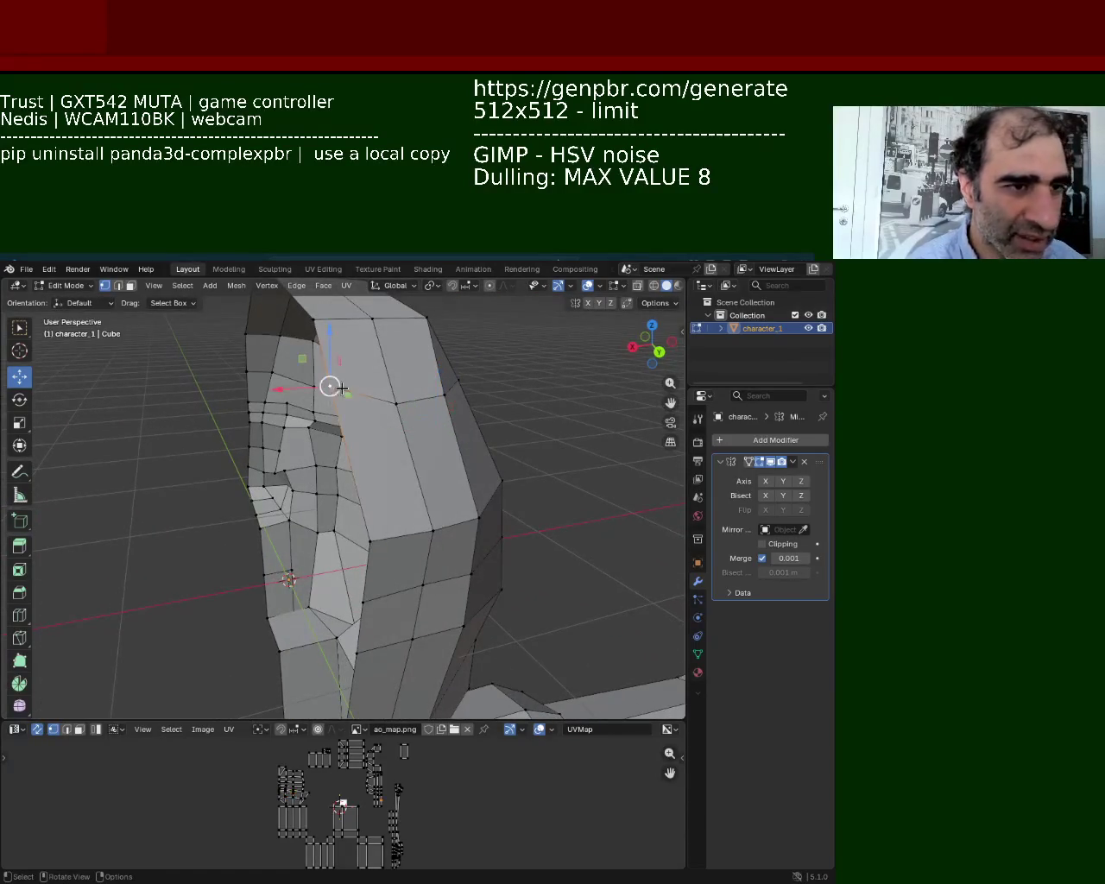
key(g)
key(g)
click(356, 447)
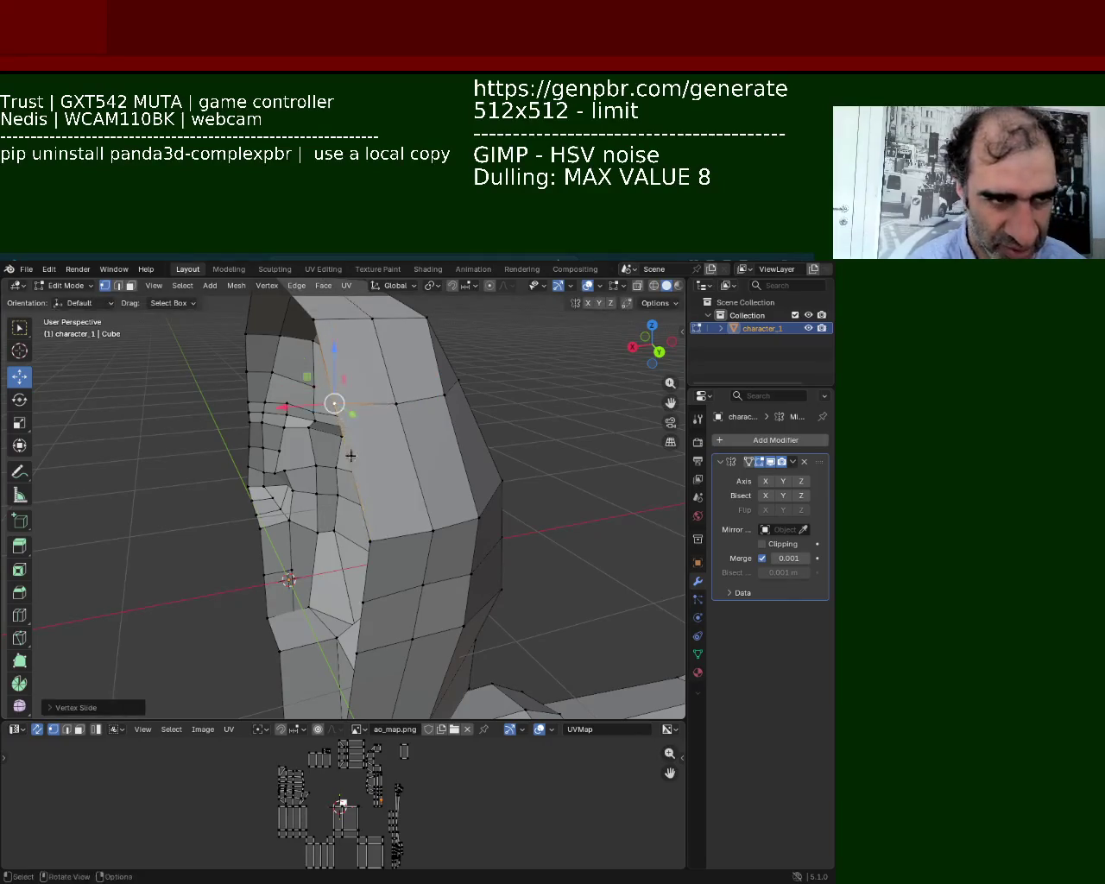
right_click(373, 535)
middle_drag(373, 535, 393, 492)
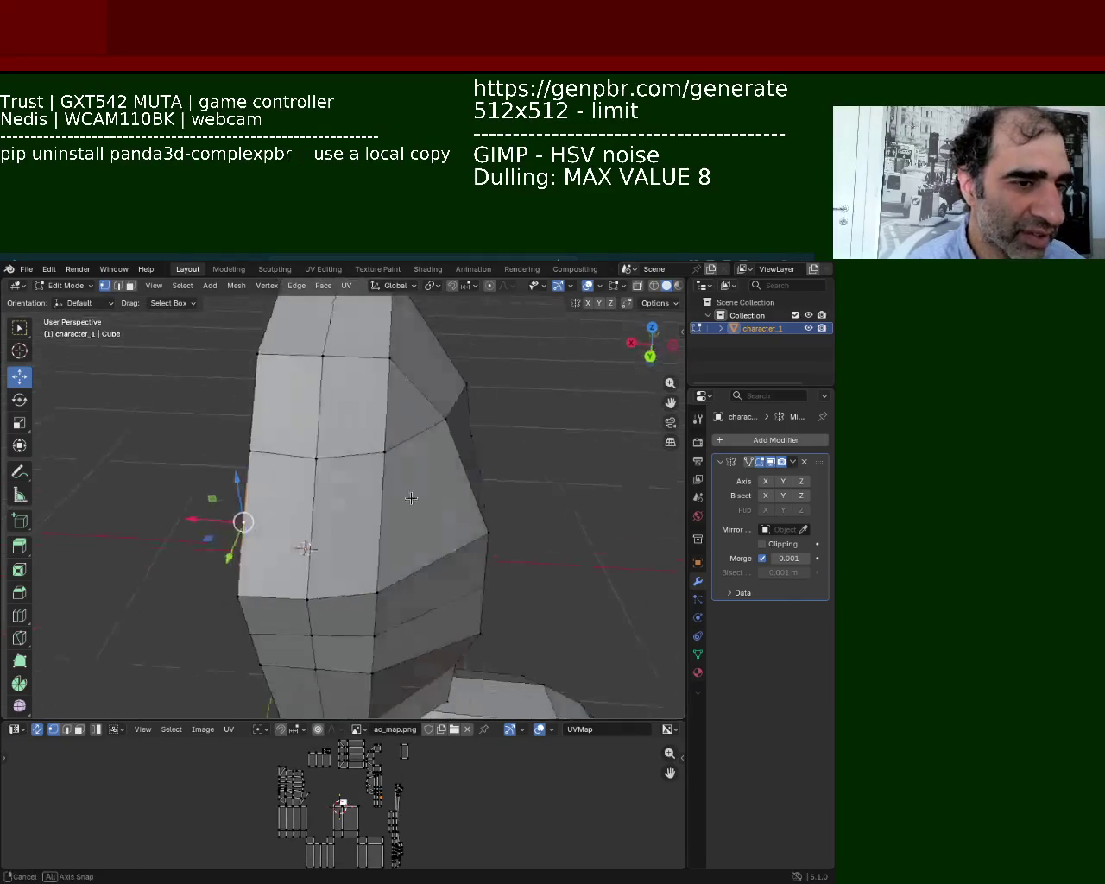
shift+click(468, 488)
key(j)
click(464, 482)
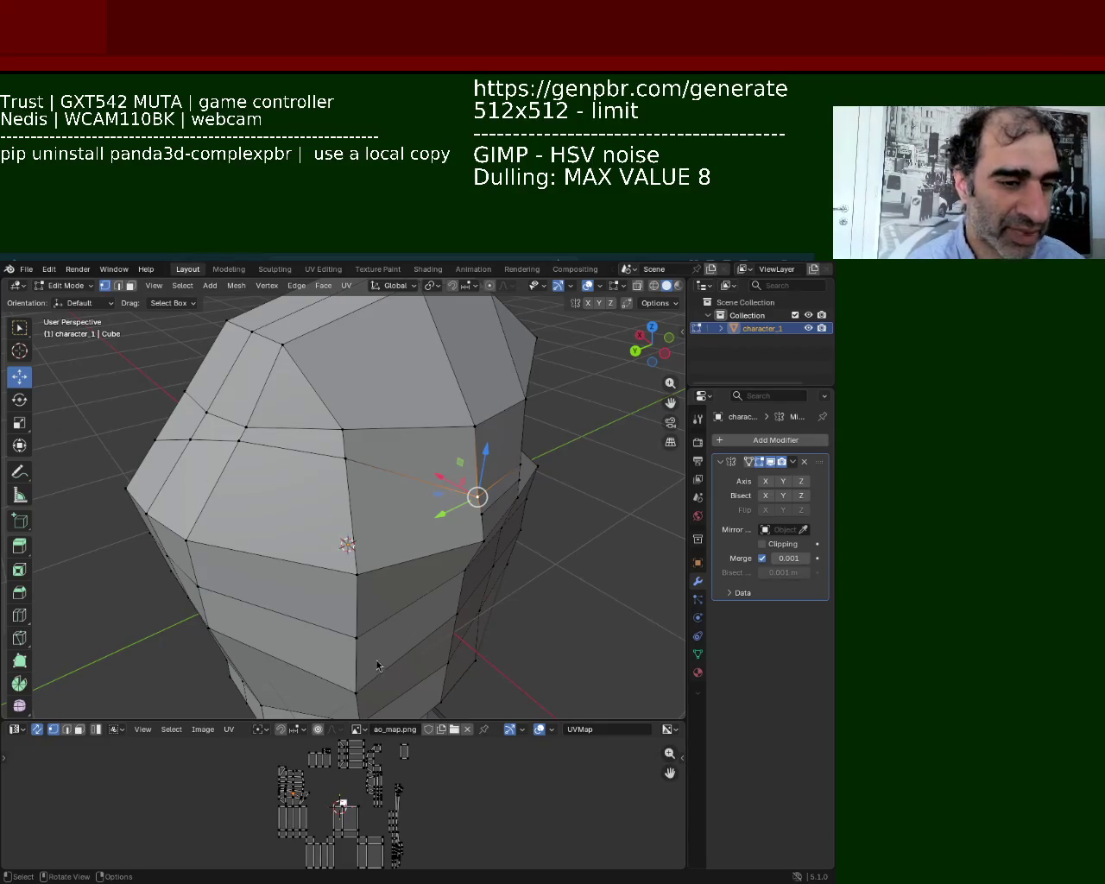
Vertex-slide two front vertices along their edges twice.
click(322, 480)
shift+click(214, 449)
key(shift+v)
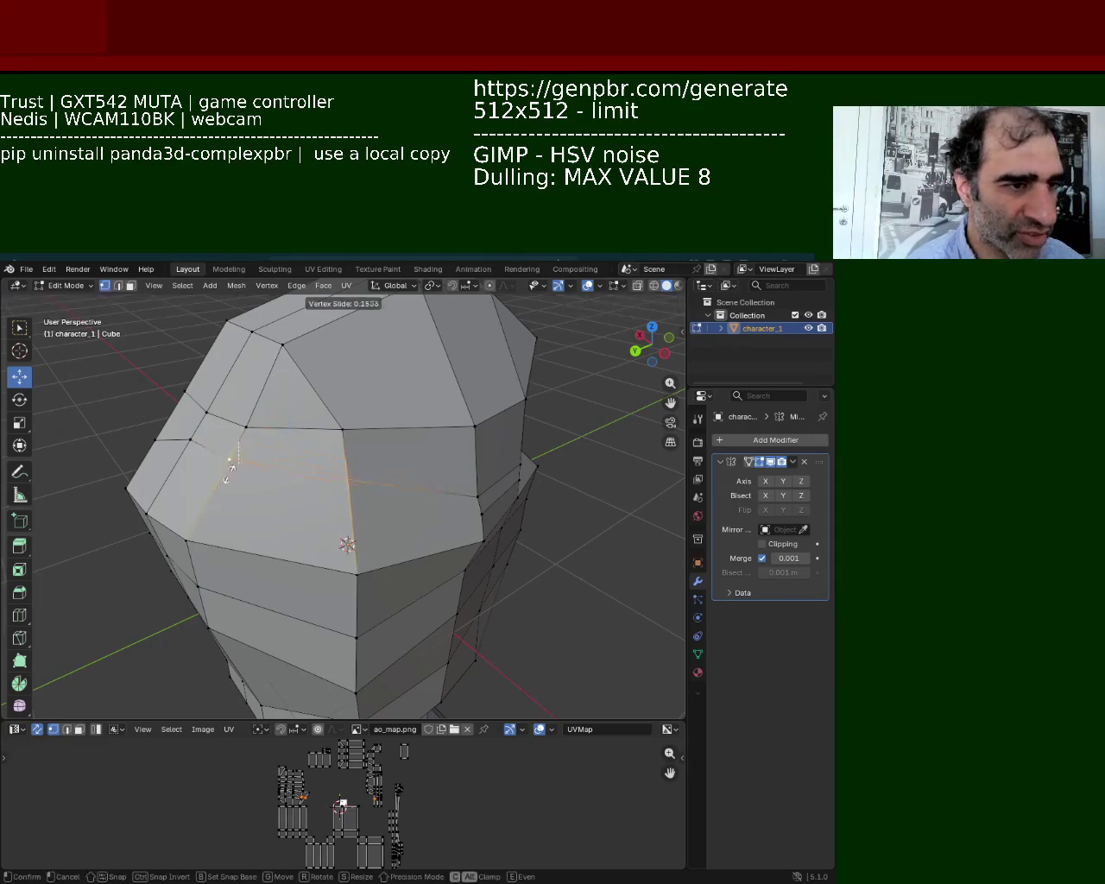
click(195, 459)
key(shift+v)
click(180, 486)
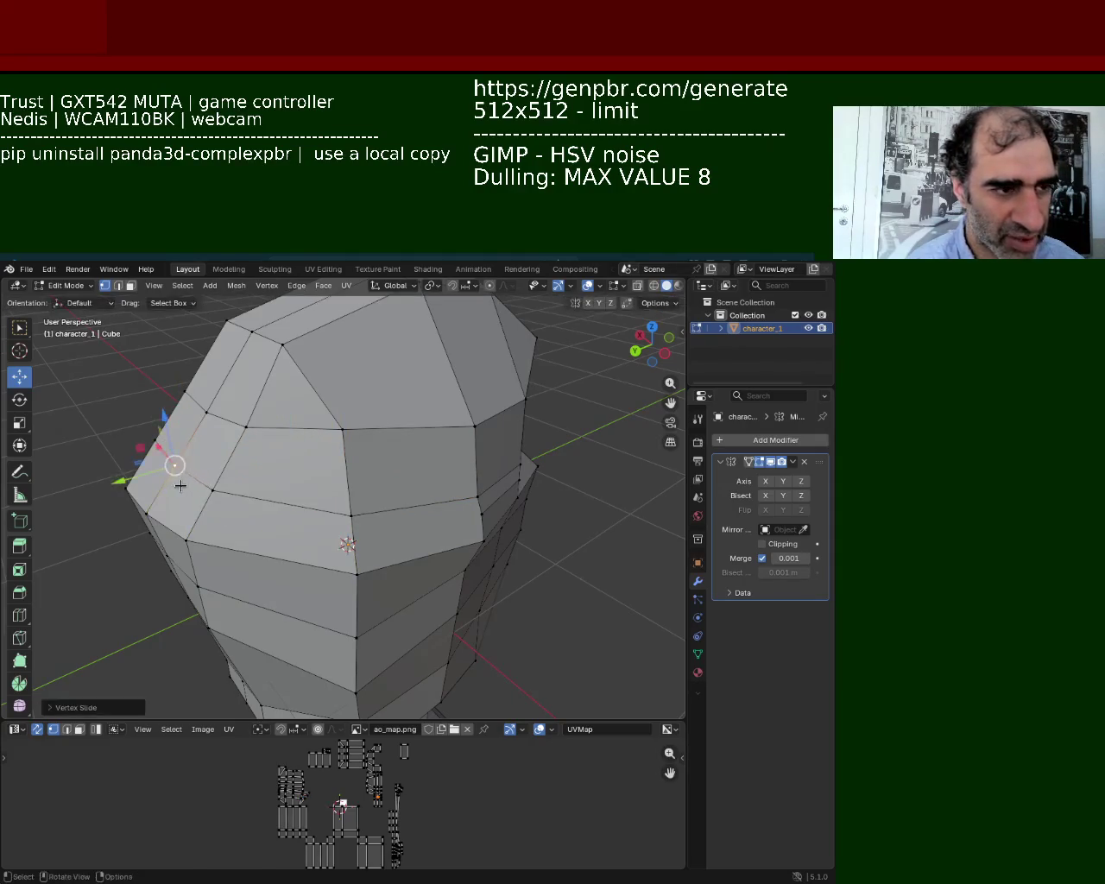
click(476, 495)
scroll(475, 512, up, 3)
mouse_move(476, 513)
middle_down()
mouse_move(309, 479)
mouse_move(417, 515)
mouse_move(492, 462)
mouse_move(410, 443)
middle_up()
scroll(392, 439, down, 3)
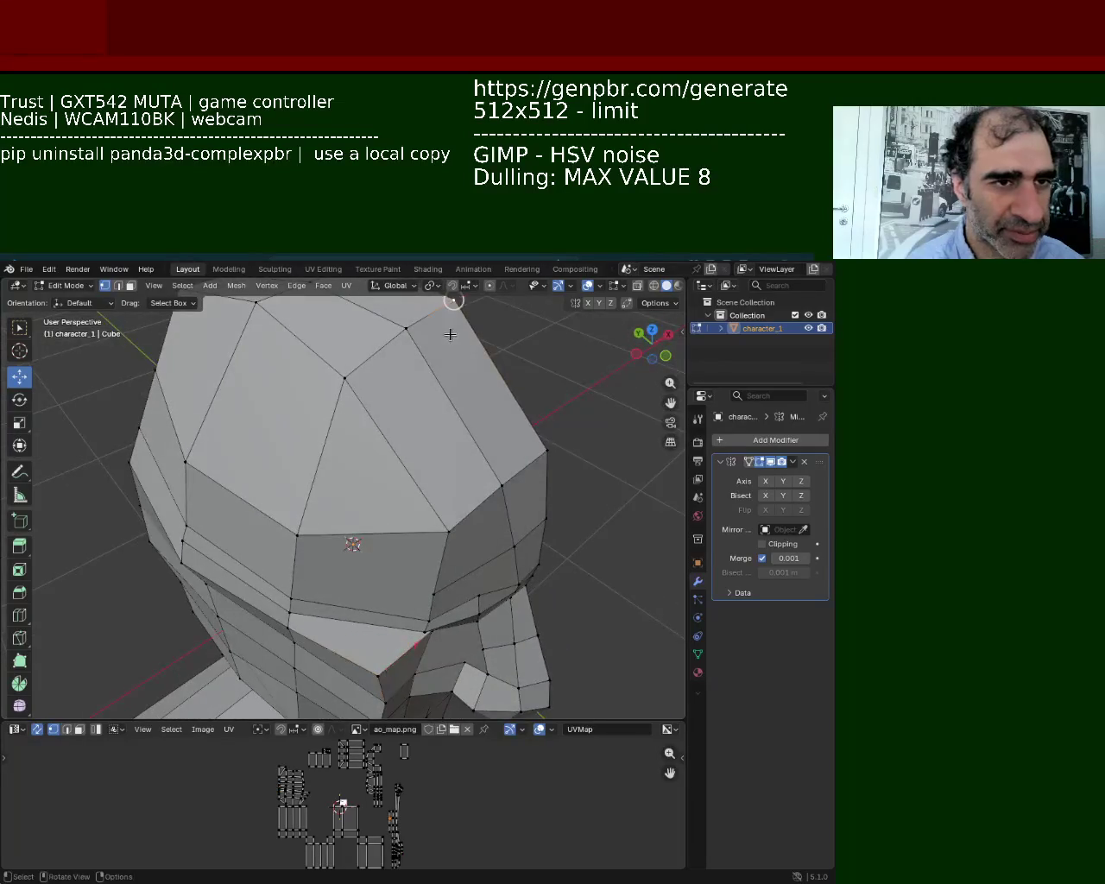
Subdivide the selected edges across the top of the head.
shift+click(552, 449)
right_click(518, 436)
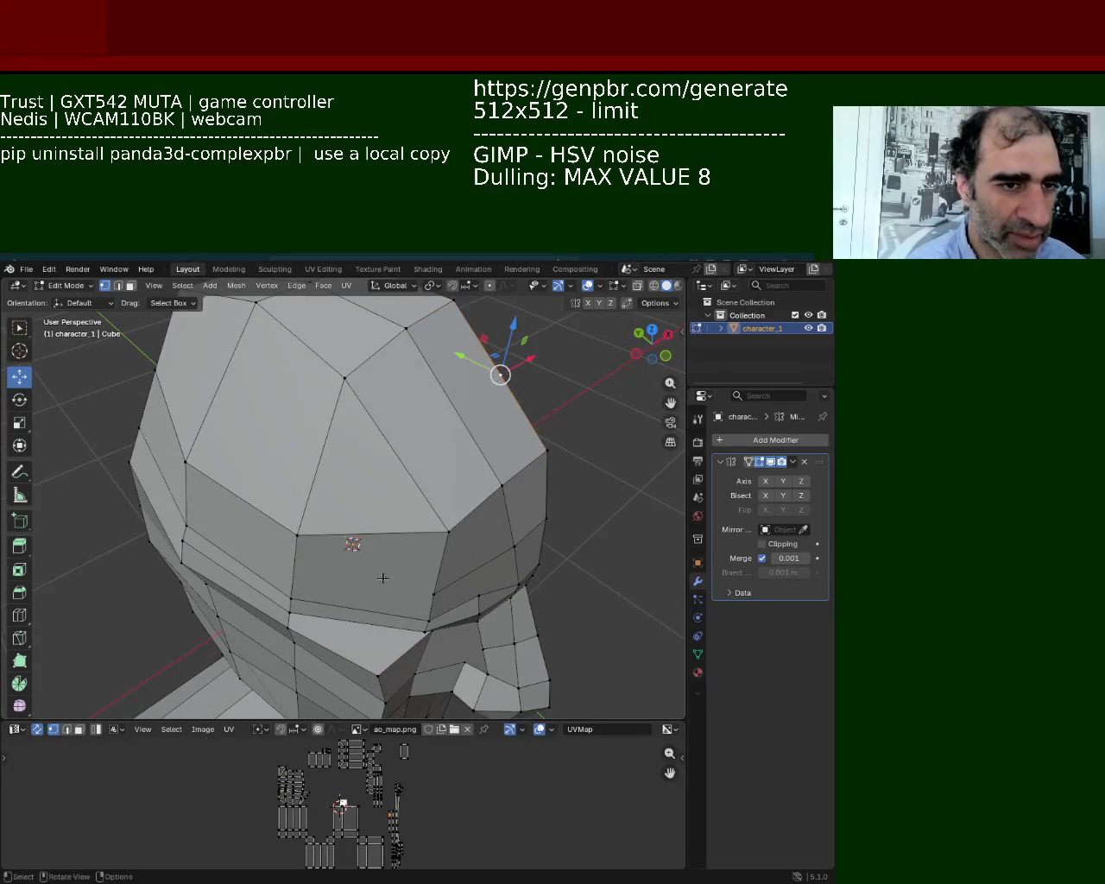
middle_drag(383, 578, 380, 582)
shift+click(385, 605)
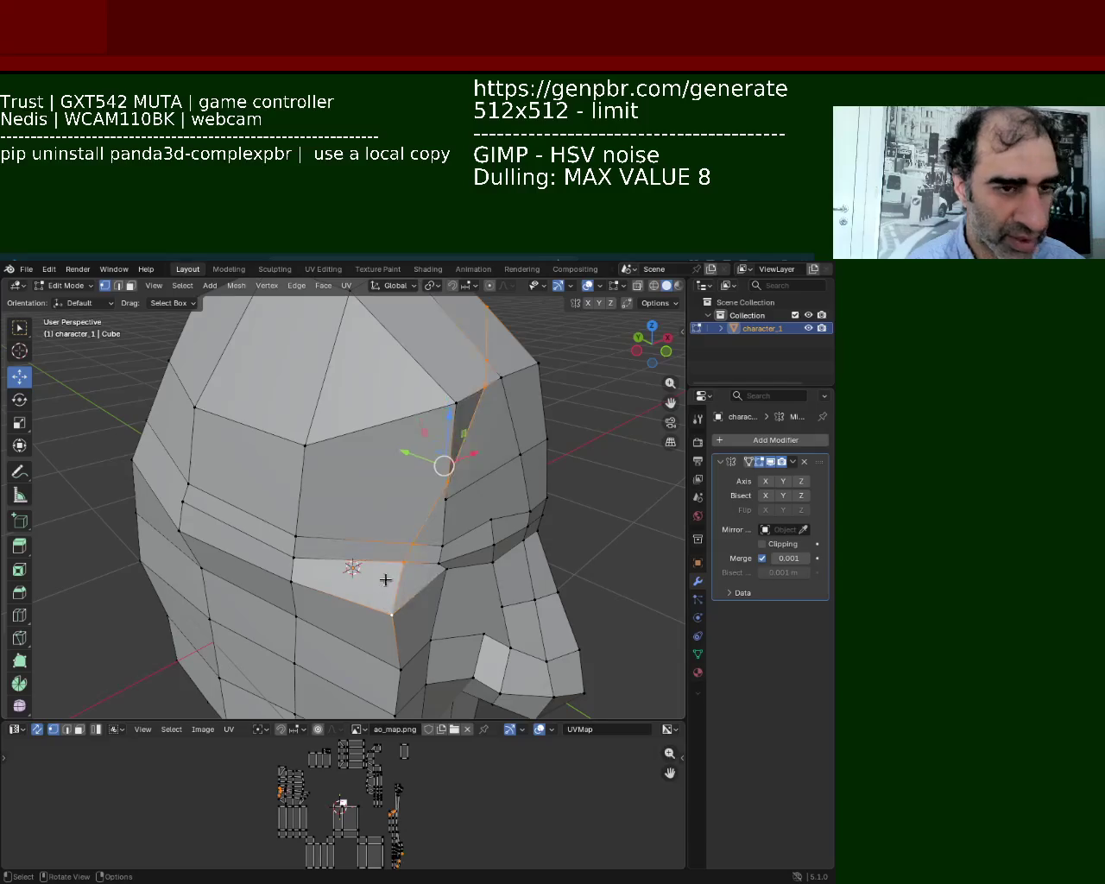
click(368, 322)
shift+click(448, 415)
right_click(406, 346)
click(423, 380)
click(400, 343)
Connect the new top vertex to the lower jaw vertex with a vertical edge.
shift+click(486, 307)
key(j)
click(397, 345)
shift+click(390, 614)
key(j)
click(390, 614)
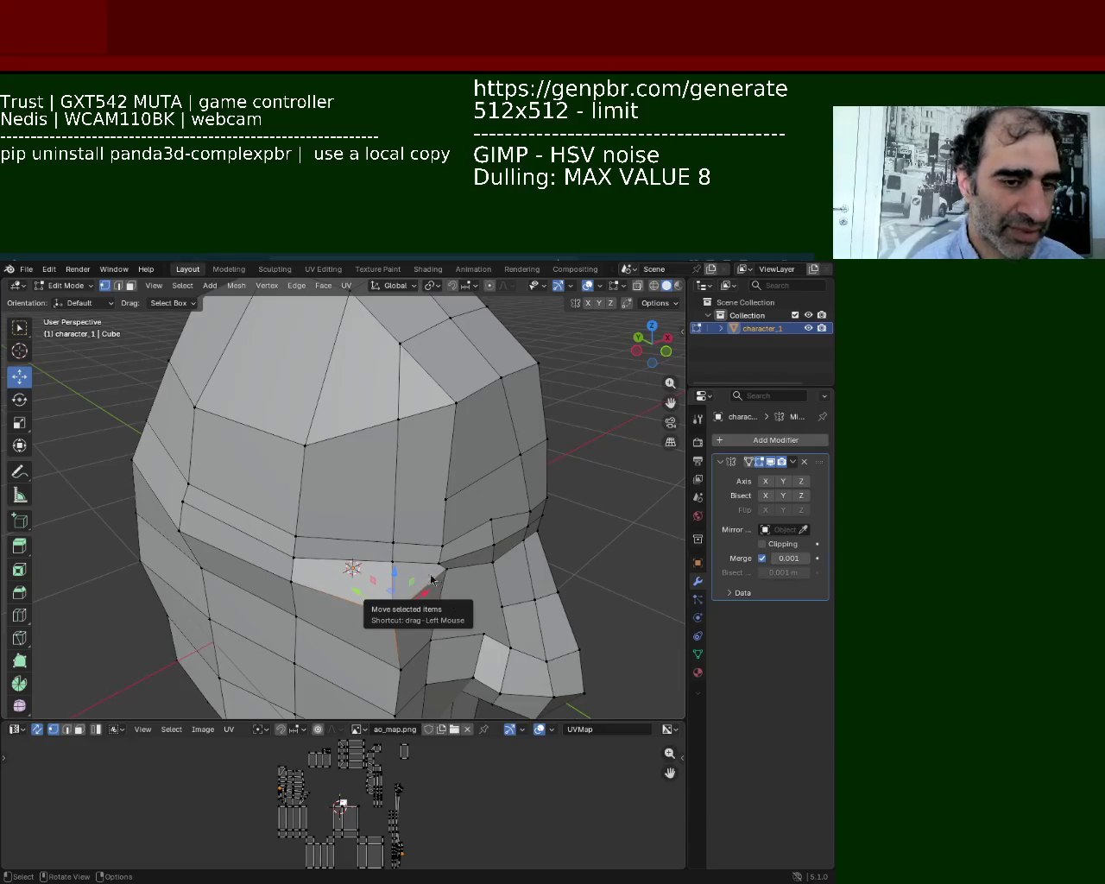
Slide a vertex along its edge, then lower it on the Z axis.
key(g)
key(g)
click(354, 430)
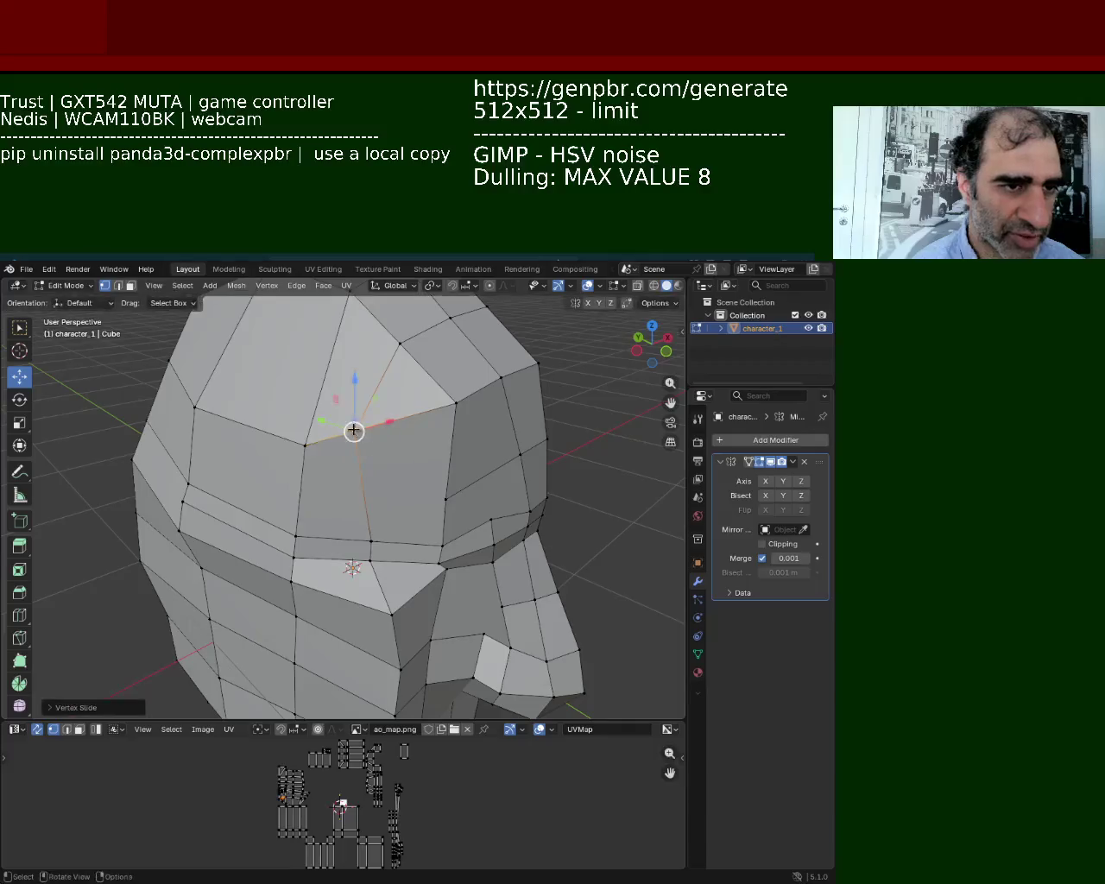
key(g)
key(x)
key(z)
click(383, 390)
mouse_move(451, 400)
middle_down()
mouse_move(267, 488)
mouse_move(454, 426)
mouse_move(461, 536)
middle_up()
drag(479, 499, 235, 548)
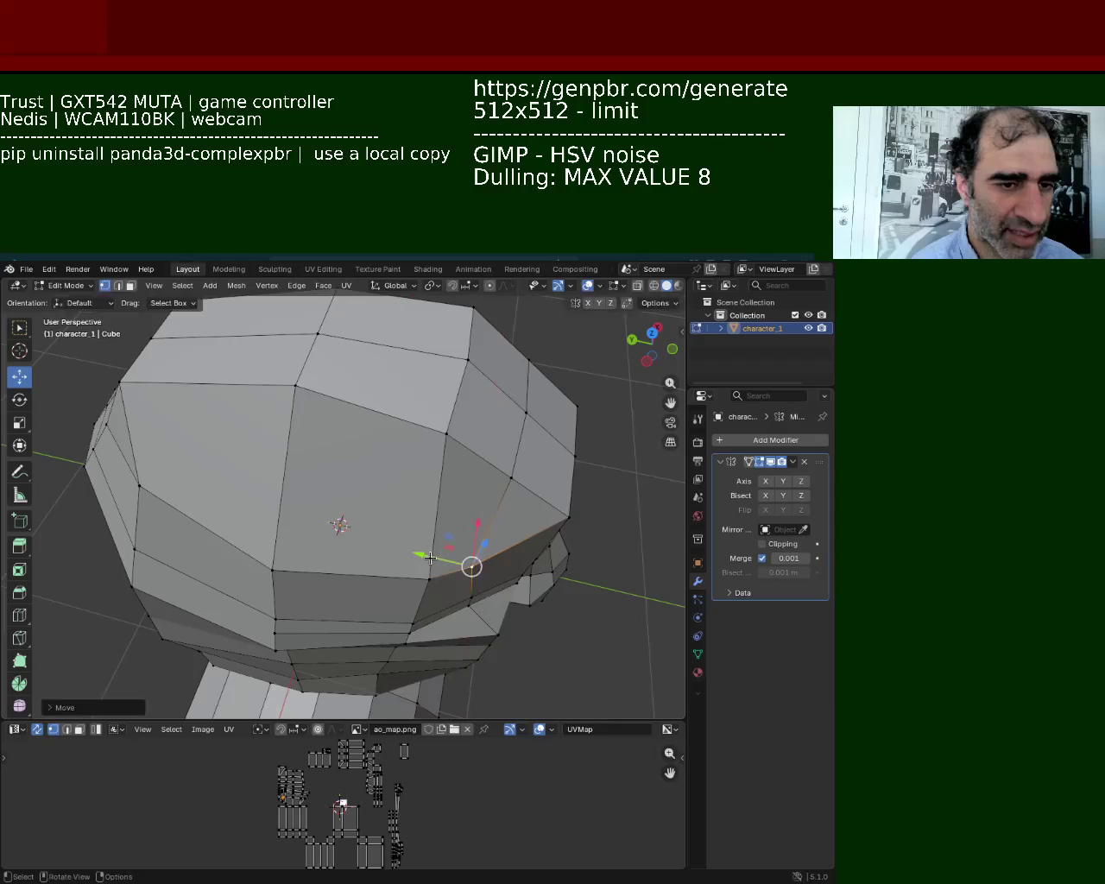
Shift a brow vertex and a cheek vertex along the Y axis.
middle_drag(235, 548, 337, 497)
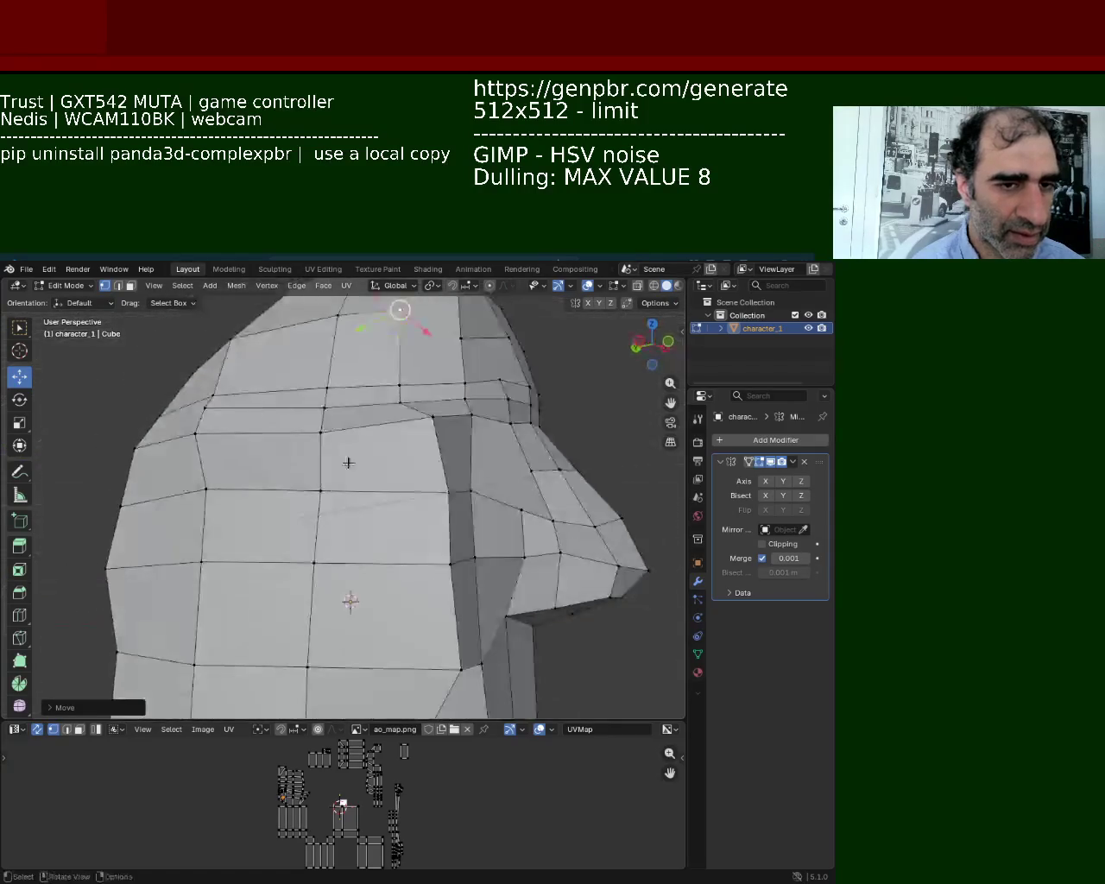
click(394, 491)
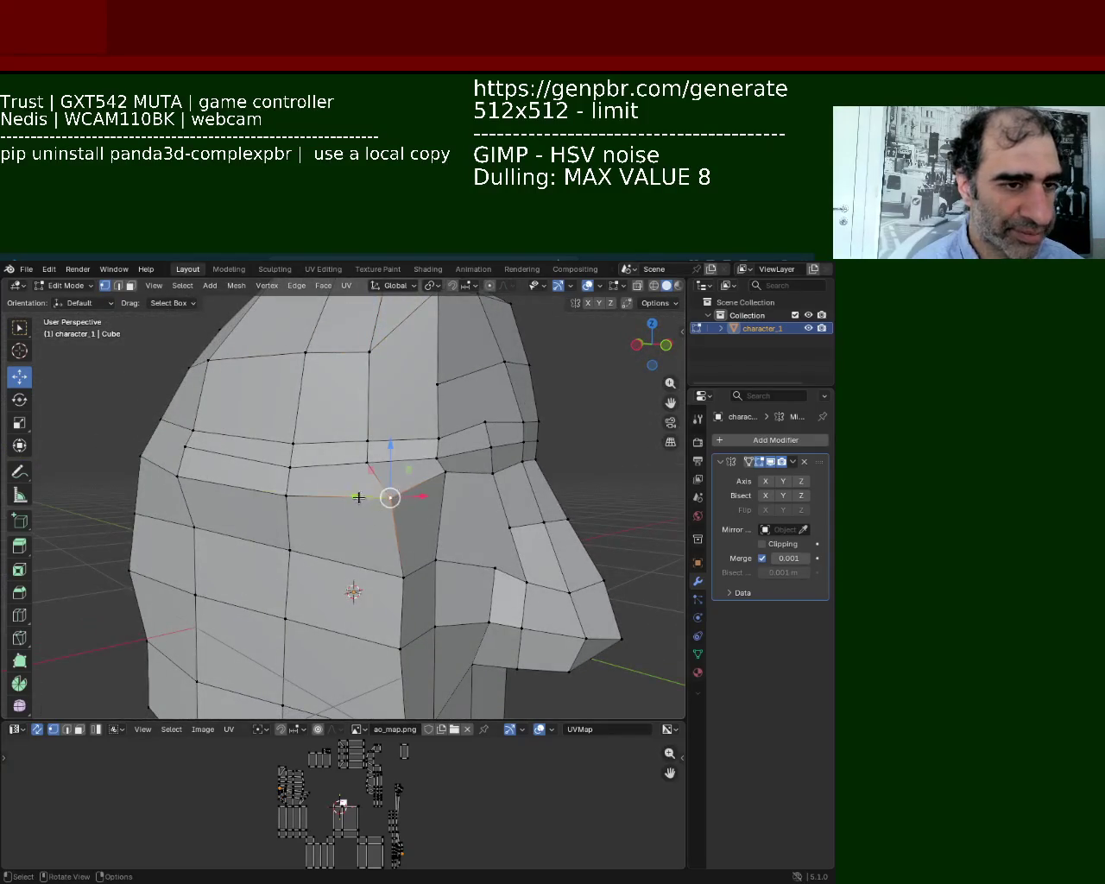
mouse_move(359, 498)
mouse_down()
mouse_move(339, 506)
mouse_move(382, 483)
mouse_up()
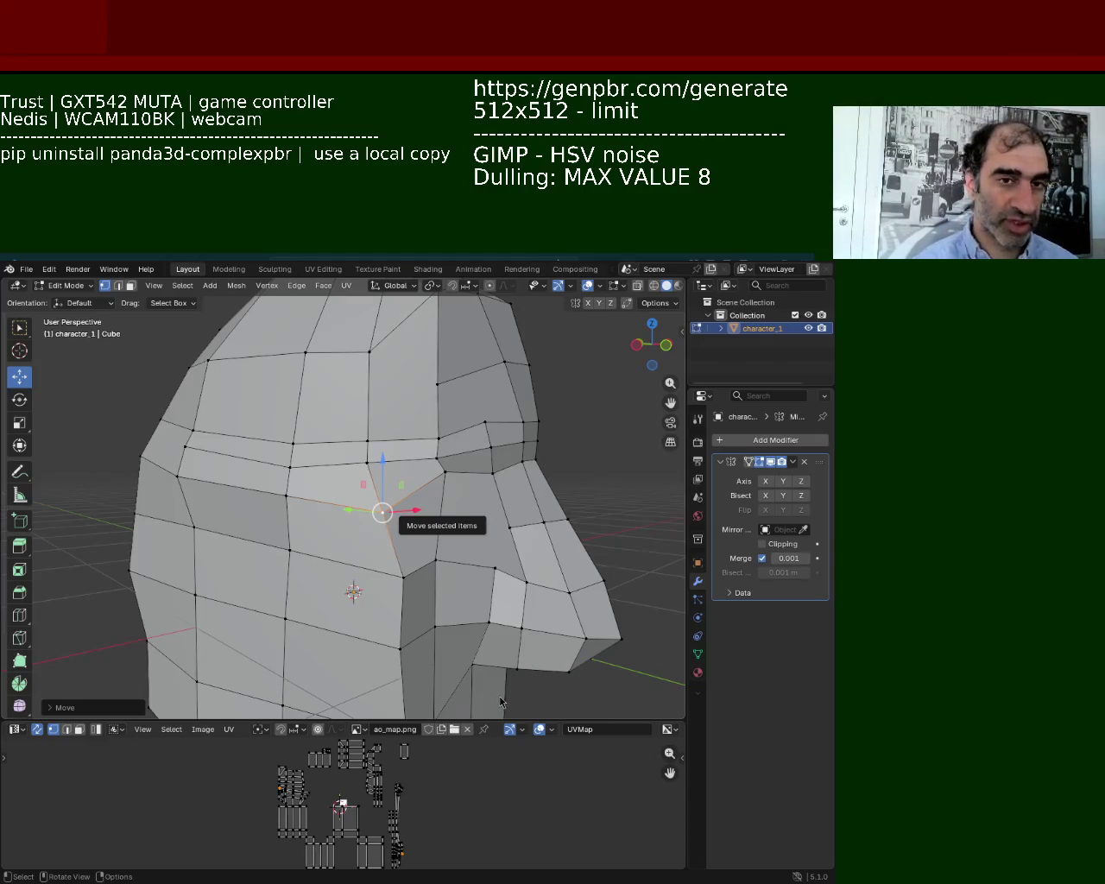
click(424, 565)
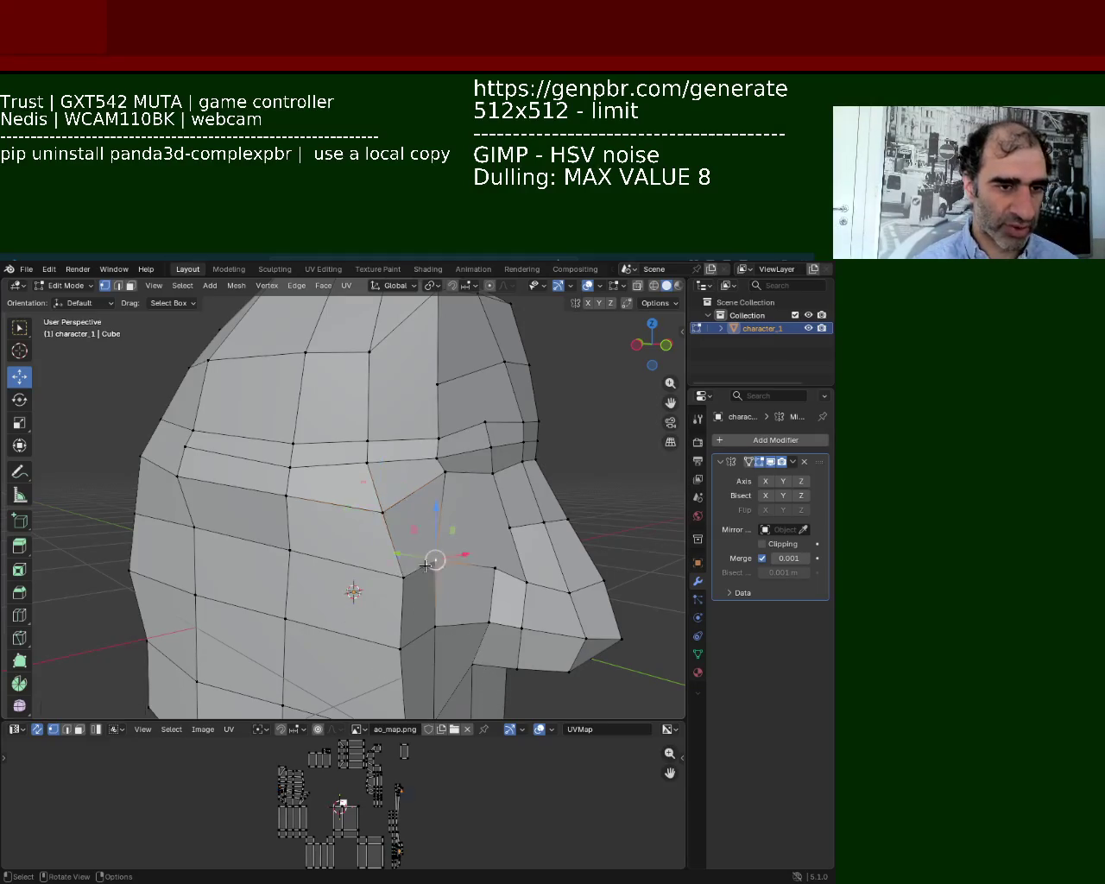
click(401, 577)
key(g)
key(y)
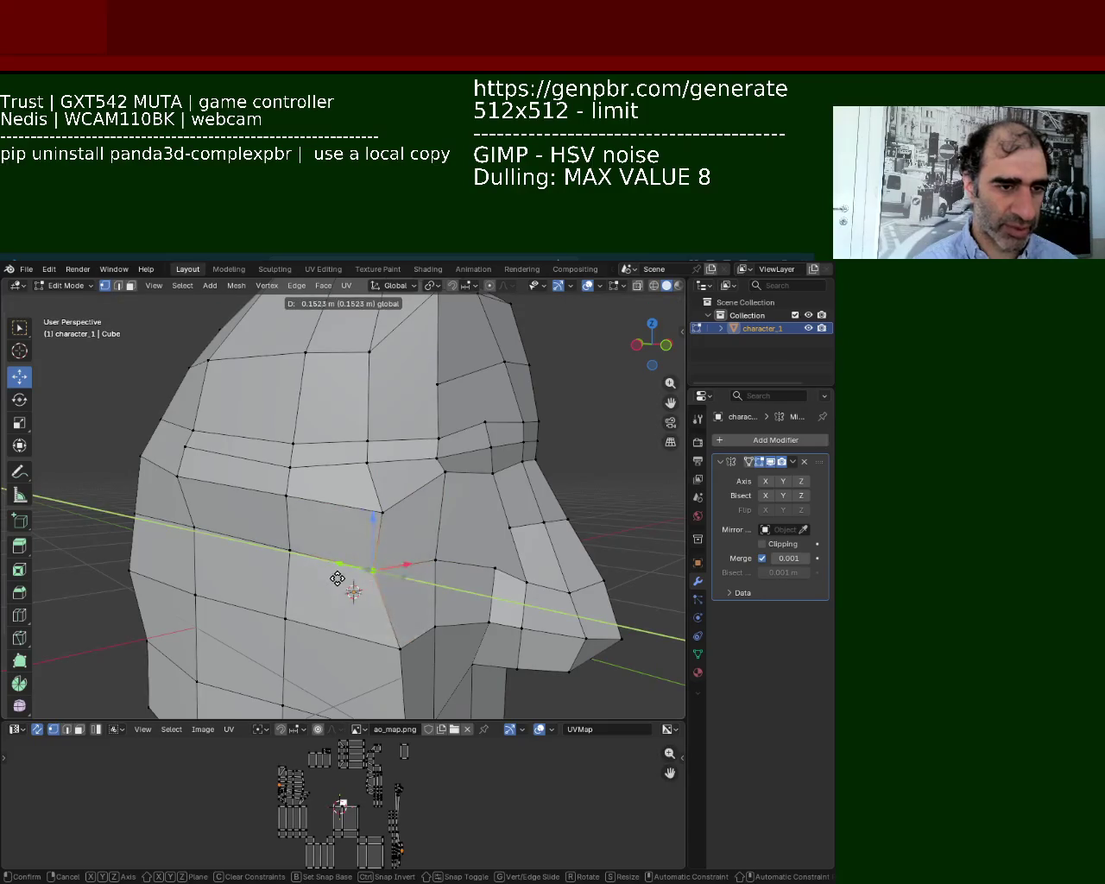
click(440, 544)
Lower the brow vertex on Z and move a forehead vertex down.
click(445, 471)
key(g)
key(z)
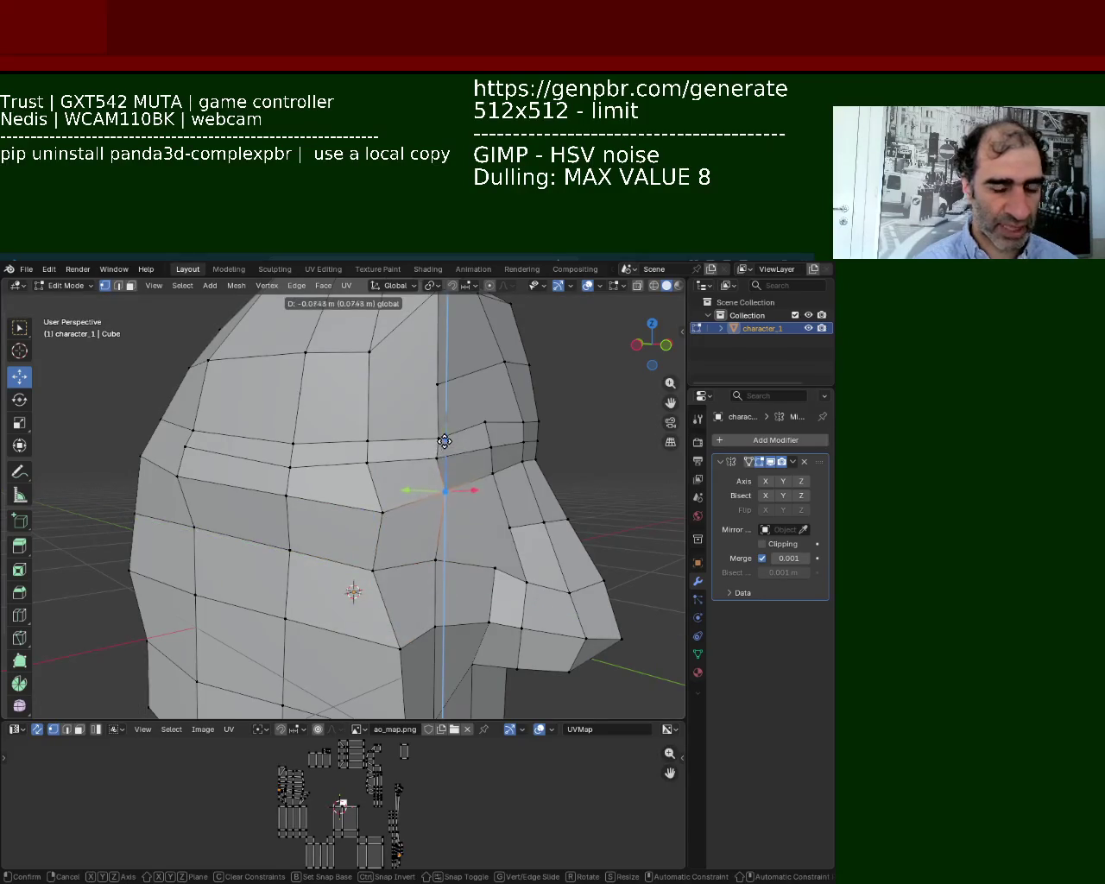
click(444, 441)
click(486, 418)
click(442, 436)
key(g)
click(438, 395)
Lower two forehead vertices together on the Z axis.
middle_drag(439, 395, 466, 406)
click(450, 405)
shift+click(499, 380)
key(g)
key(z)
click(513, 357)
click(410, 512)
Select vertices on both sides of the head, then undo the recent changes twice.
mouse_move(410, 512)
middle_down()
mouse_move(342, 475)
mouse_move(432, 436)
middle_up()
drag(503, 382, 527, 439)
middle_drag(527, 439, 151, 430)
click(157, 355)
shift+click(120, 416)
click(372, 354)
shift+click(404, 447)
key(ctrl+z)
key(ctrl+z)
key(ctrl+z)
key(ctrl+z)
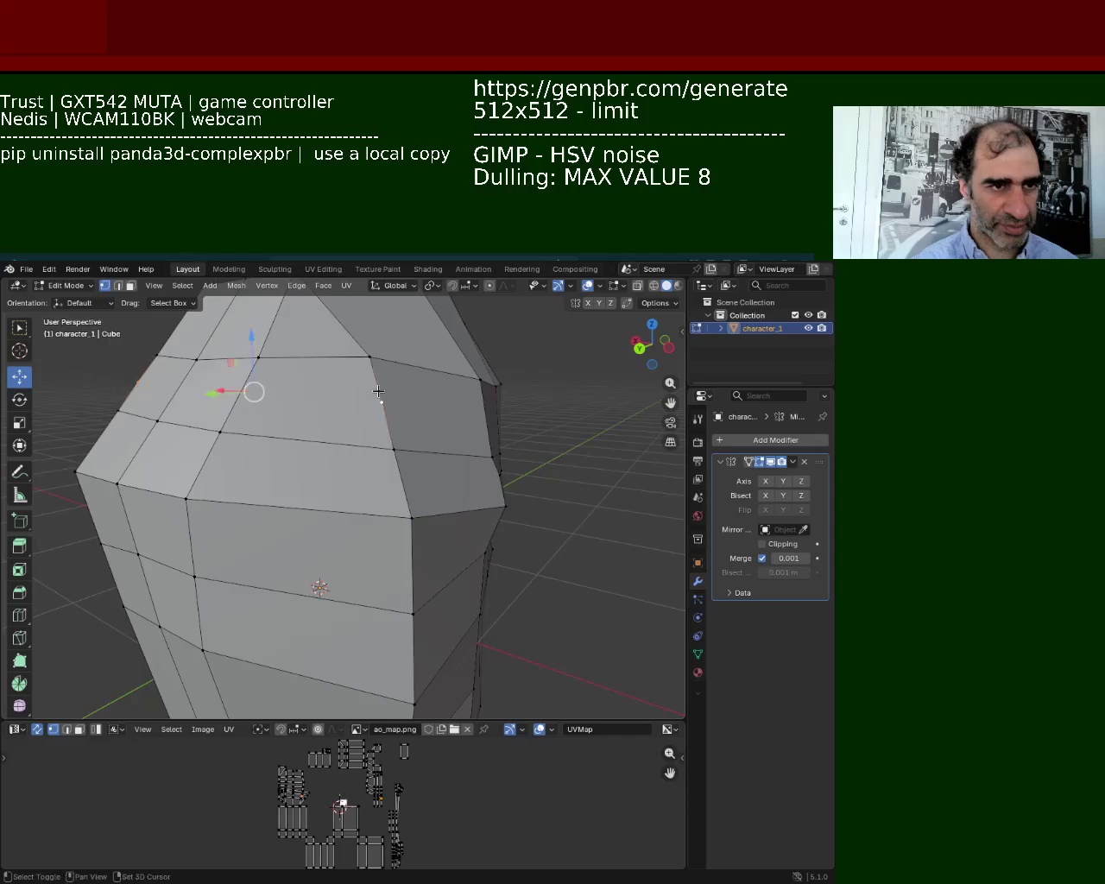
key(ctrl+z)
Slide the selected edges along the side of the head.
mouse_move(384, 403)
middle_down()
mouse_move(365, 483)
mouse_move(379, 442)
mouse_move(467, 460)
mouse_move(383, 440)
middle_up()
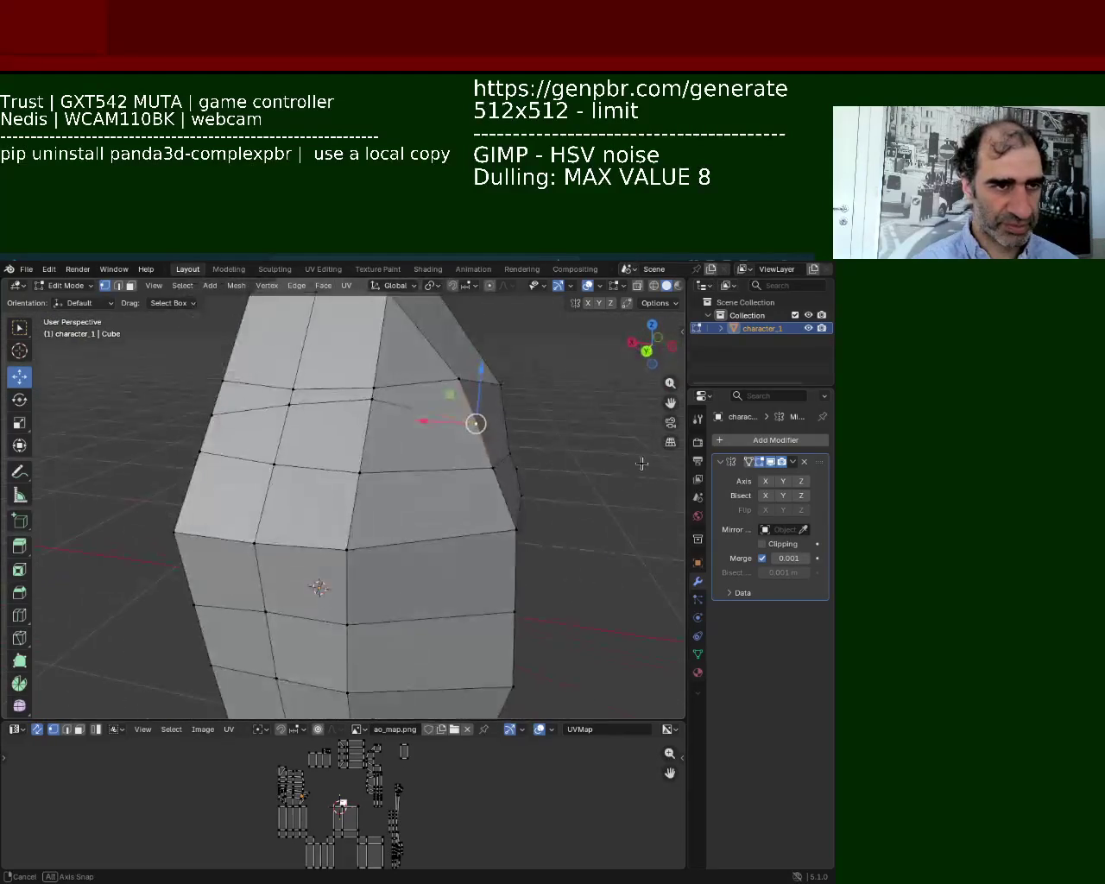
key(shift+v)
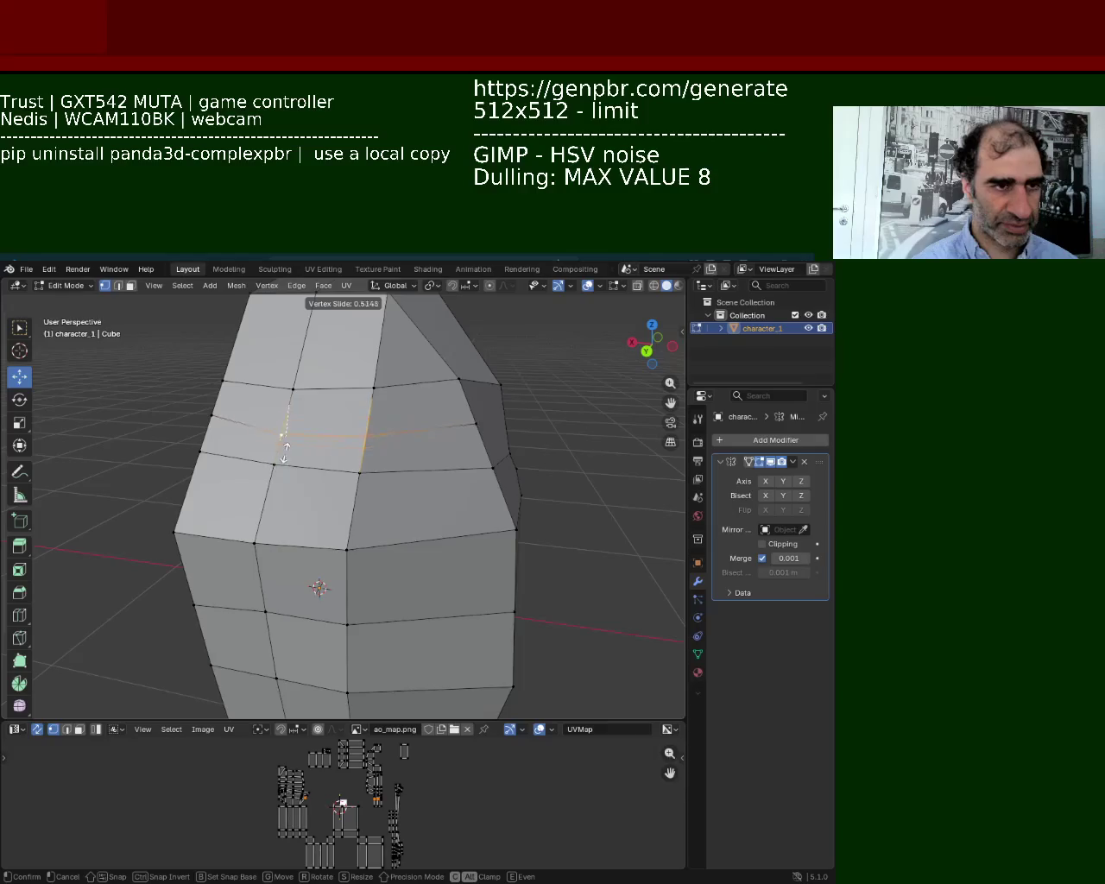
click(286, 449)
mouse_move(286, 448)
middle_down()
mouse_move(524, 479)
mouse_move(414, 456)
middle_up()
key(shift+v)
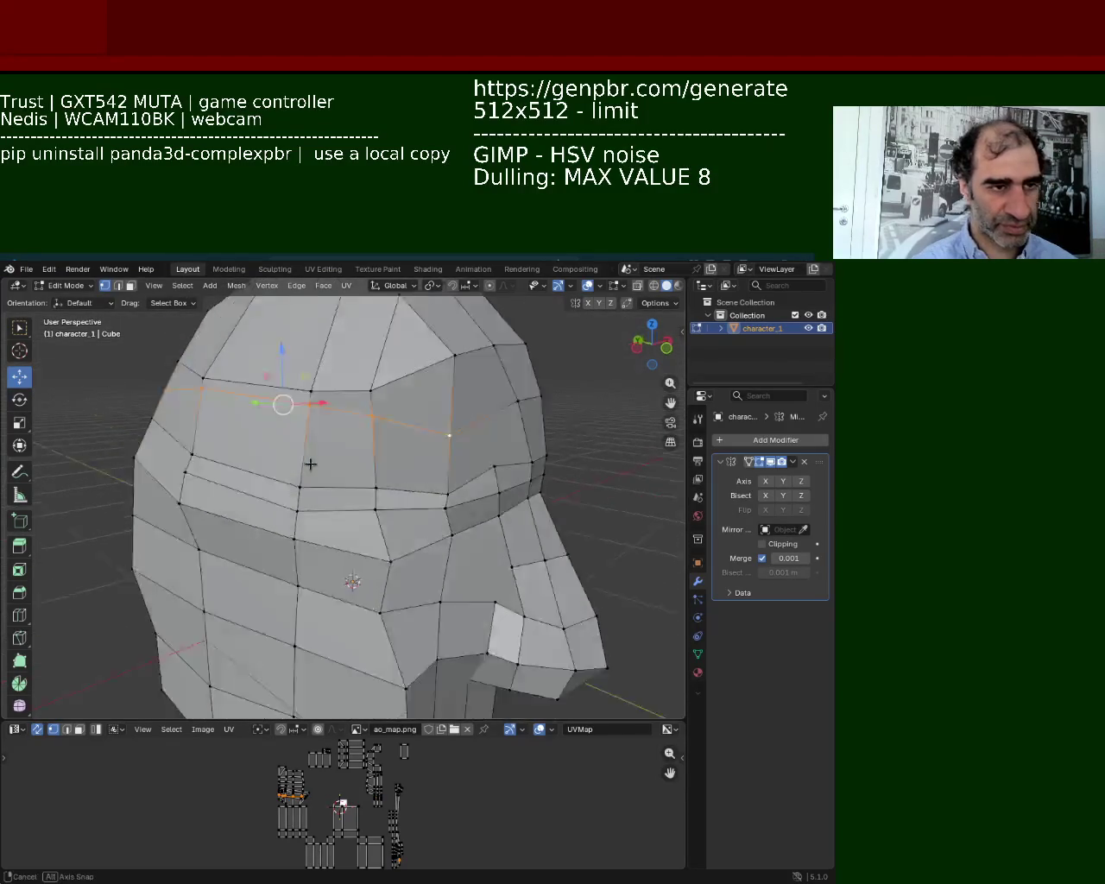
middle_drag(310, 465, 333, 426)
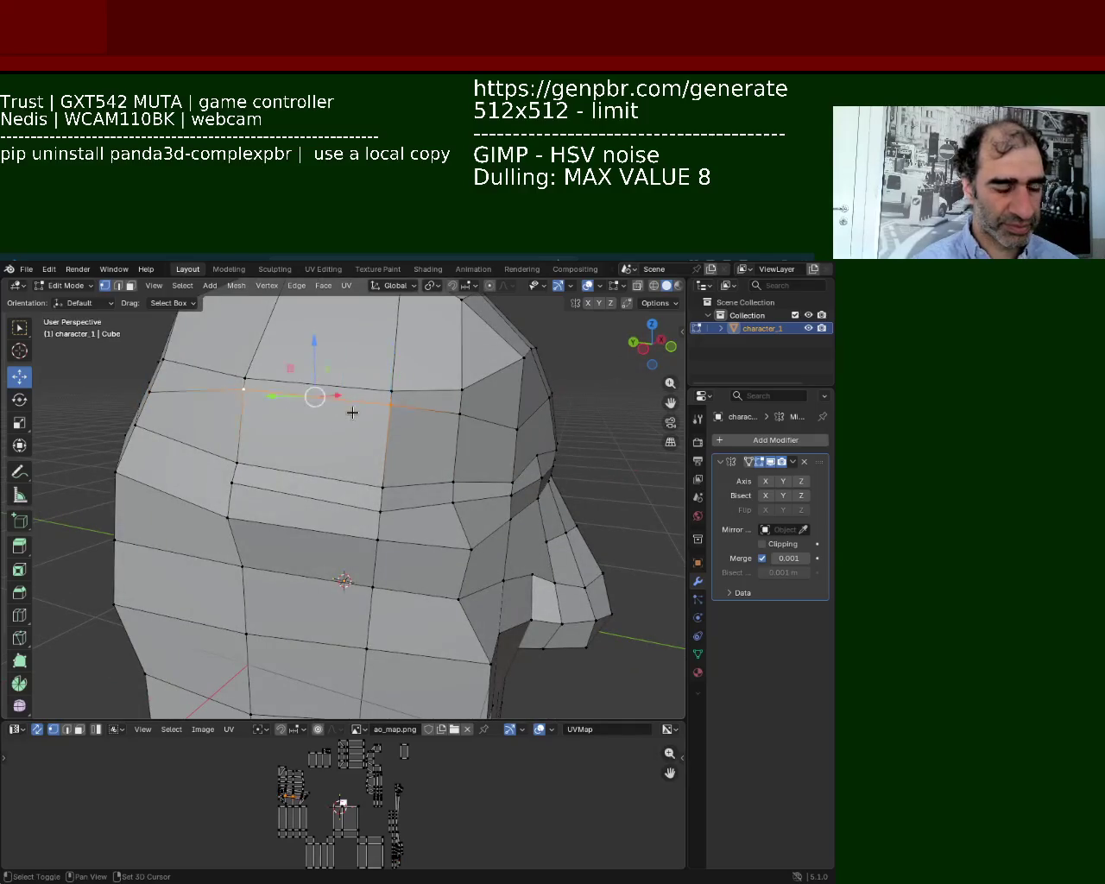
Slide a single side vertex along its edge.
key(shift+v)
click(423, 424)
click(459, 421)
key(shift+v)
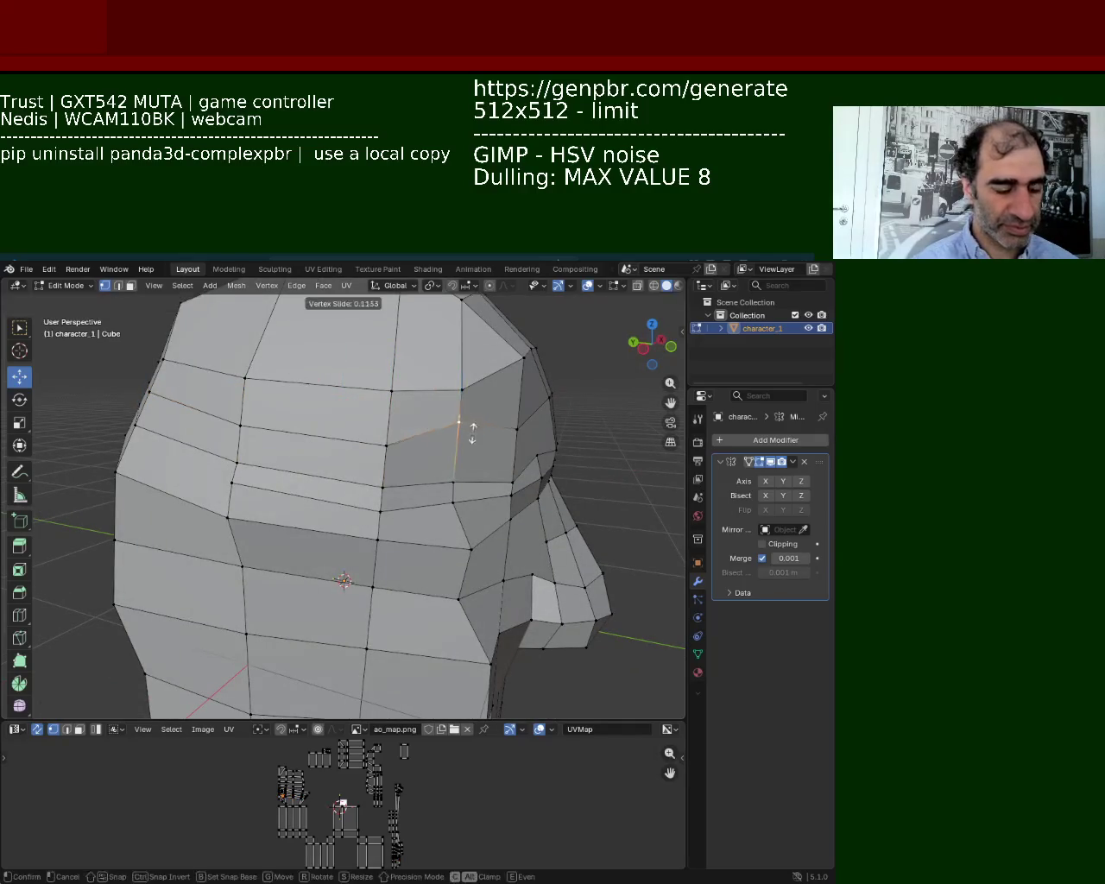
click(469, 458)
mouse_move(469, 458)
middle_down()
mouse_move(201, 485)
mouse_move(368, 464)
middle_up()
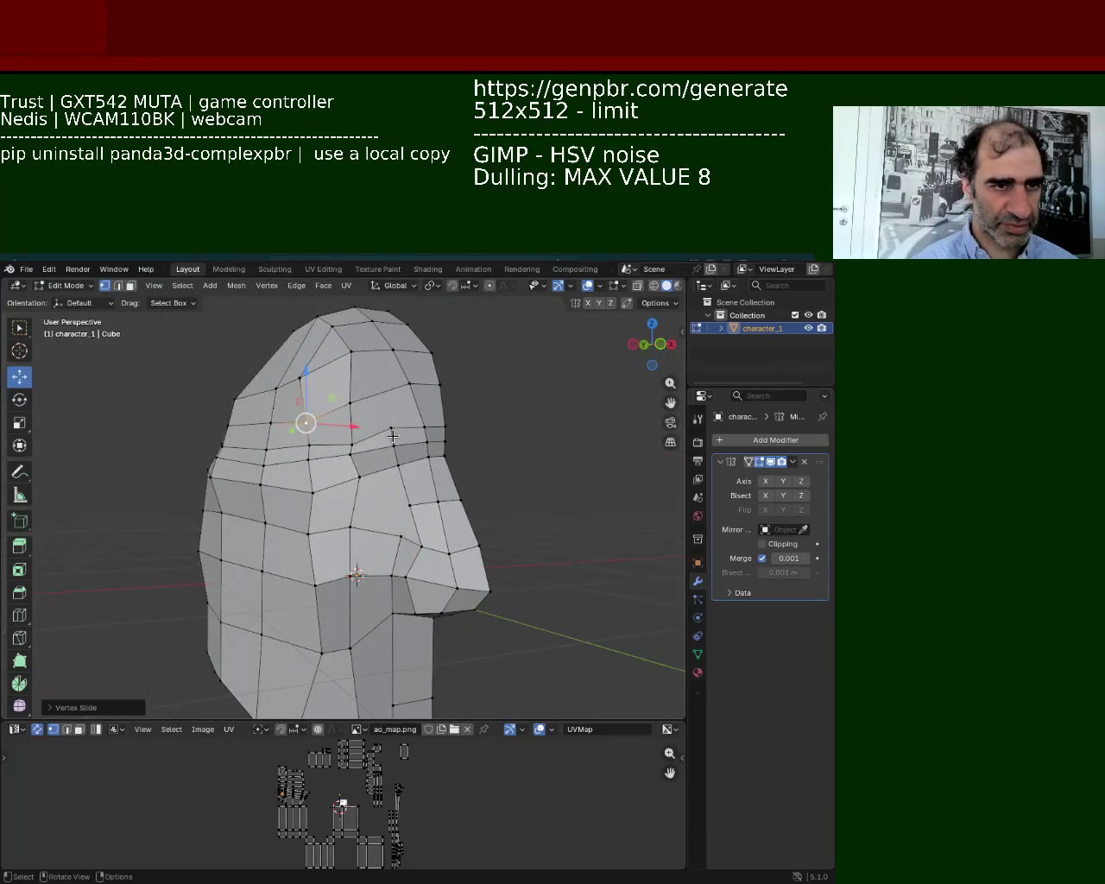
Lower a forehead vertex slightly on the Z axis.
click(413, 424)
click(403, 424)
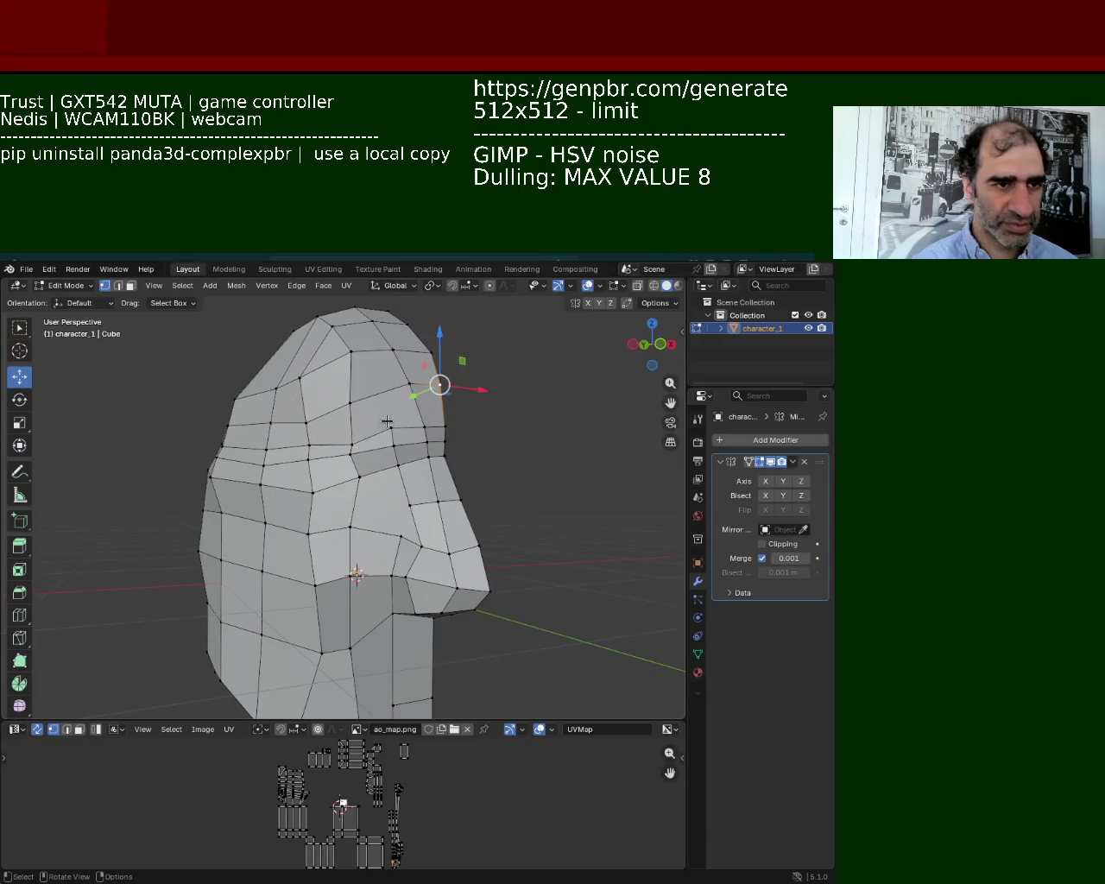
key(g)
key(z)
click(396, 416)
mouse_move(396, 415)
middle_down()
mouse_move(293, 464)
mouse_move(345, 432)
middle_up()
scroll(286, 442, up, 2)
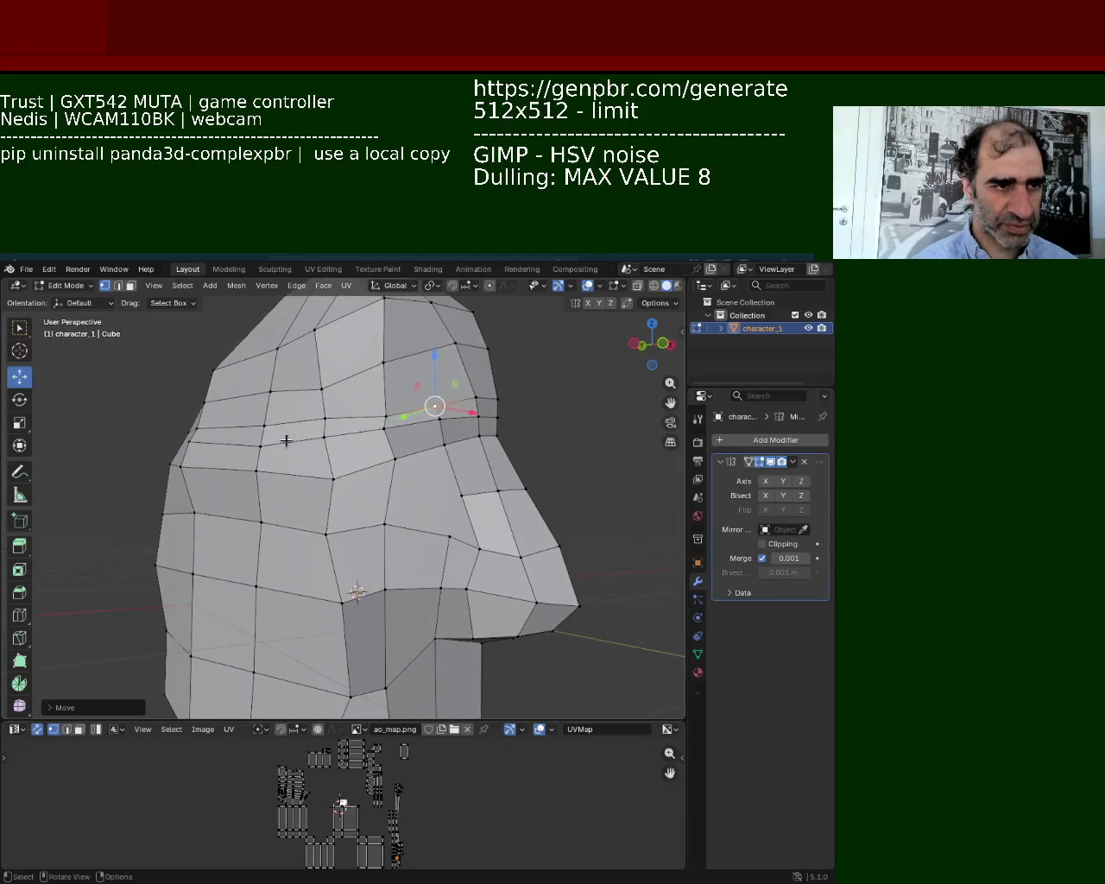
click(120, 286)
Select the five forehead edges of the loop and dissolve them.
click(225, 443)
shift+click(293, 439)
shift+click(356, 431)
shift+click(412, 424)
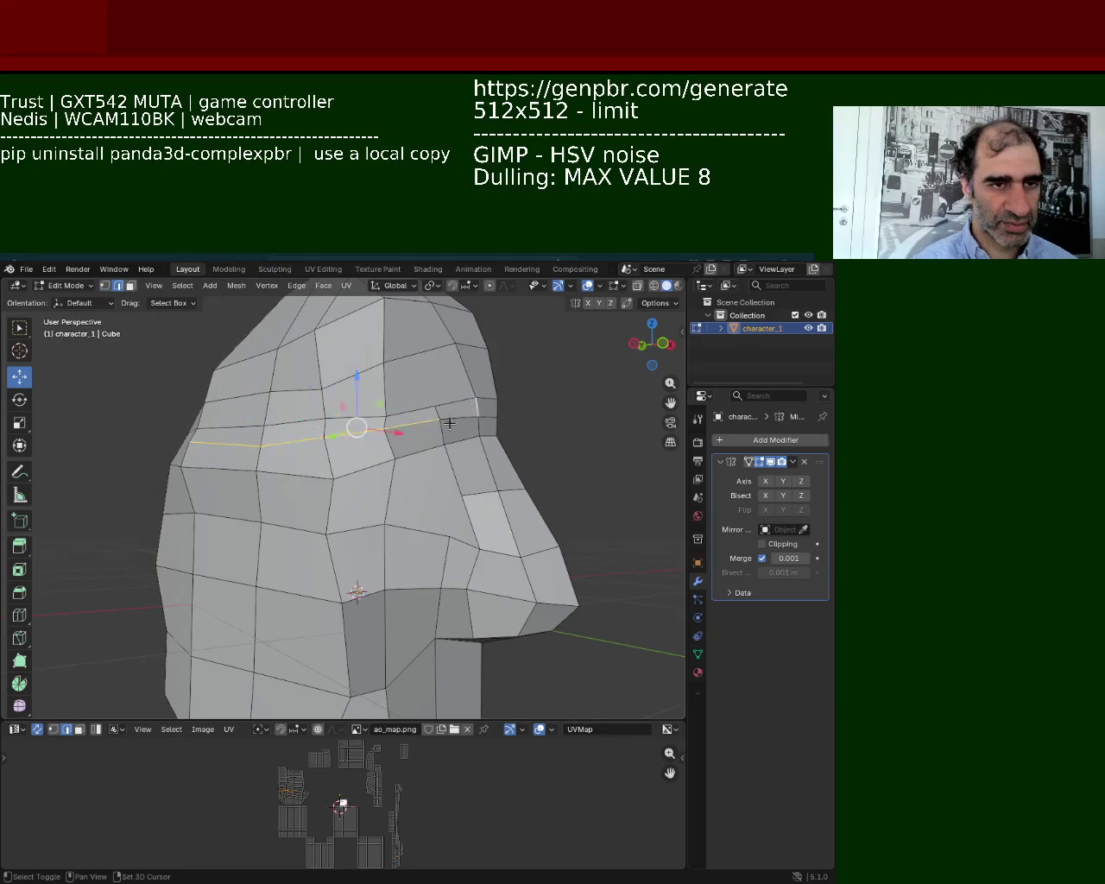
shift+click(449, 415)
key(x)
click(419, 421)
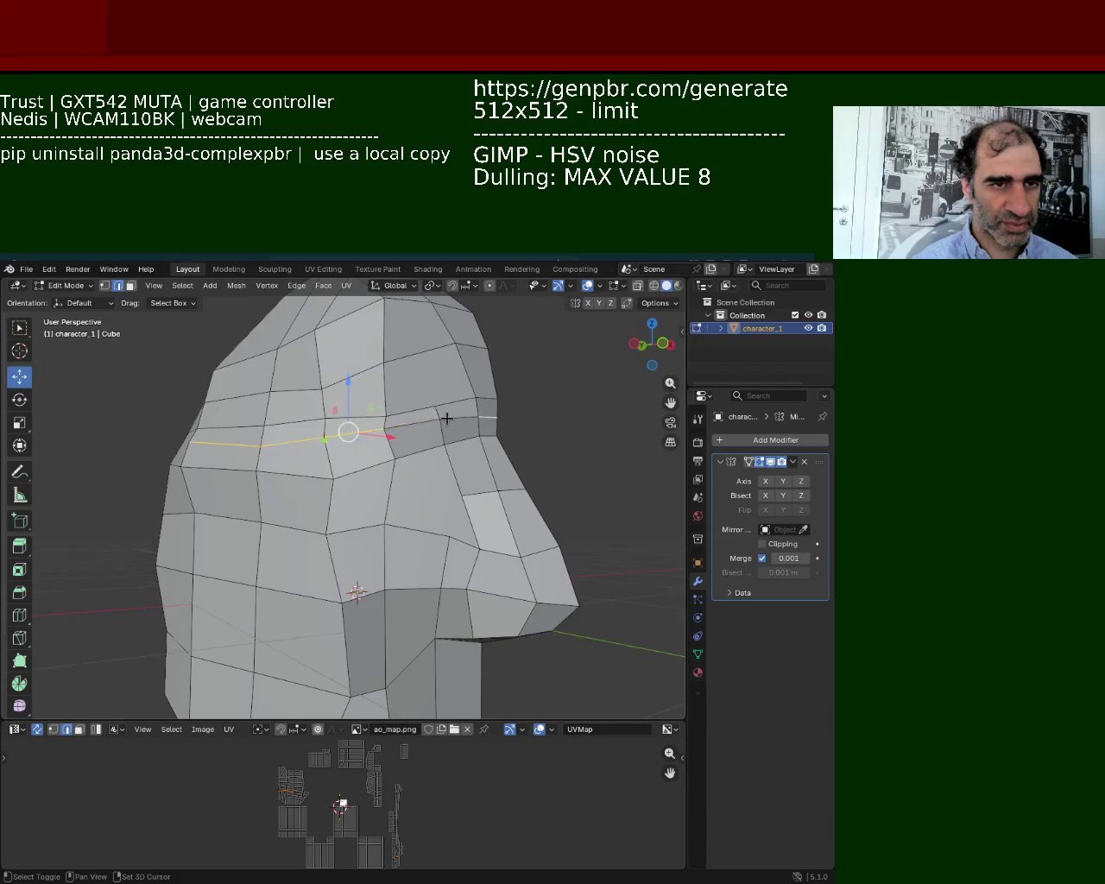
middle_drag(371, 456, 350, 491)
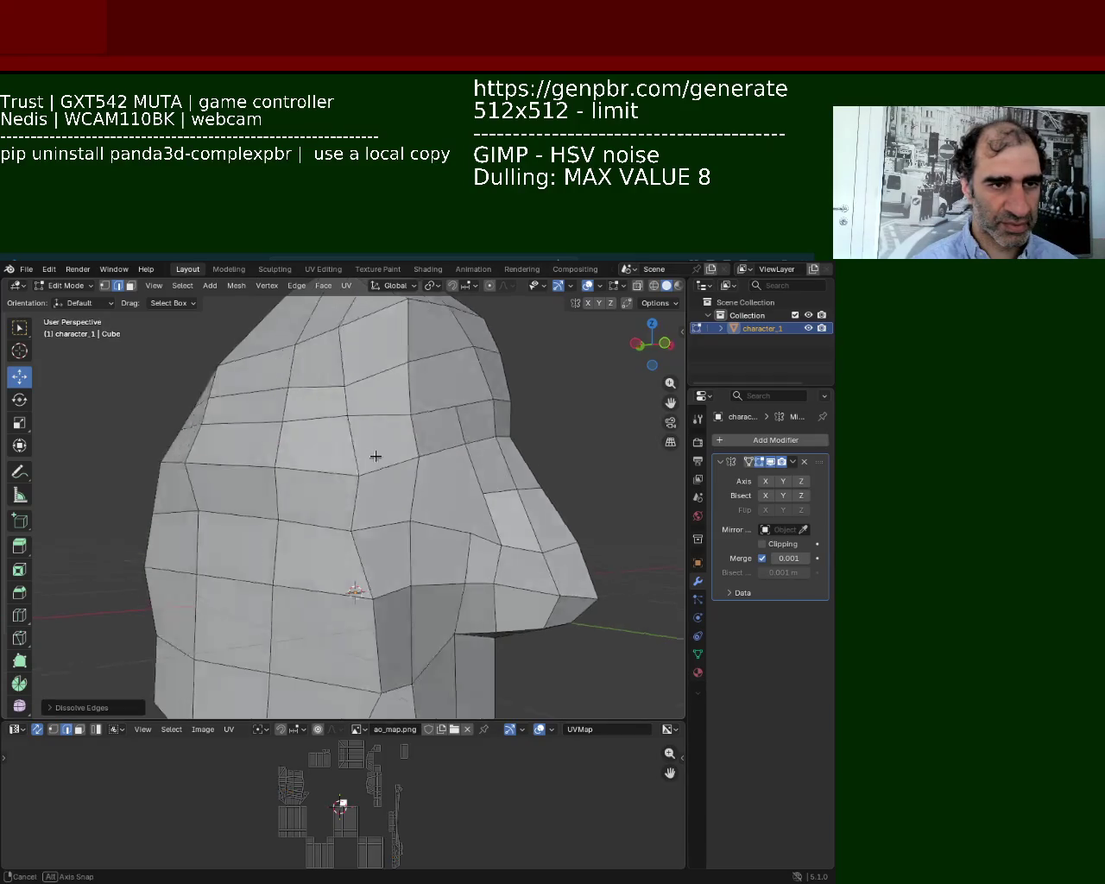
mouse_move(251, 428)
middle_down()
mouse_move(387, 441)
mouse_move(474, 422)
middle_up()
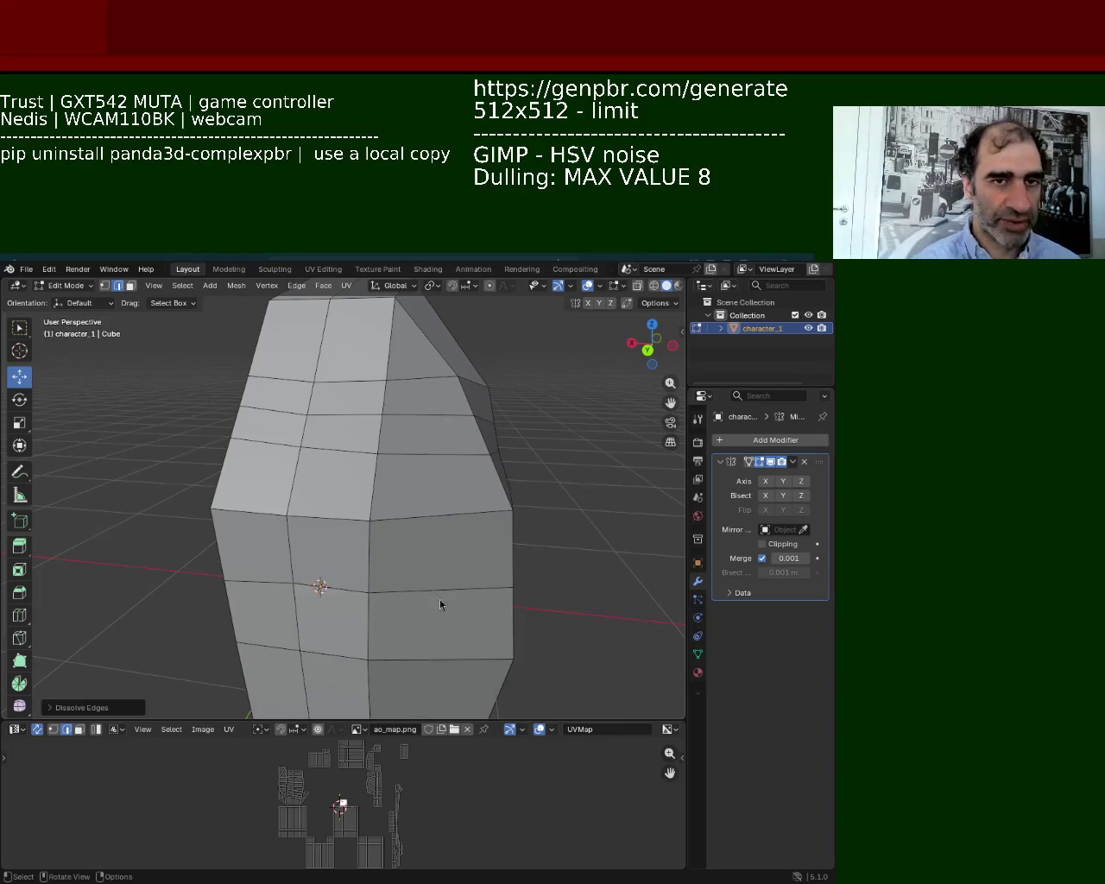
mouse_move(457, 663)
middle_down()
mouse_move(337, 523)
mouse_move(395, 523)
mouse_move(316, 486)
mouse_move(400, 538)
mouse_move(397, 486)
mouse_move(432, 536)
mouse_move(485, 544)
mouse_move(404, 525)
middle_up()
click(104, 285)
Move a vertex near the nose along the Y axis, then along X.
click(449, 486)
mouse_move(406, 486)
mouse_down()
mouse_move(395, 487)
mouse_move(443, 450)
mouse_move(437, 474)
mouse_up()
mouse_move(437, 474)
middle_down()
mouse_move(483, 518)
mouse_move(436, 557)
middle_up()
middle_drag(377, 591, 389, 555)
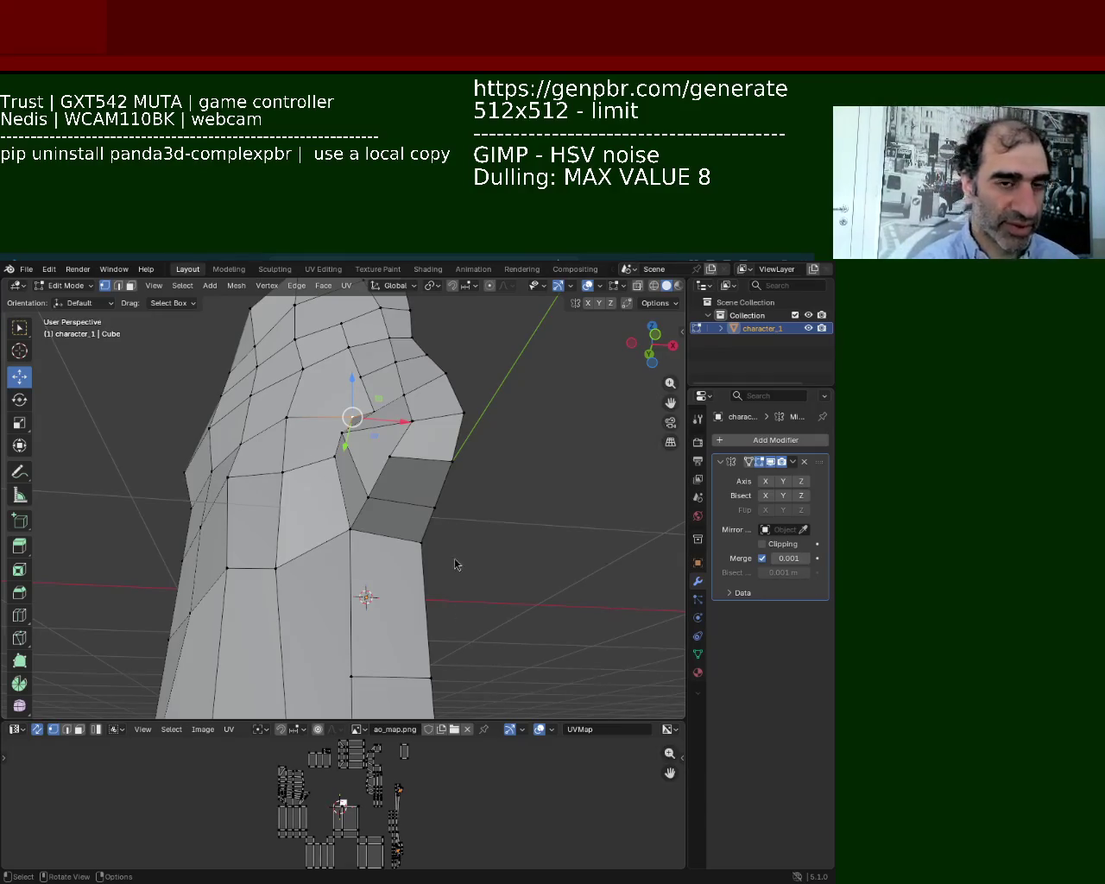
middle_drag(393, 604, 432, 579)
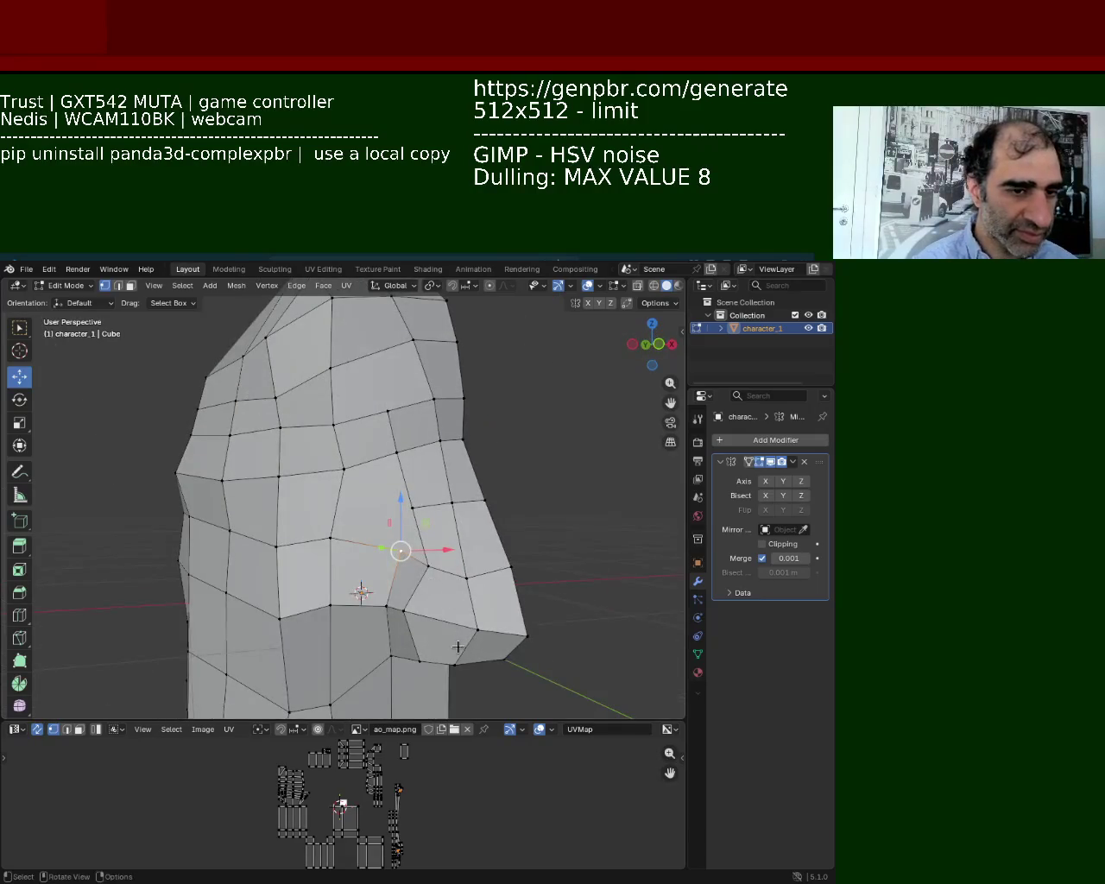
middle_drag(456, 646, 444, 516)
drag(402, 411, 408, 414)
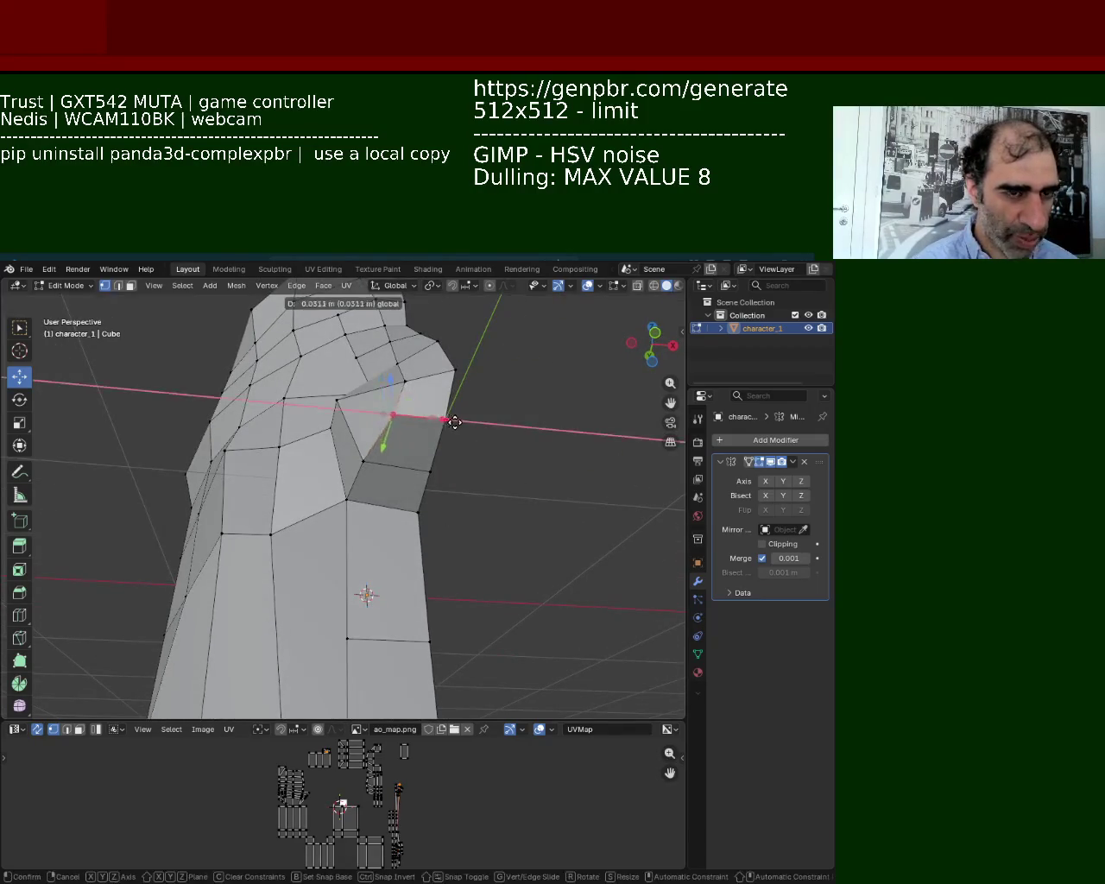
mouse_move(407, 415)
middle_down()
mouse_move(381, 528)
mouse_move(432, 639)
mouse_move(425, 677)
middle_up()
Reposition the nose-base, nose-tip and under-nose vertices to reshape the nose.
click(377, 574)
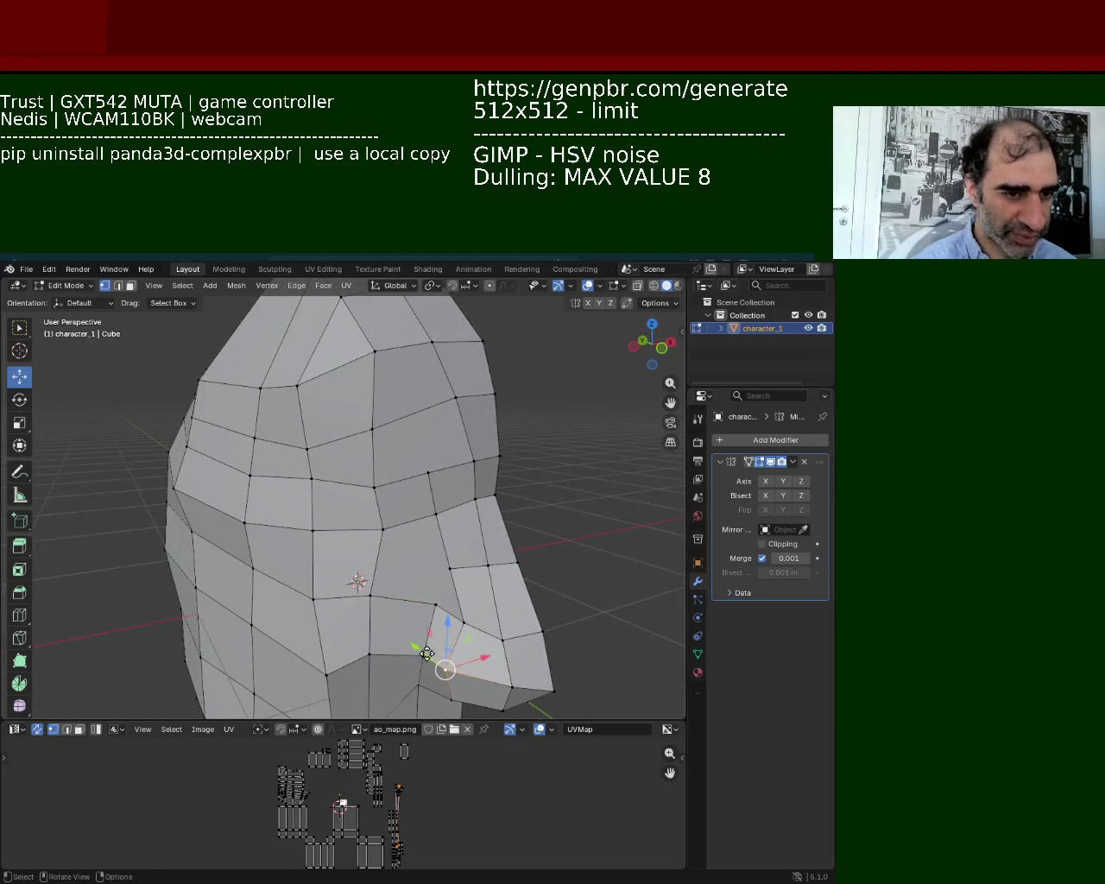
drag(427, 653, 502, 666)
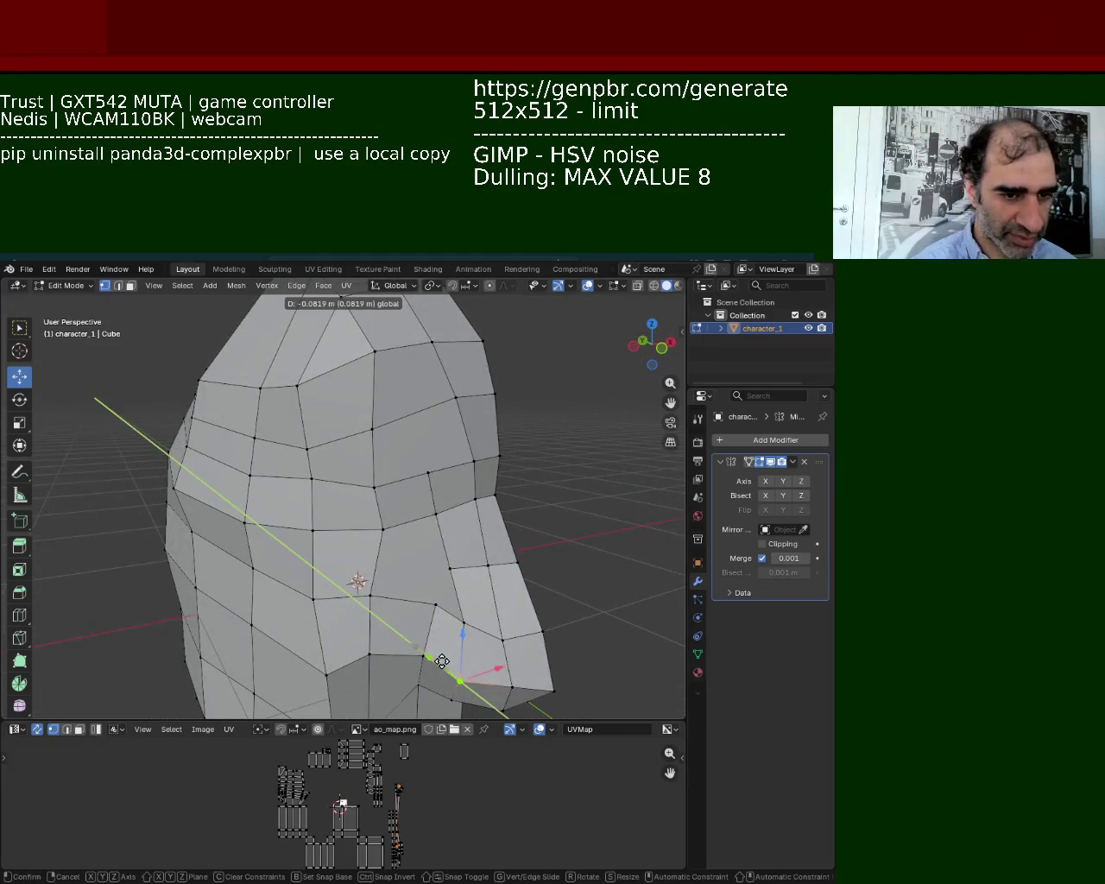
click(553, 692)
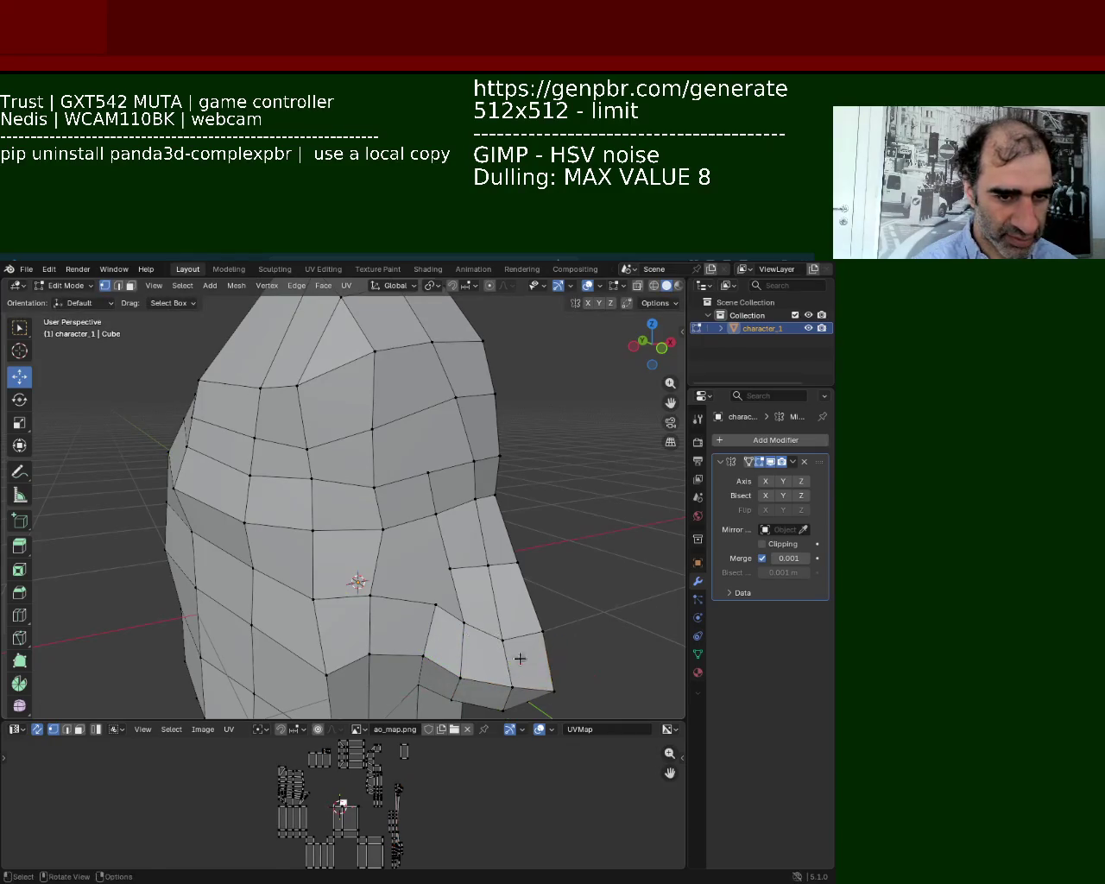
mouse_move(518, 663)
mouse_down()
mouse_move(508, 655)
mouse_move(541, 595)
mouse_move(539, 611)
mouse_up()
mouse_move(539, 611)
middle_down()
mouse_move(415, 572)
mouse_move(528, 530)
mouse_move(508, 542)
middle_up()
click(518, 498)
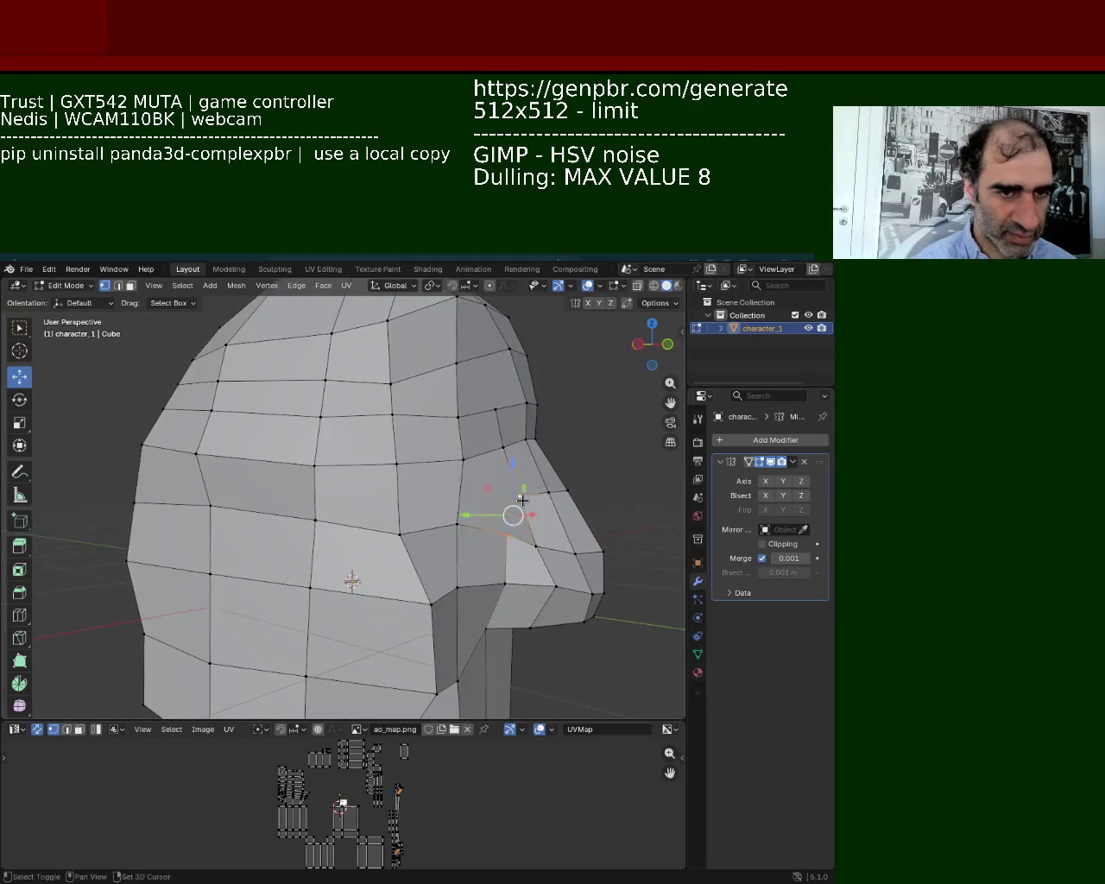
mouse_move(378, 489)
middle_down()
mouse_move(313, 512)
mouse_move(345, 604)
mouse_move(476, 538)
mouse_move(383, 474)
mouse_move(342, 570)
mouse_move(325, 558)
mouse_move(368, 519)
mouse_move(346, 532)
mouse_move(397, 552)
mouse_move(424, 646)
mouse_move(368, 519)
mouse_move(302, 506)
mouse_move(276, 486)
mouse_move(276, 530)
middle_up()
drag(358, 587, 429, 533)
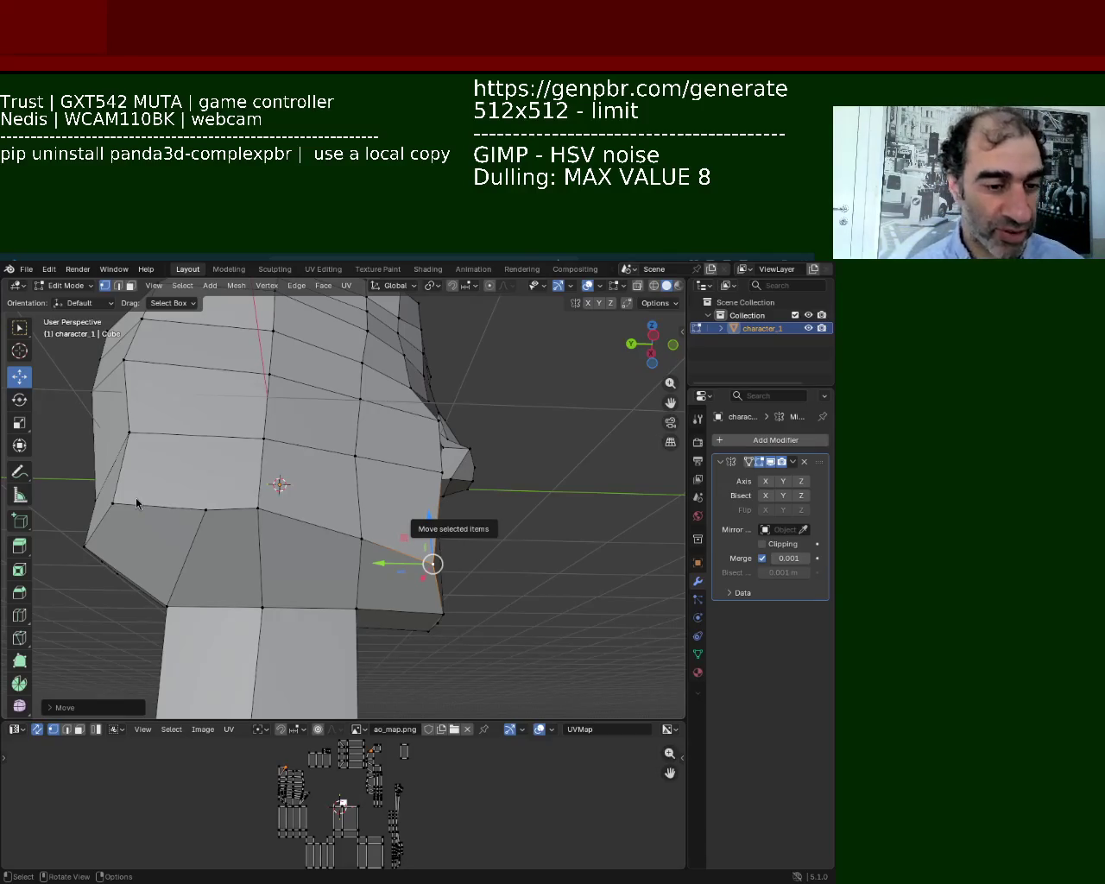
middle_drag(395, 661, 316, 423)
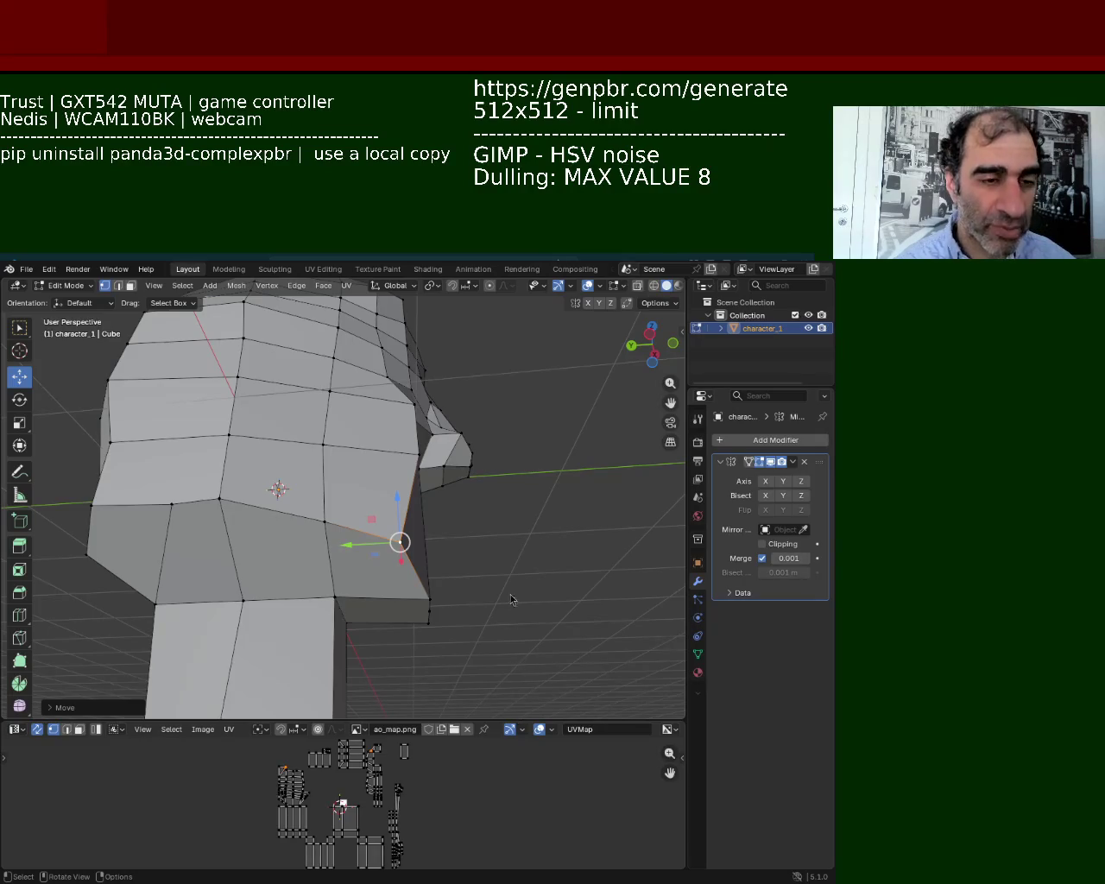
mouse_move(441, 620)
middle_down()
mouse_move(348, 529)
mouse_move(290, 581)
middle_up()
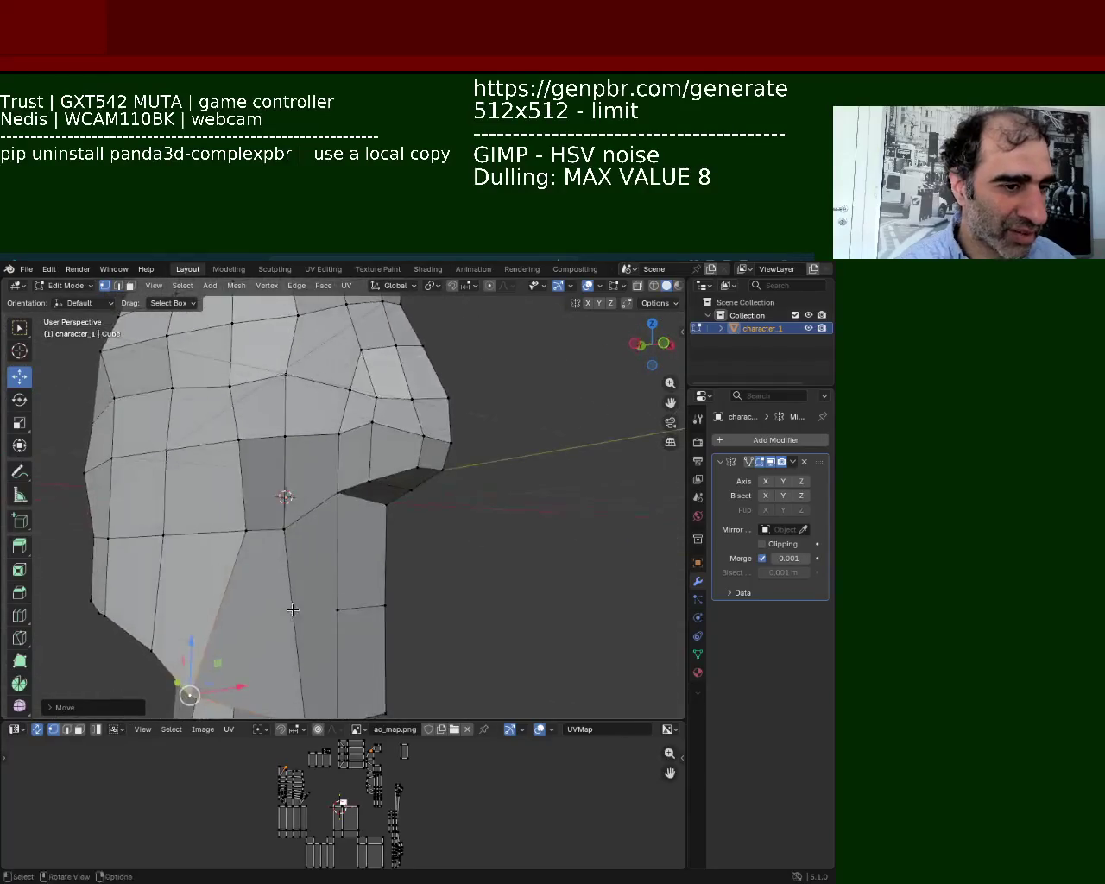
Shift the selected lower-head vertex along X, then select a vertex on the head's left edge.
key(g)
key(x)
click(299, 538)
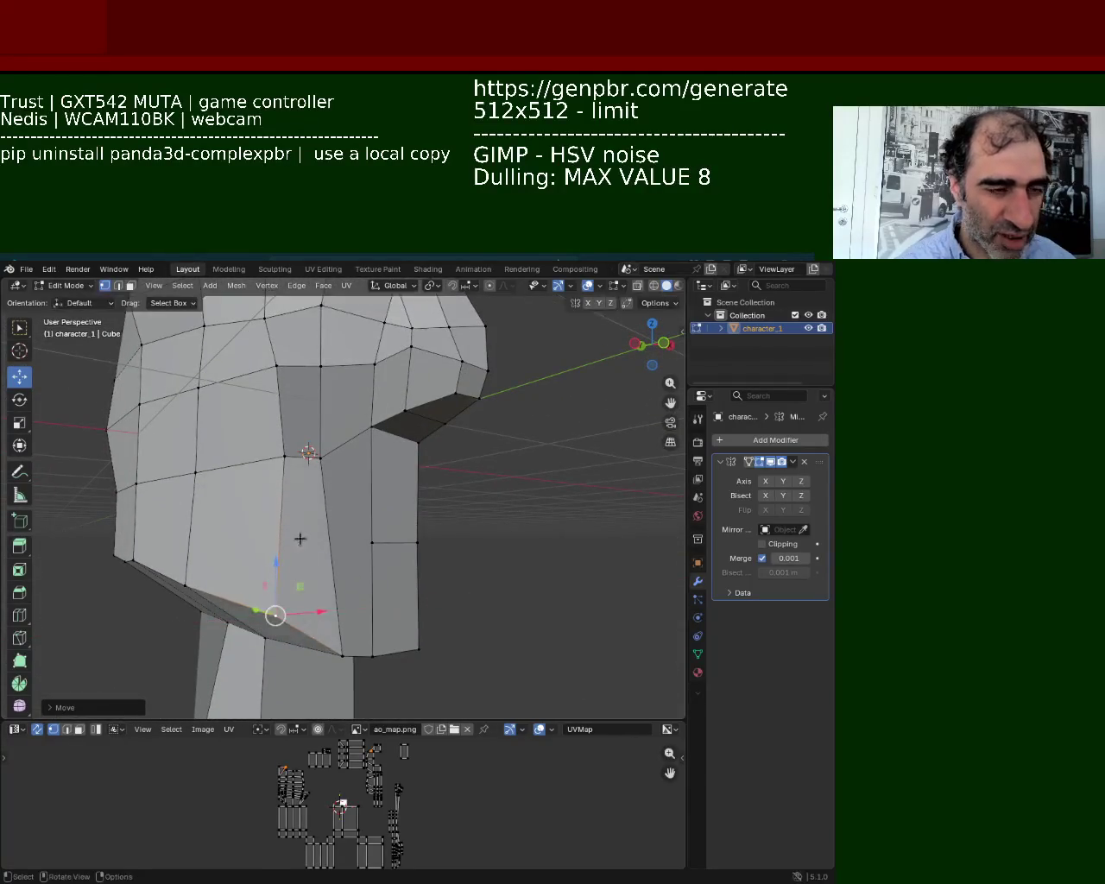
middle_drag(299, 538, 340, 543)
mouse_move(355, 492)
middle_down()
mouse_move(363, 573)
mouse_move(177, 587)
middle_up()
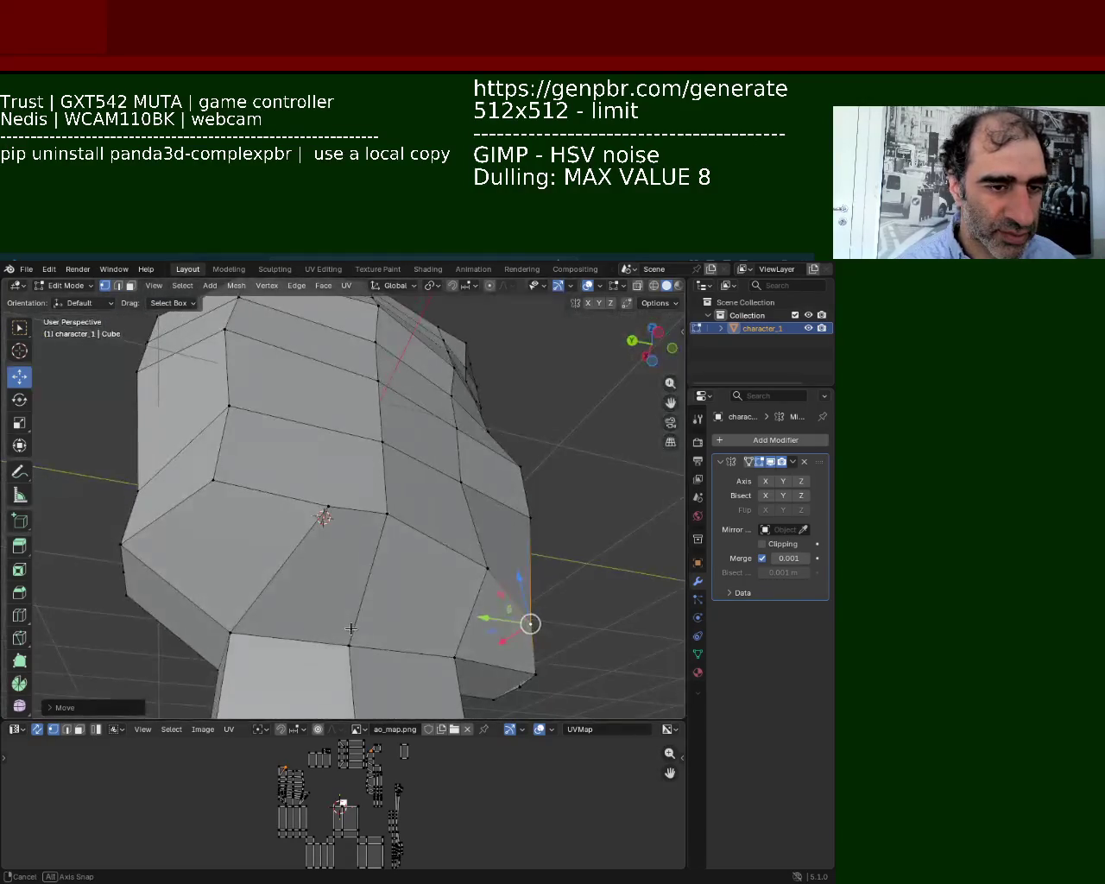
click(134, 534)
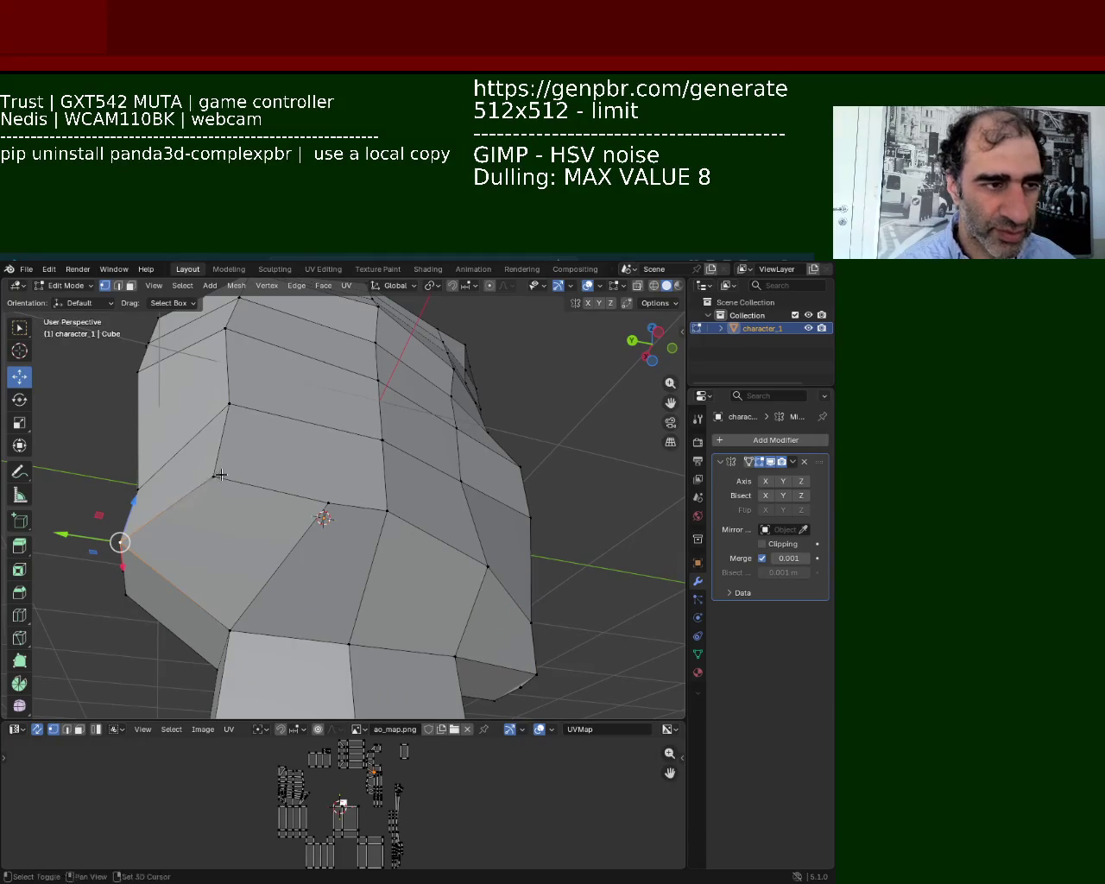
middle_drag(217, 474, 346, 558)
mouse_move(476, 676)
middle_down()
mouse_move(314, 567)
mouse_move(172, 598)
middle_up()
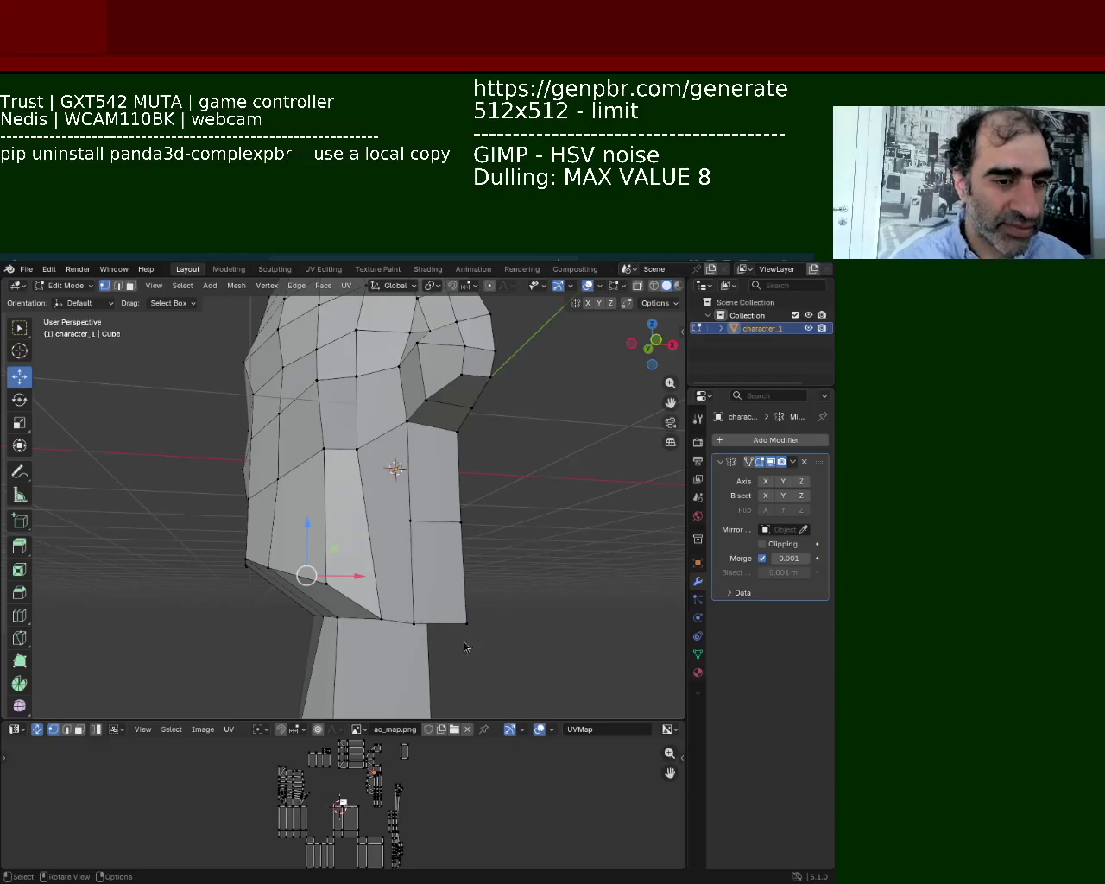
middle_drag(433, 623, 381, 581)
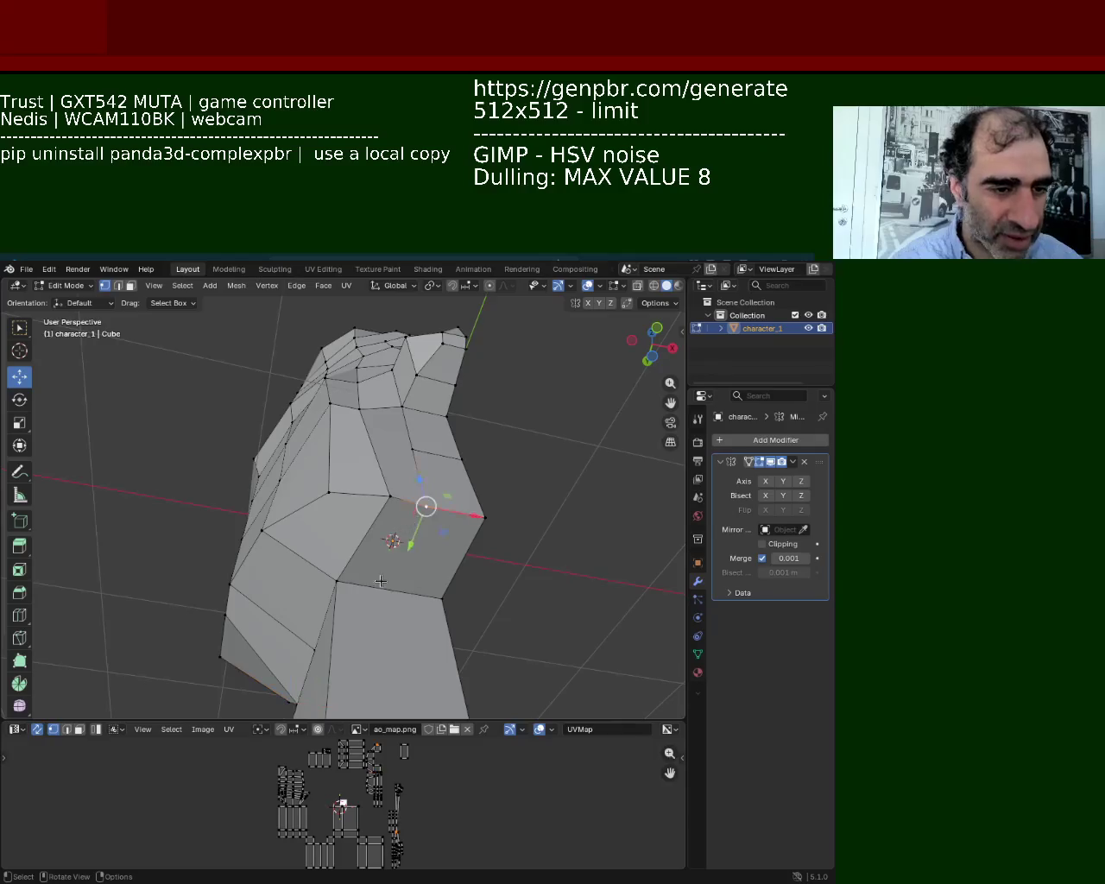
click(359, 585)
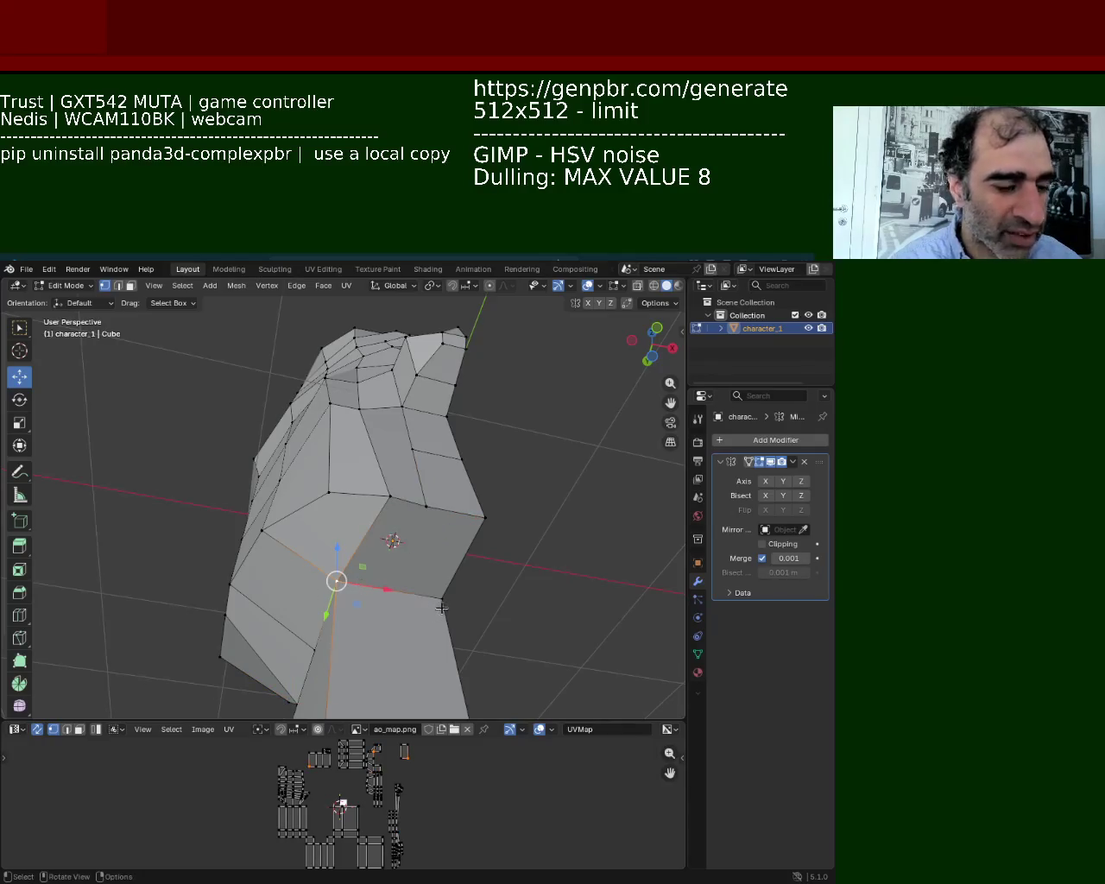
shift+click(442, 597)
shift+click(426, 506)
shift+click(485, 517)
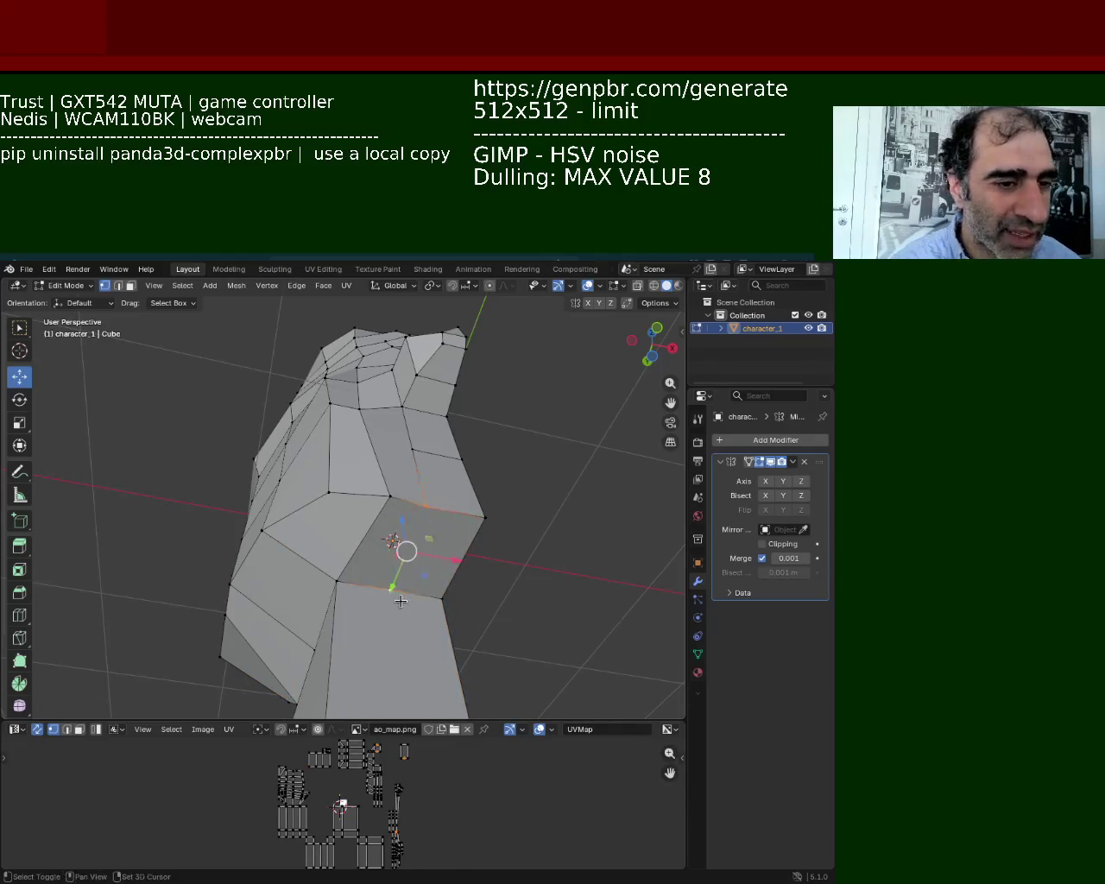
key(ctrl+z)
key(ctrl+z)
mouse_move(434, 616)
middle_down()
mouse_move(446, 394)
mouse_move(447, 474)
mouse_move(400, 434)
mouse_move(279, 555)
middle_up()
click(269, 560)
shift+click(419, 601)
right_click(419, 602)
click(340, 567)
shift+middle_drag(372, 400, 402, 486)
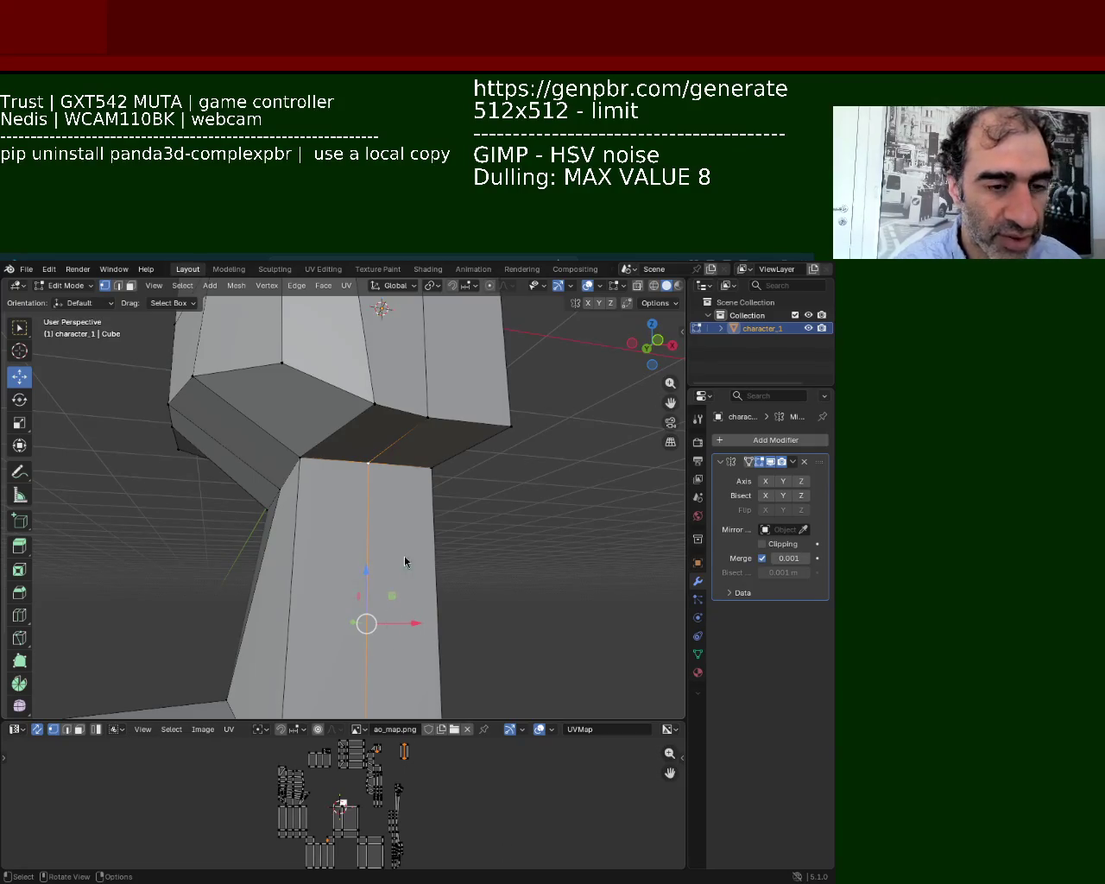
Select two corner vertices by the dark face under the head, cancelling a started move.
mouse_move(411, 637)
middle_down()
mouse_move(490, 565)
mouse_move(466, 572)
mouse_move(375, 491)
middle_up()
click(368, 481)
click(389, 464)
click(374, 476)
click(382, 458)
shift+click(368, 481)
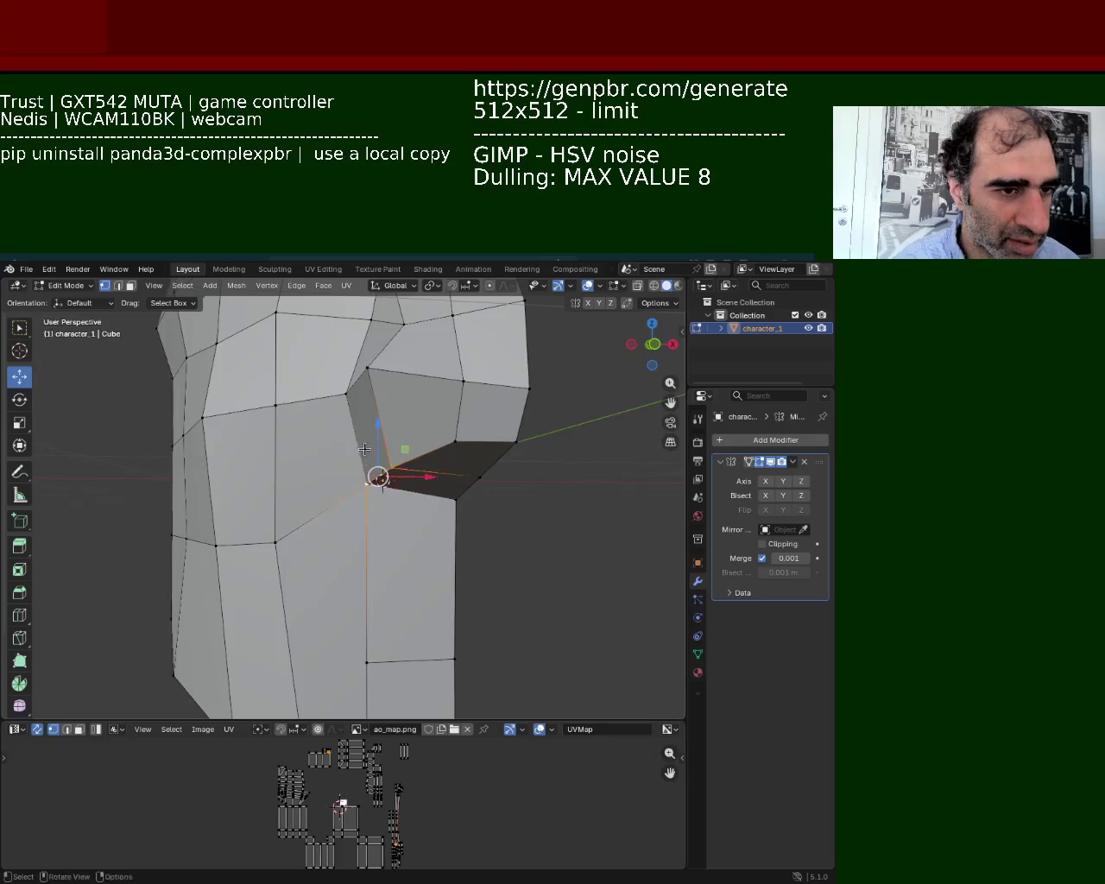
key(g)
key(Escape)
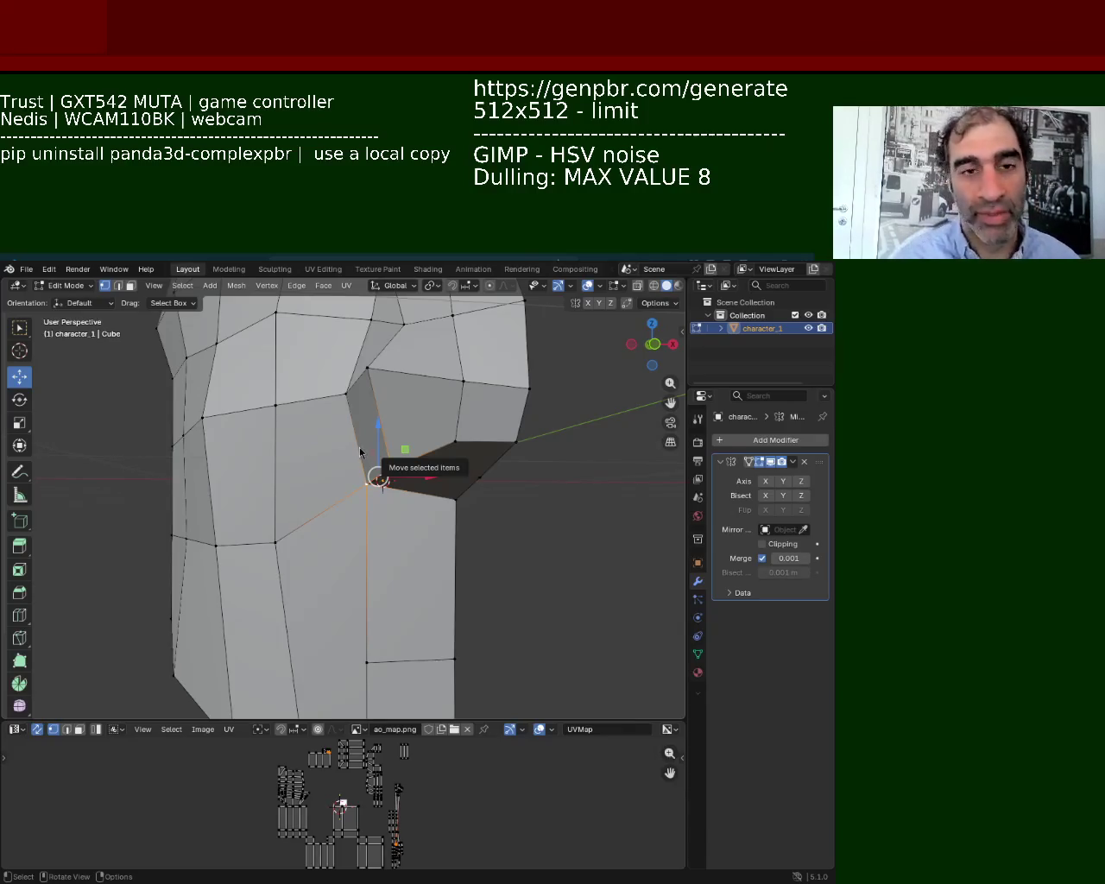
Subdivide the right boundary edges under the head via the Ctrl+E edge menu.
mouse_move(358, 655)
middle_down()
mouse_move(444, 444)
mouse_move(664, 445)
middle_up()
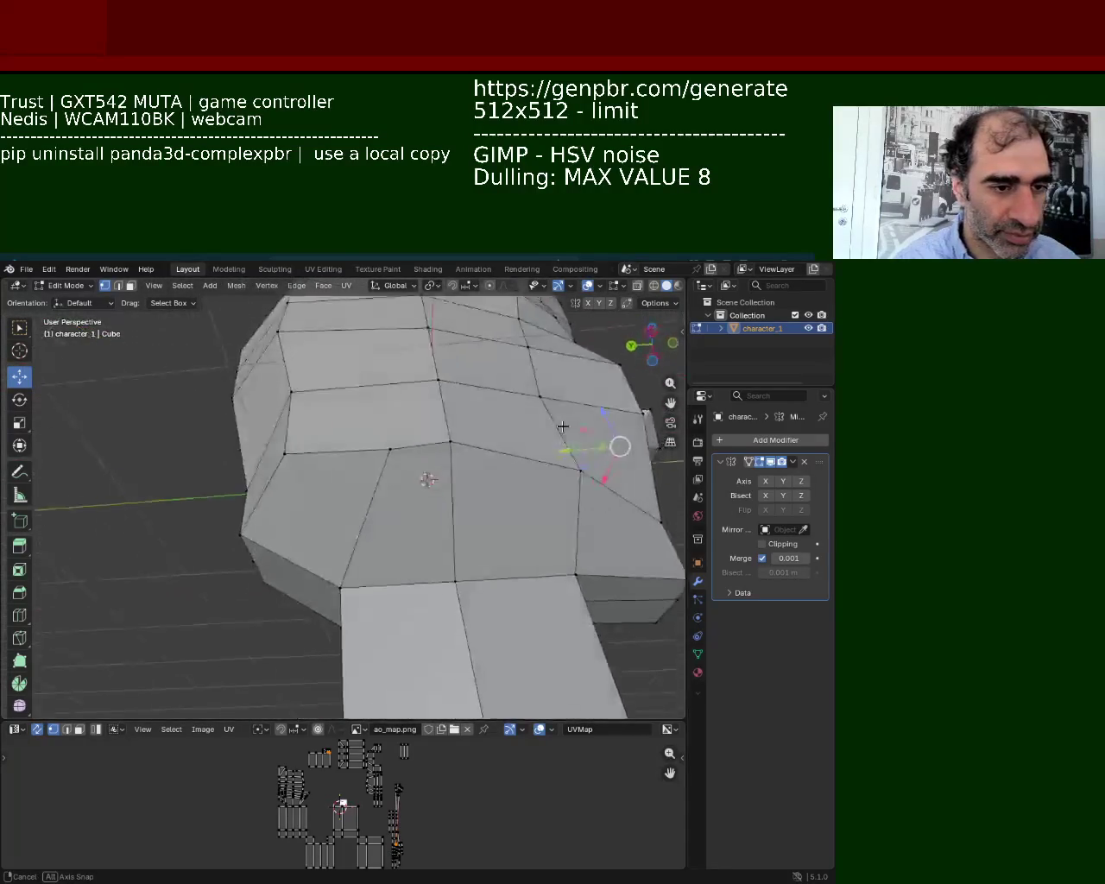
middle_drag(664, 445, 427, 525)
alt+click(414, 533)
key(ctrl+e)
click(455, 474)
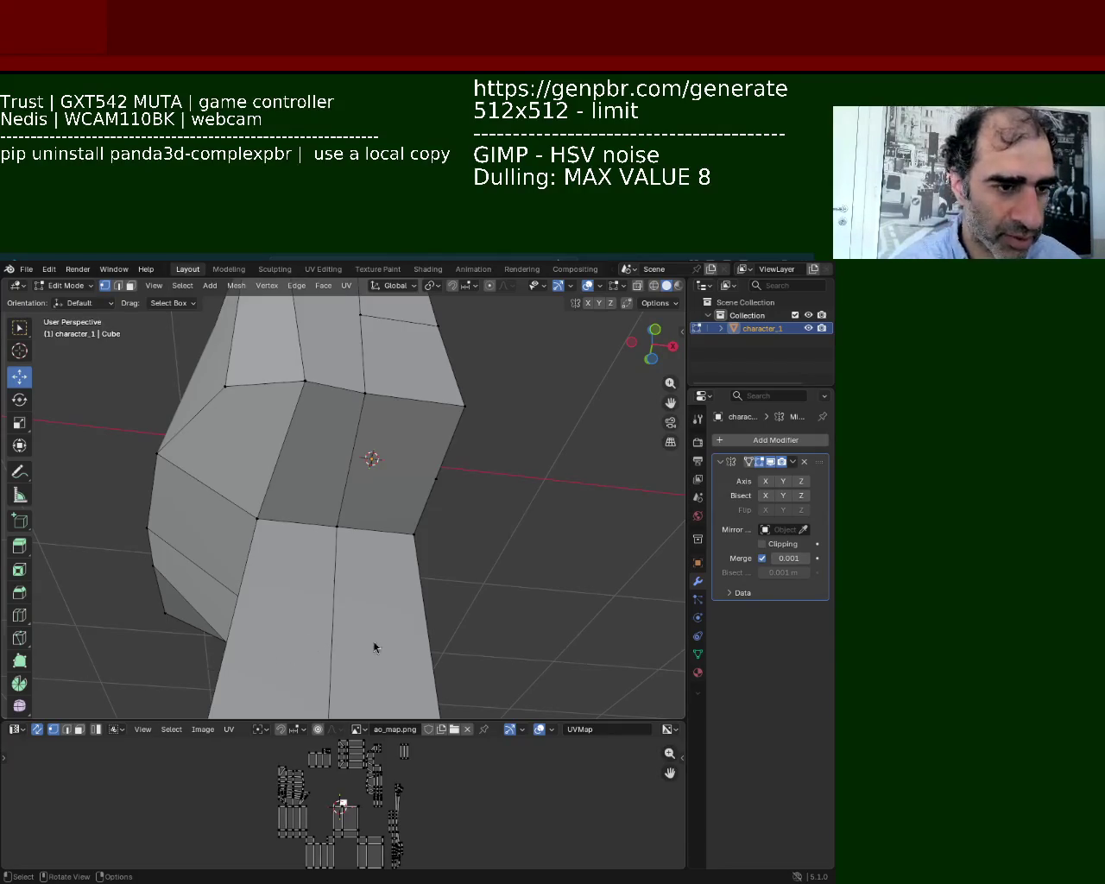
Add a loop cut across the lower faces through the edge on the head's side.
click(439, 473)
middle_drag(440, 473, 466, 518)
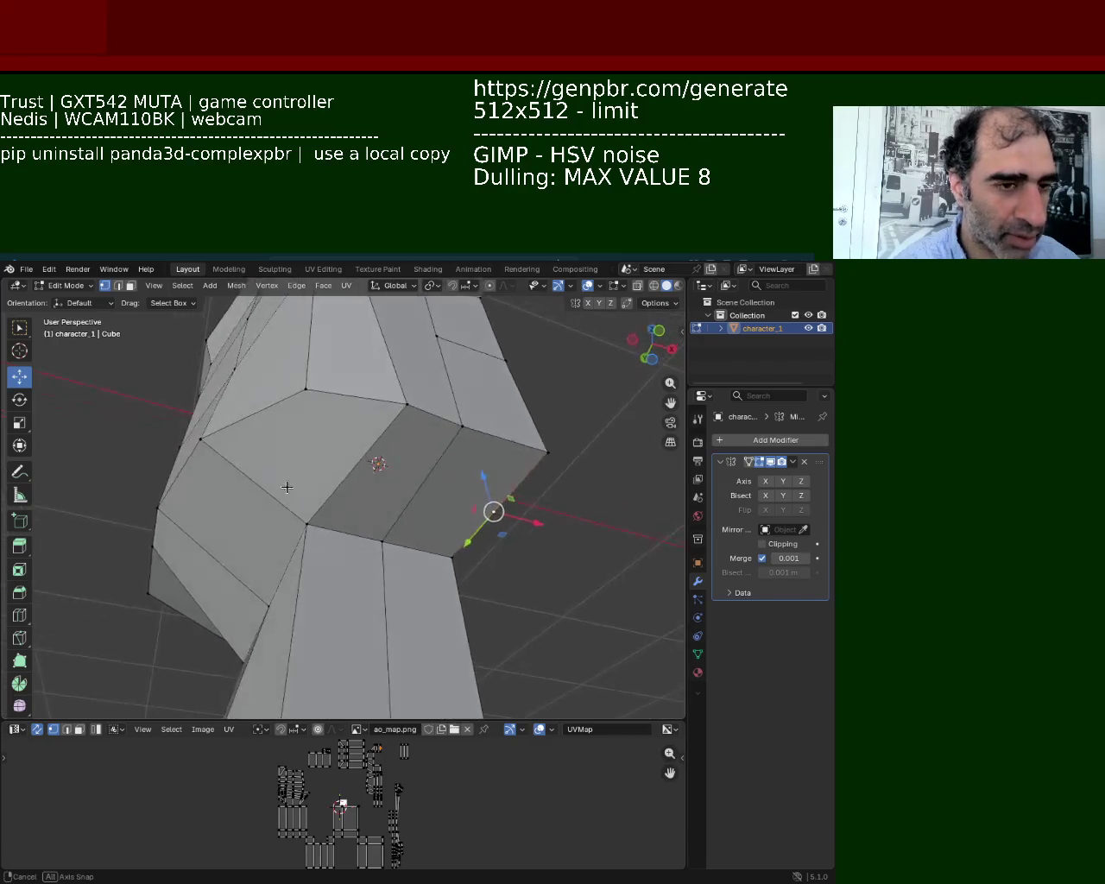
shift+click(268, 490)
click(268, 490)
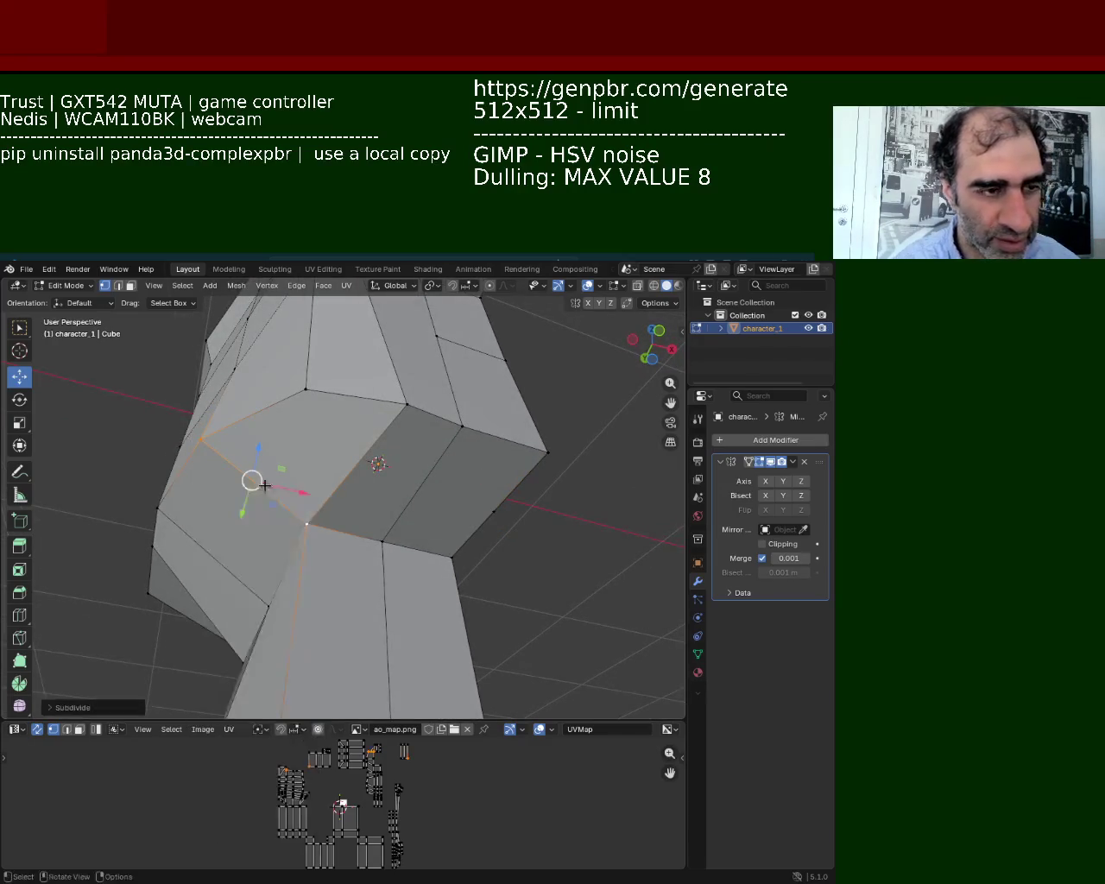
key(ctrl+r)
click(506, 510)
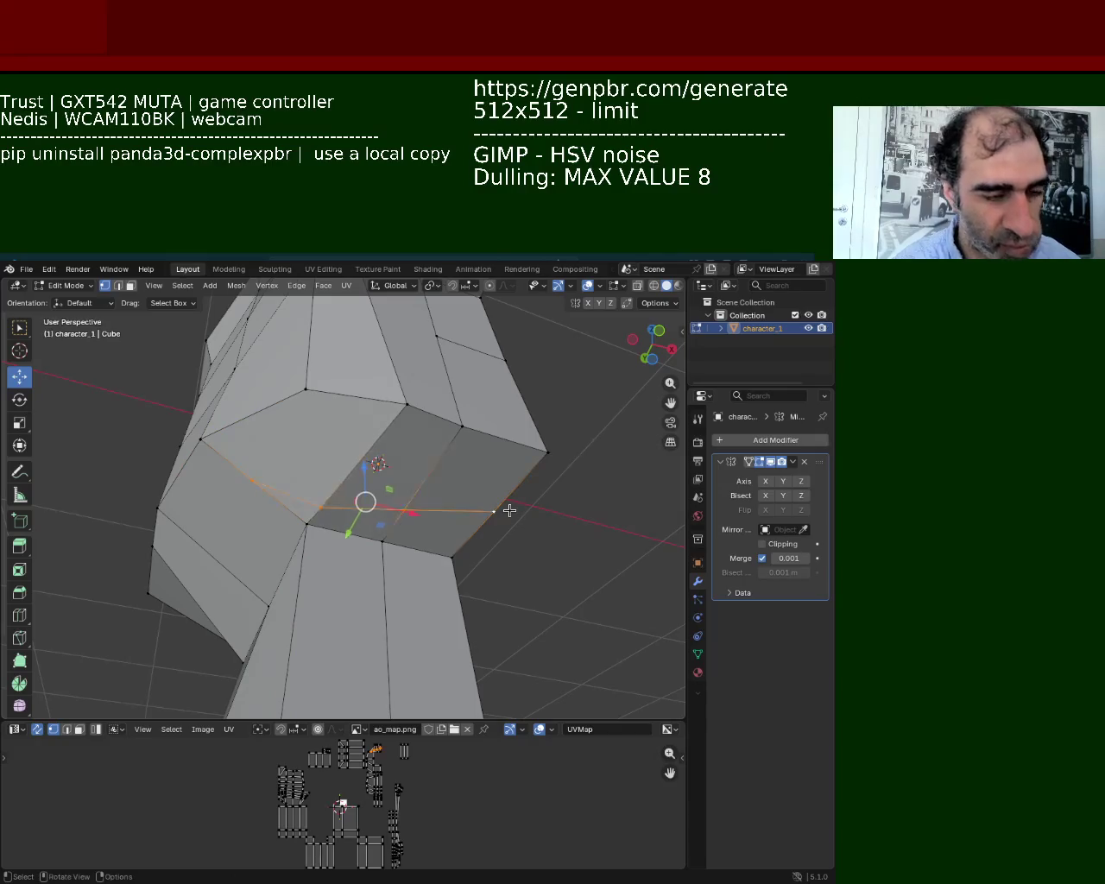
click(332, 517)
Vertex-slide a vertex on the new cut, then pick a lower-face vertex and the left edge.
click(319, 509)
key(shift+v)
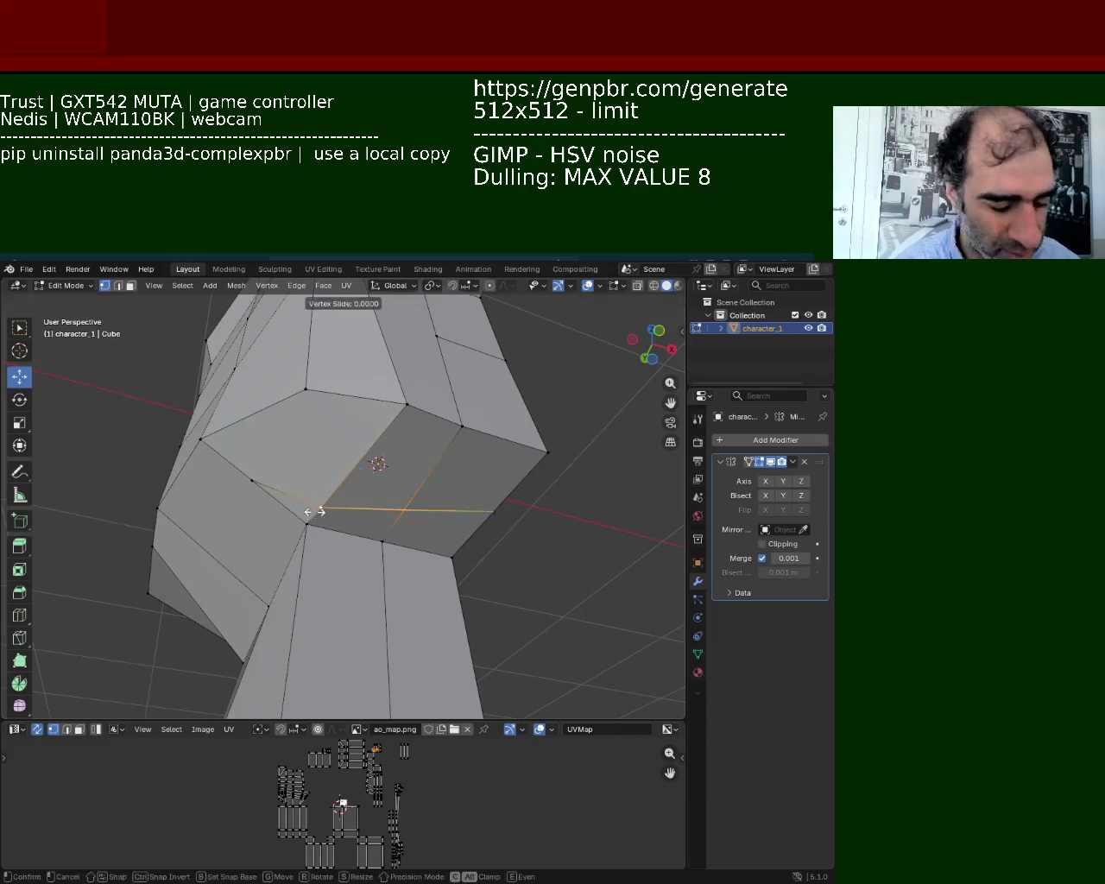
click(352, 458)
middle_drag(353, 457, 419, 522)
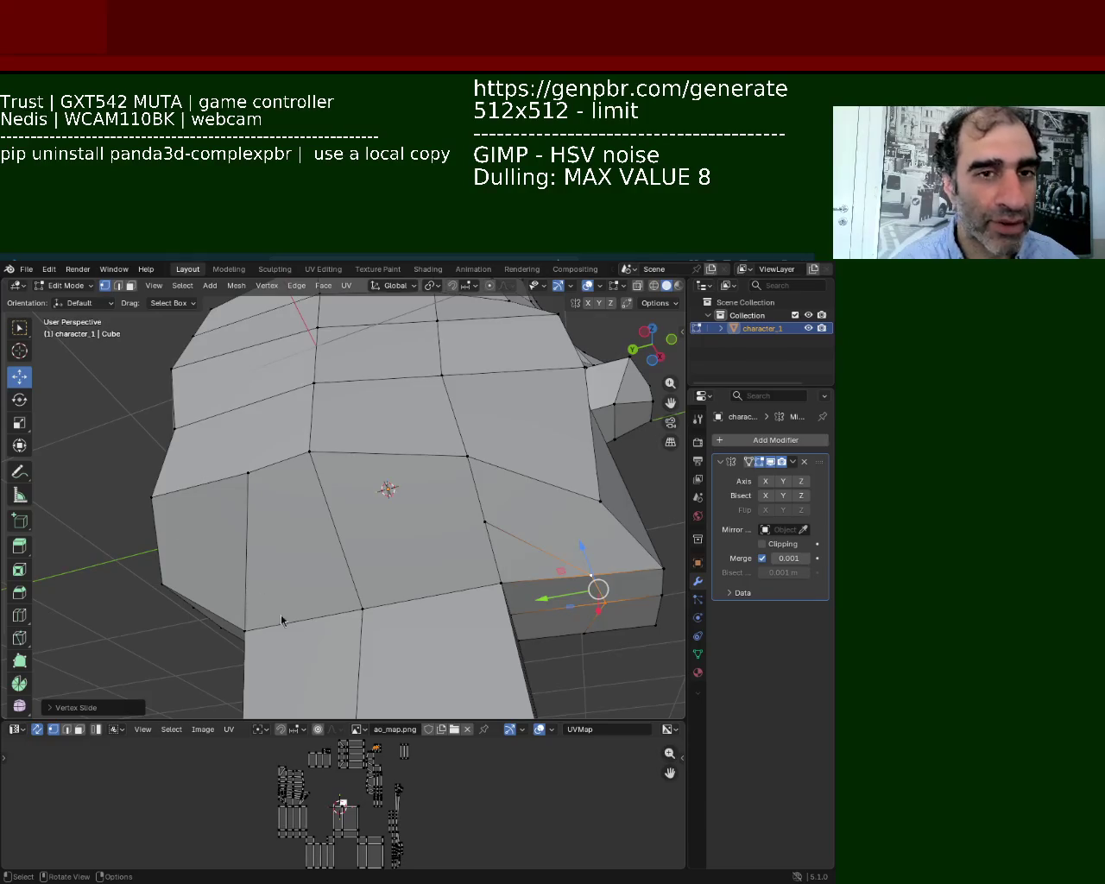
click(189, 535)
middle_drag(189, 534, 261, 520)
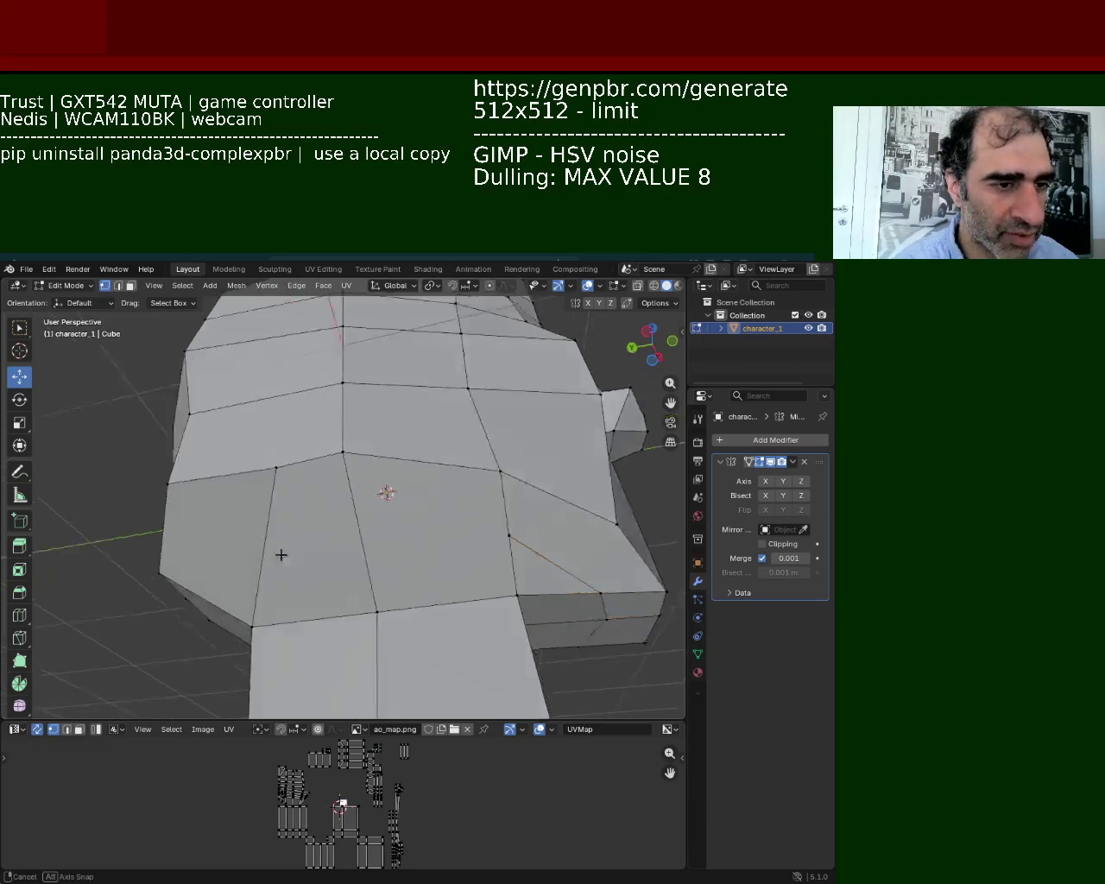
click(208, 488)
middle_drag(276, 455, 307, 422)
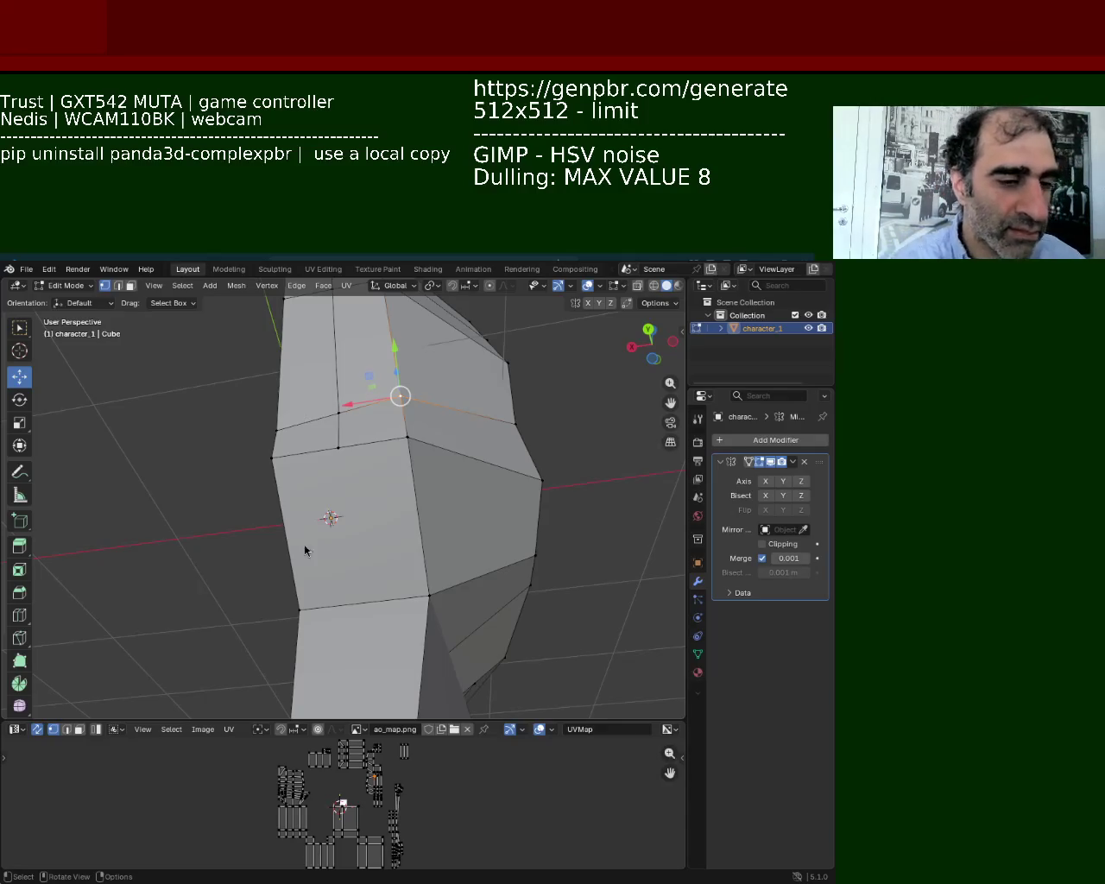
click(290, 596)
Subdivide the chosen edge on the side of the head.
shift+click(275, 462)
right_click(279, 471)
click(279, 471)
mouse_move(284, 522)
middle_down()
mouse_move(439, 542)
mouse_move(251, 519)
middle_up()
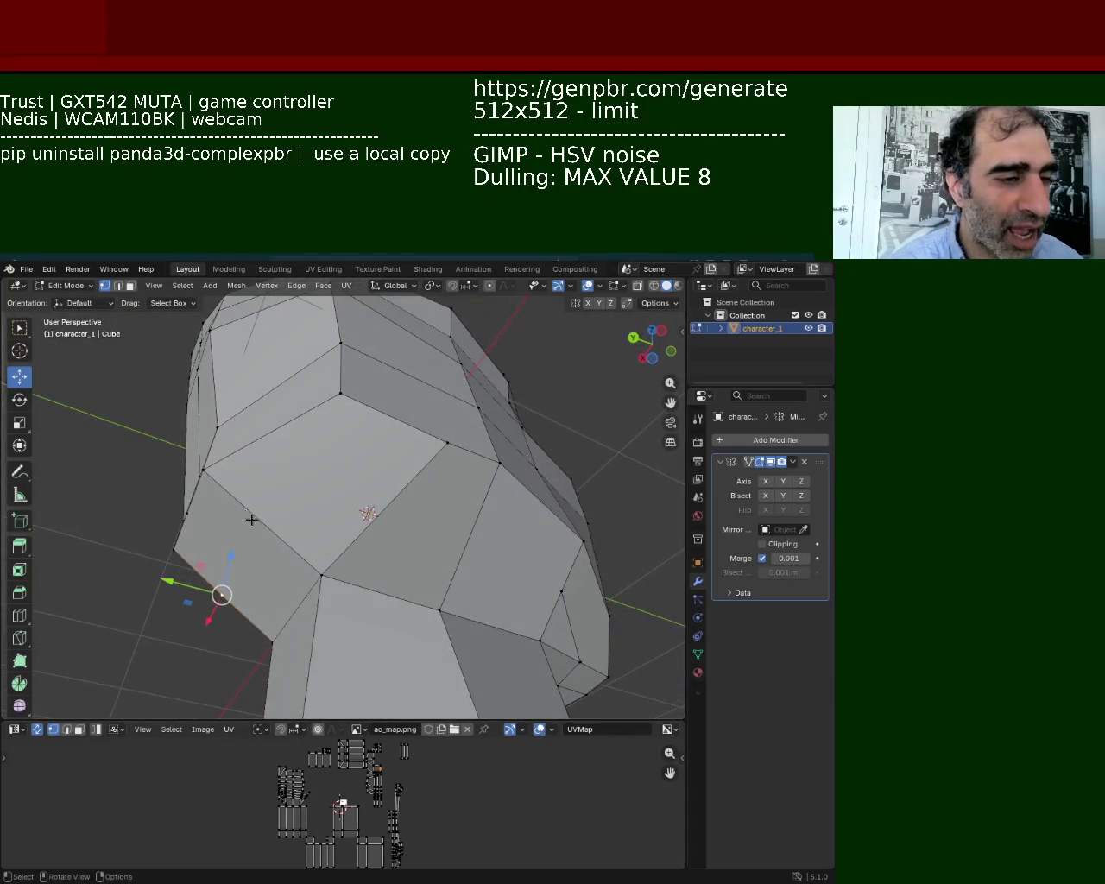
Connect the face's top and bottom vertices with a new edge using J.
click(478, 453)
click(328, 416)
shift+click(312, 583)
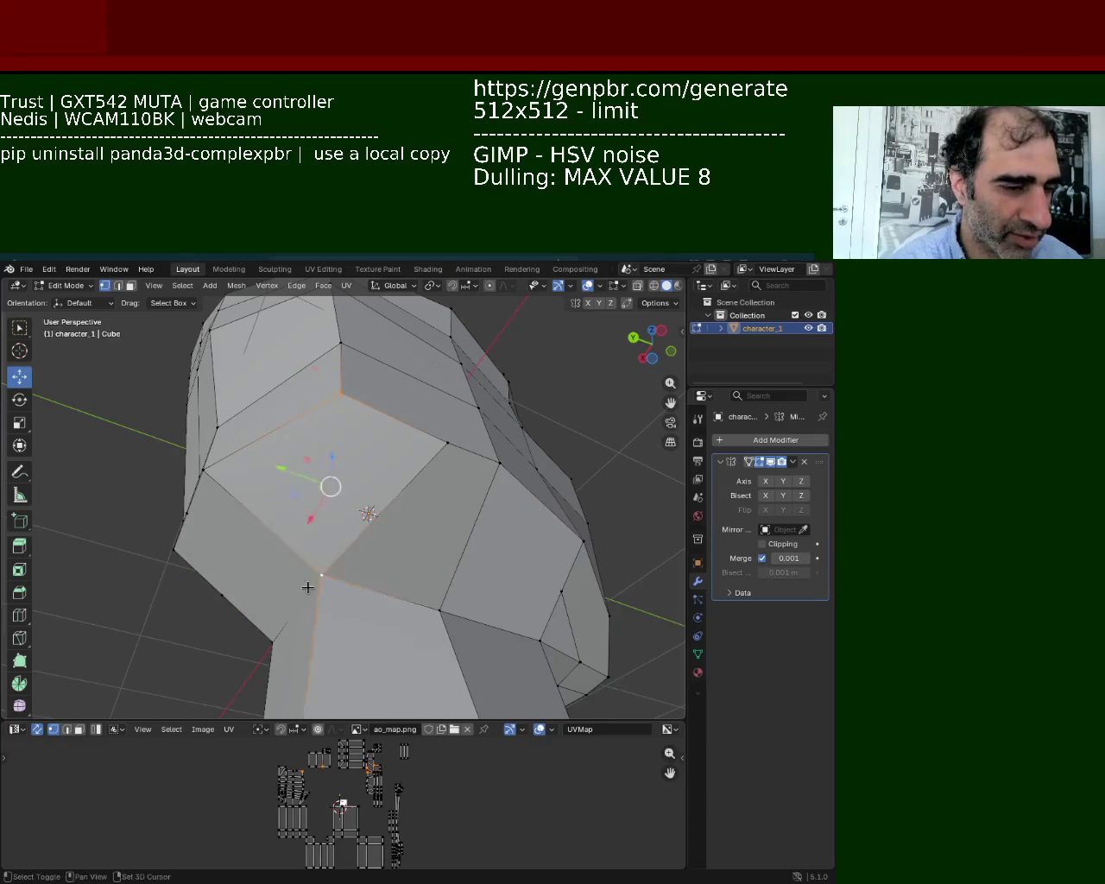
key(j)
click(323, 573)
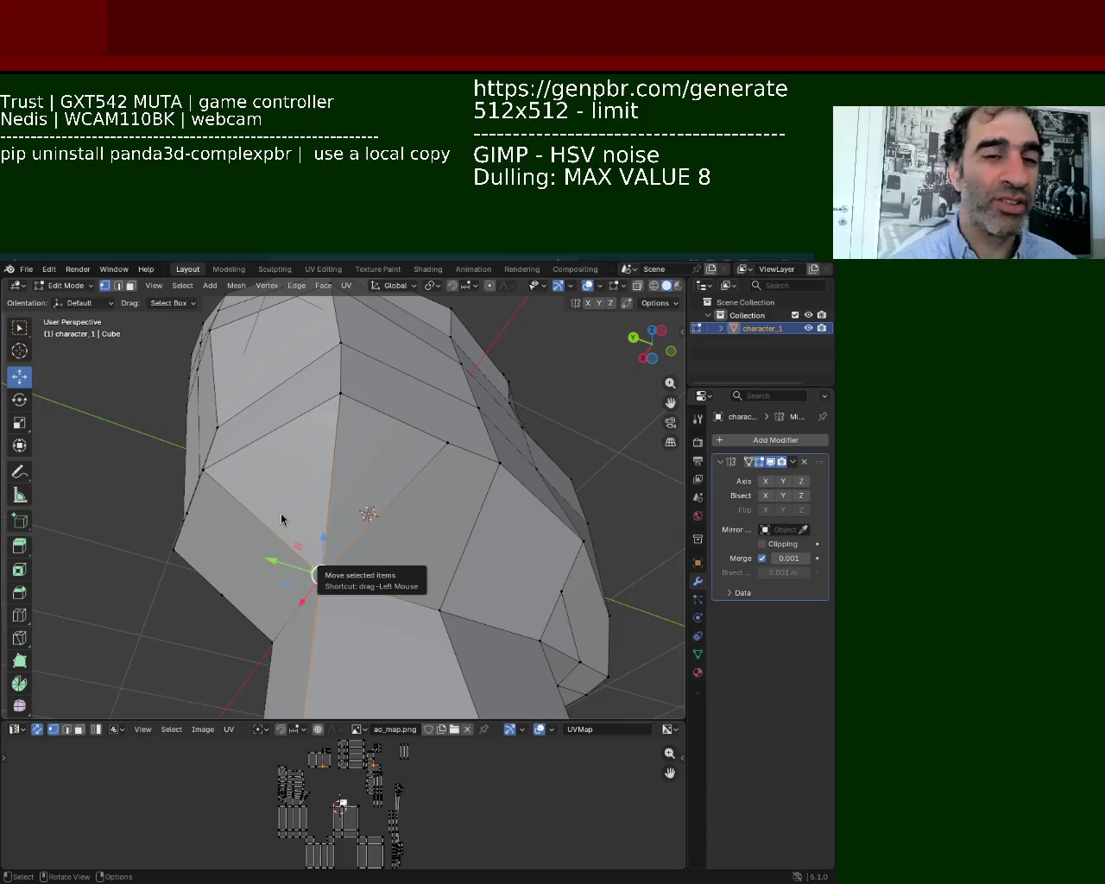
middle_drag(304, 575, 346, 507)
click(254, 518)
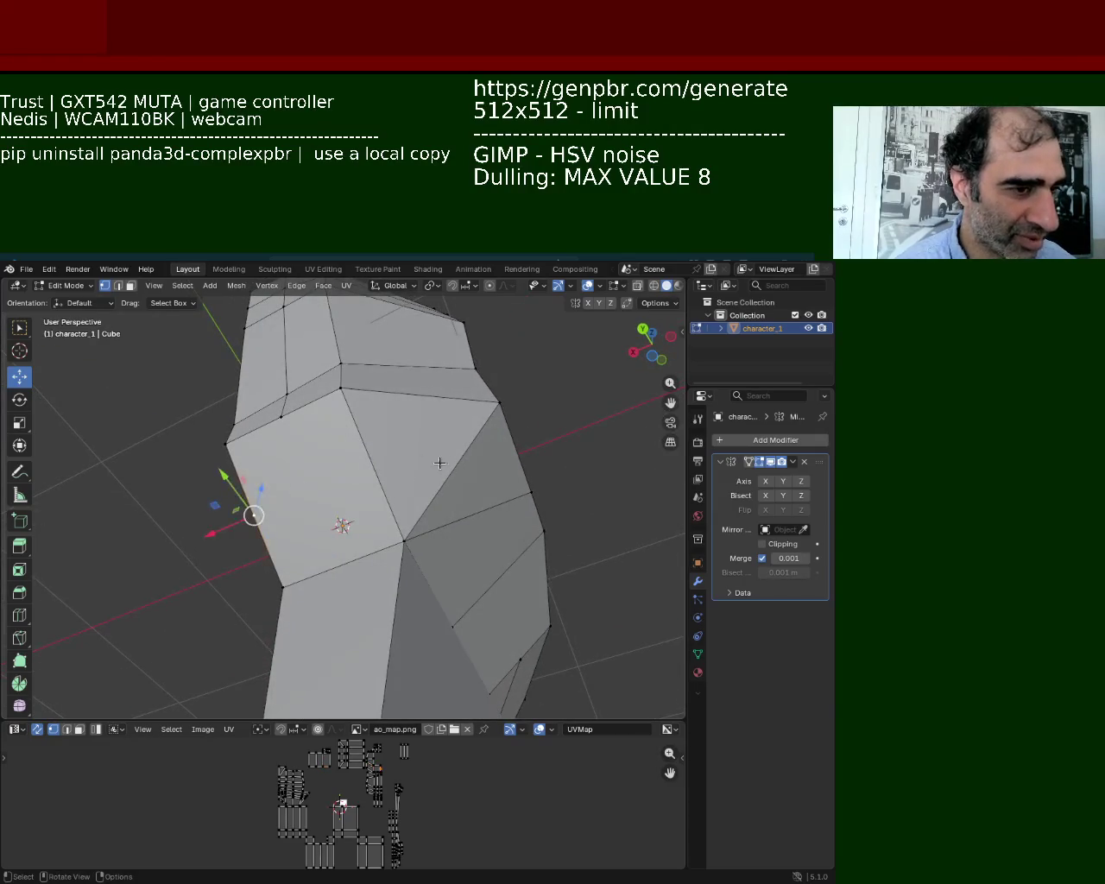
Subdivide an edge beside the mouth to add a midpoint vertex.
click(499, 404)
shift+click(404, 542)
right_click(404, 542)
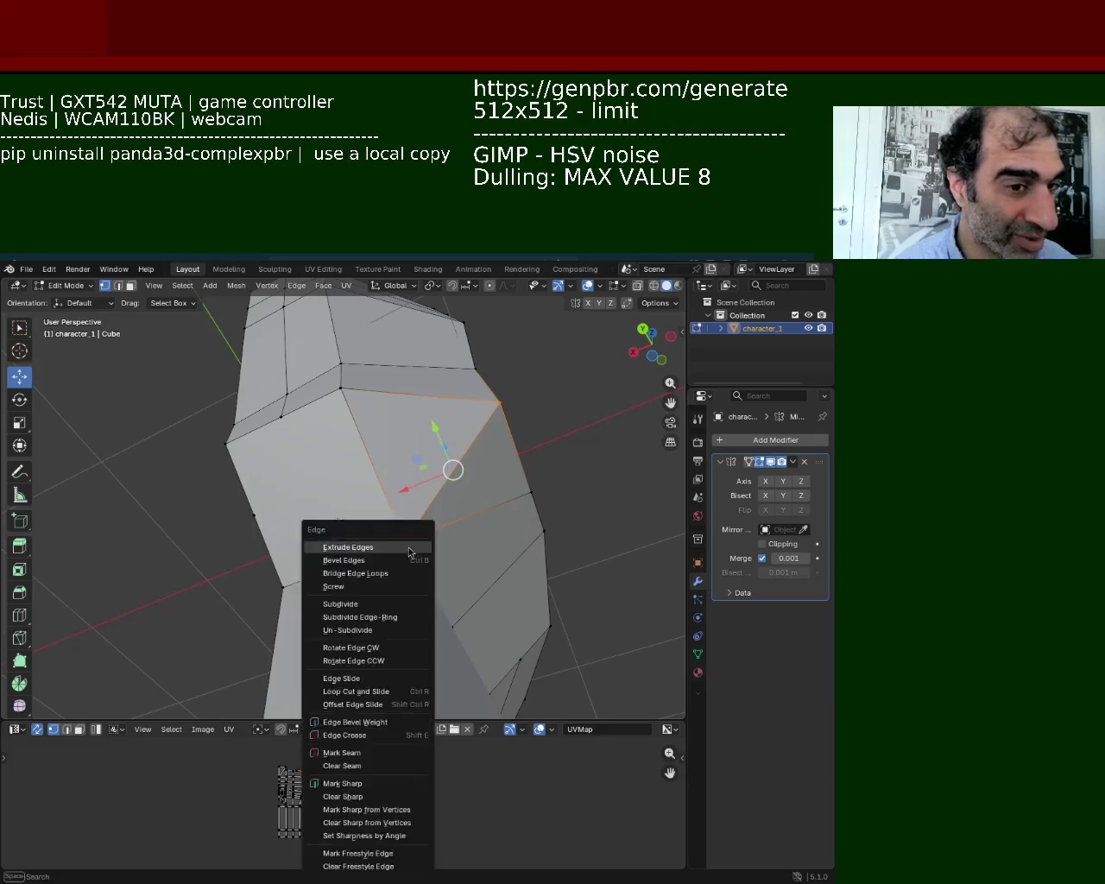
click(345, 602)
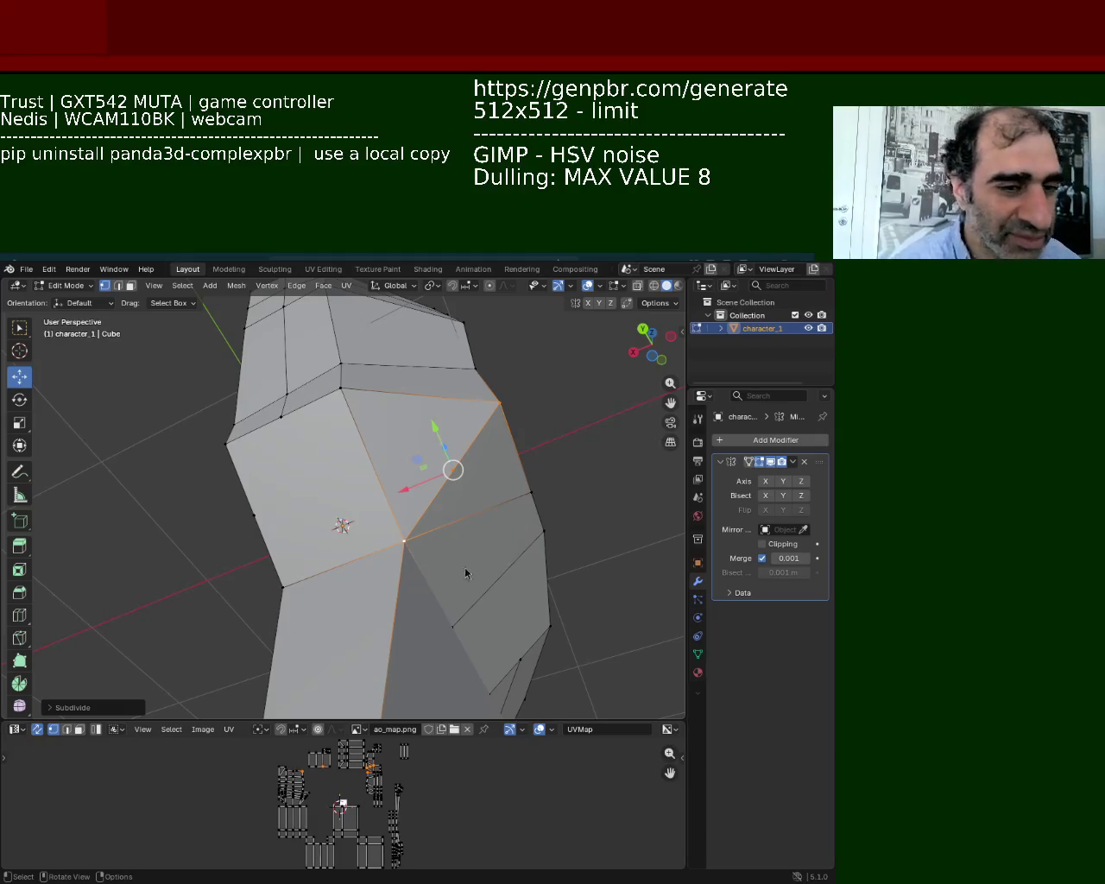
Subdivide the left and upper-right edges so a new edge crosses the face.
click(285, 506)
shift+click(446, 468)
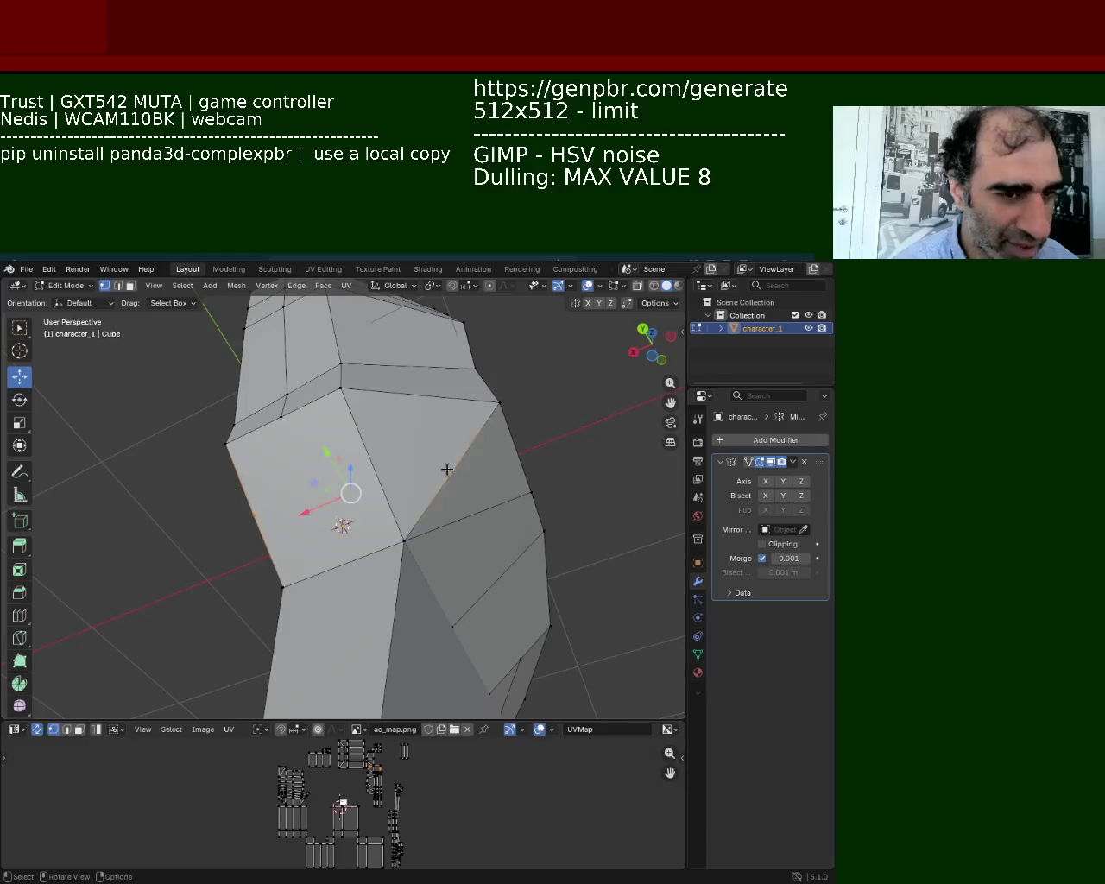
right_click(447, 469)
click(446, 469)
middle_drag(521, 534, 569, 593)
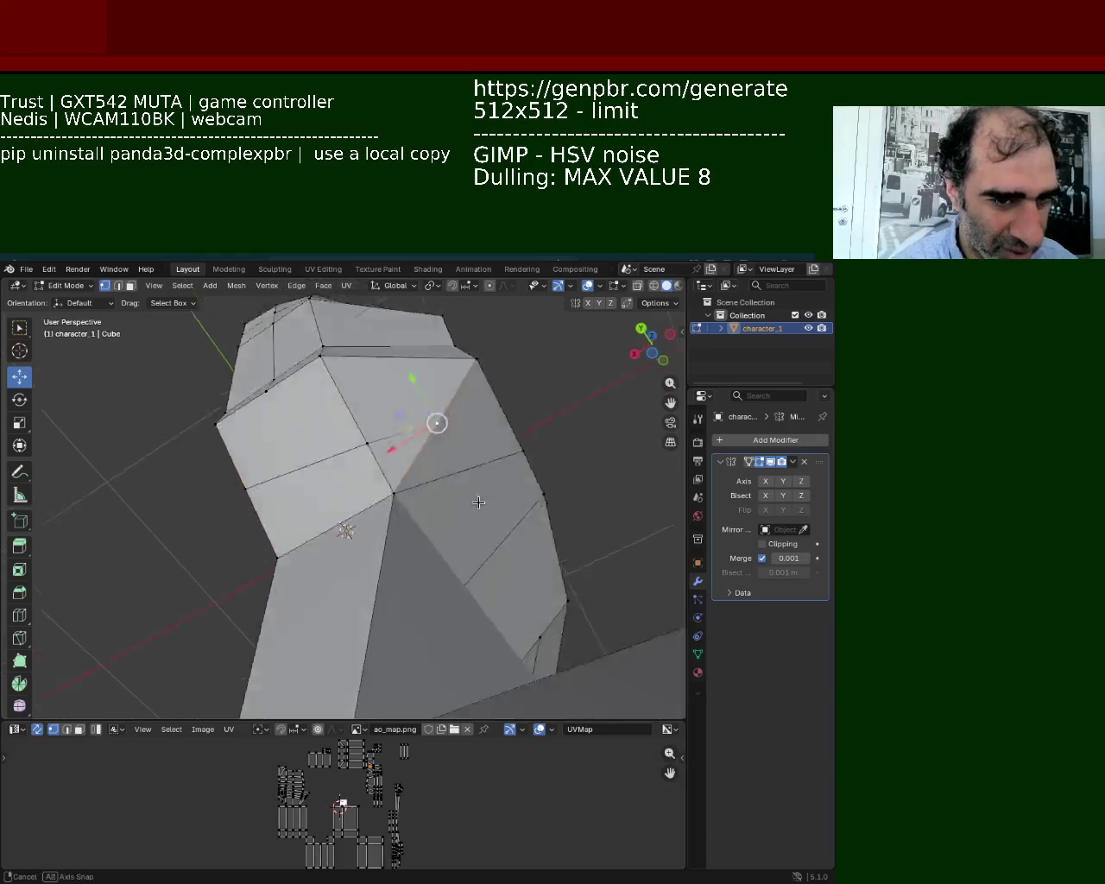
Slide the left vertex of the new cut up along its edge.
click(563, 587)
click(337, 463)
click(285, 518)
key(shift+v)
click(262, 493)
Slide the right-side vertices along their edges, undoing the final slide.
key(shift+v)
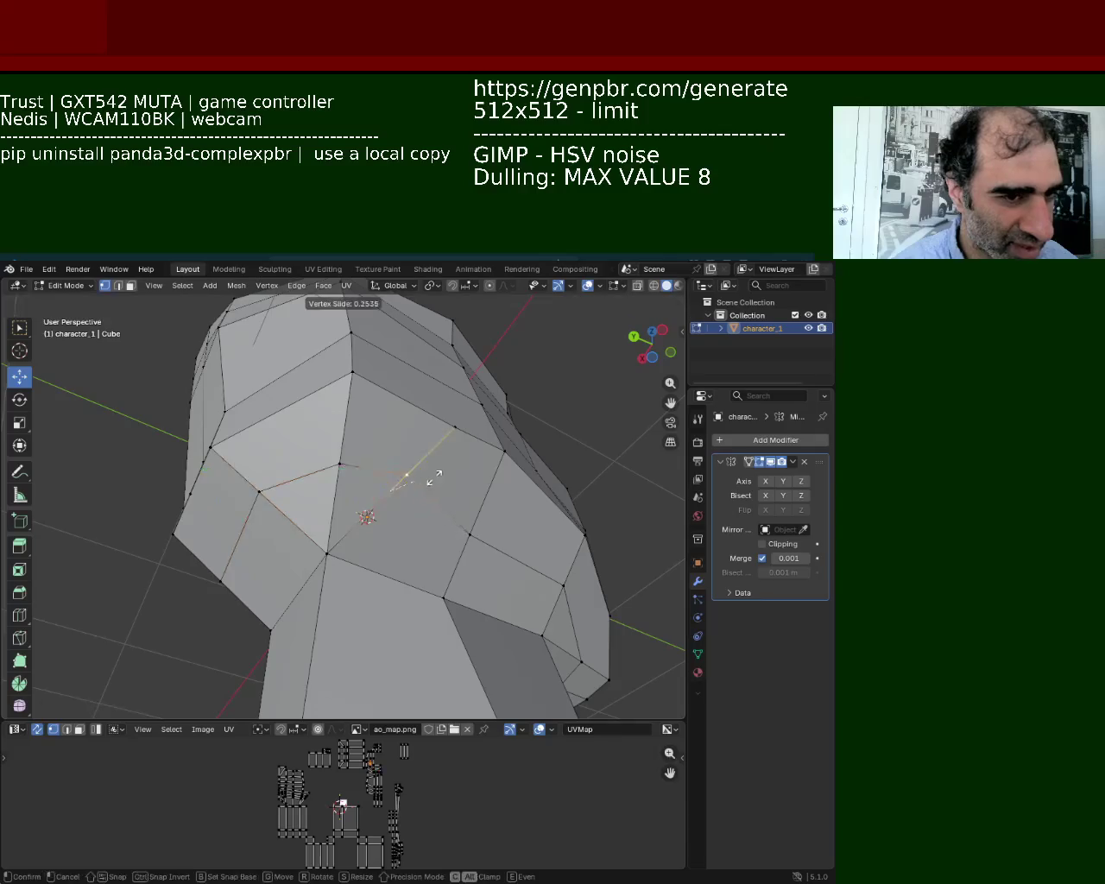
click(432, 463)
click(470, 534)
key(shift+v)
click(525, 486)
click(607, 606)
key(shift+v)
click(554, 577)
key(ctrl+z)
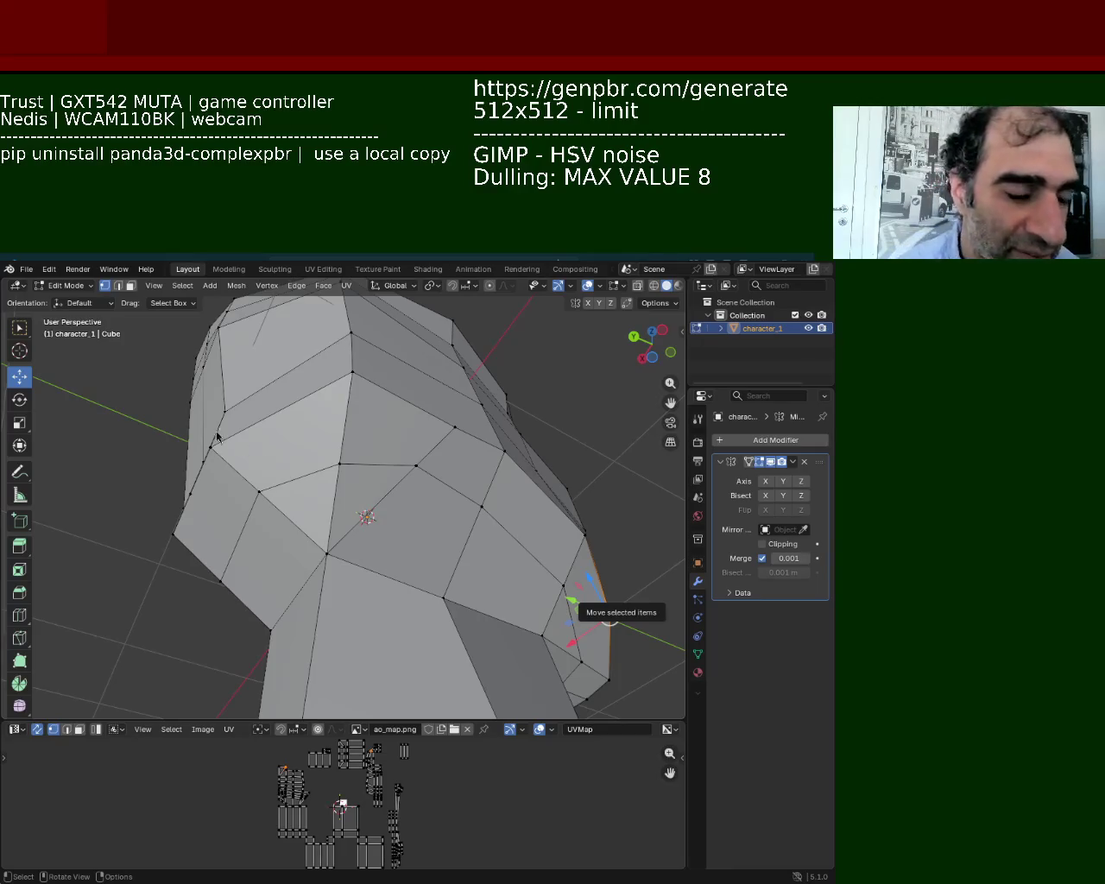
Move a single vertex near the jaw slightly.
mouse_move(409, 616)
middle_down()
mouse_move(469, 570)
mouse_move(403, 596)
mouse_move(343, 587)
middle_up()
click(372, 592)
key(g)
key(g)
click(367, 578)
Select the jaw-ring vertices, try and undo a slide, then drag the loop down along Z.
click(261, 608)
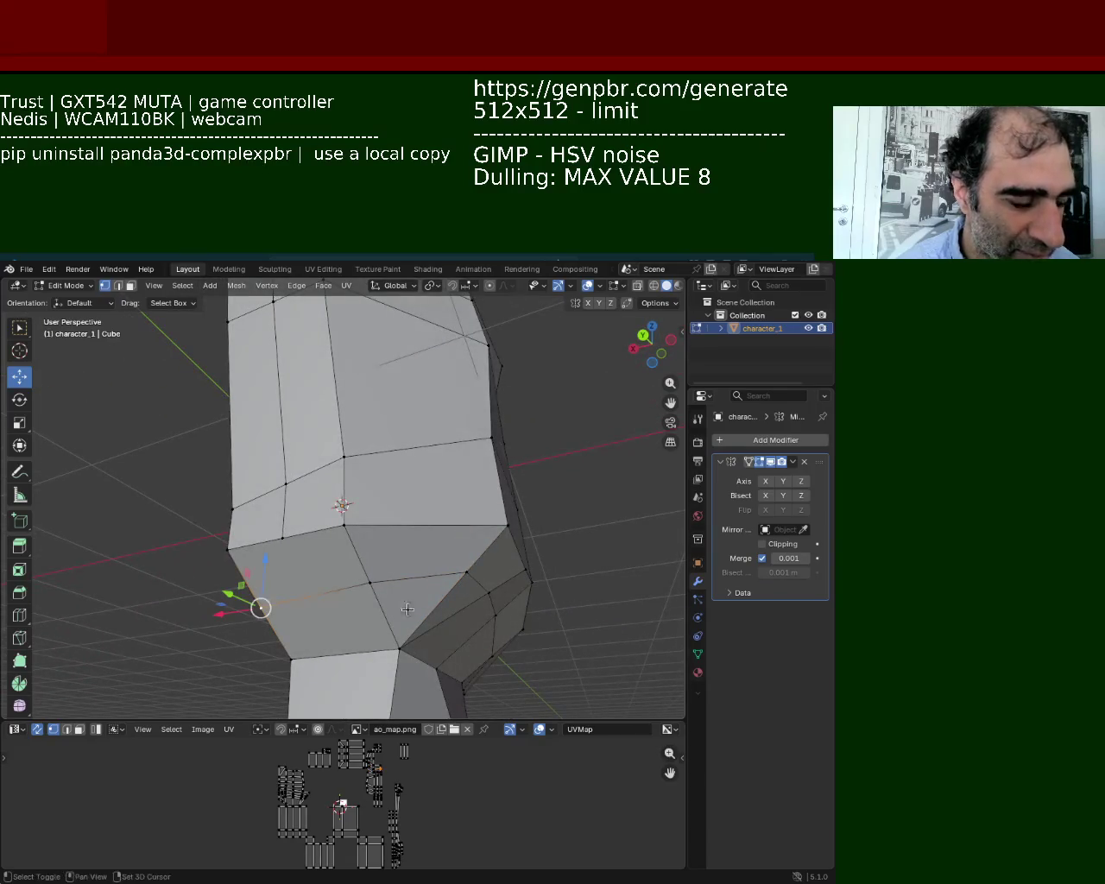
shift+click(367, 591)
shift+click(488, 594)
mouse_move(489, 595)
middle_down()
mouse_move(495, 623)
mouse_move(382, 621)
middle_up()
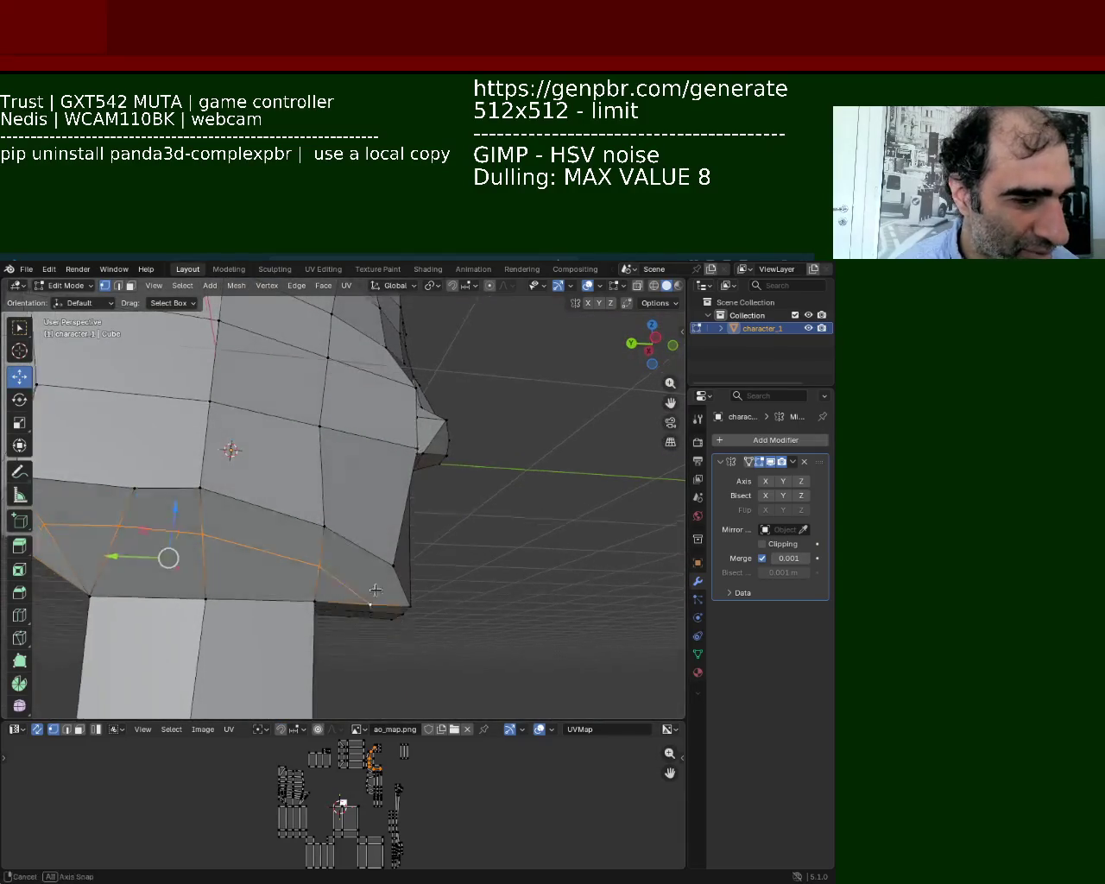
middle_drag(369, 609, 343, 634)
key(shift+v)
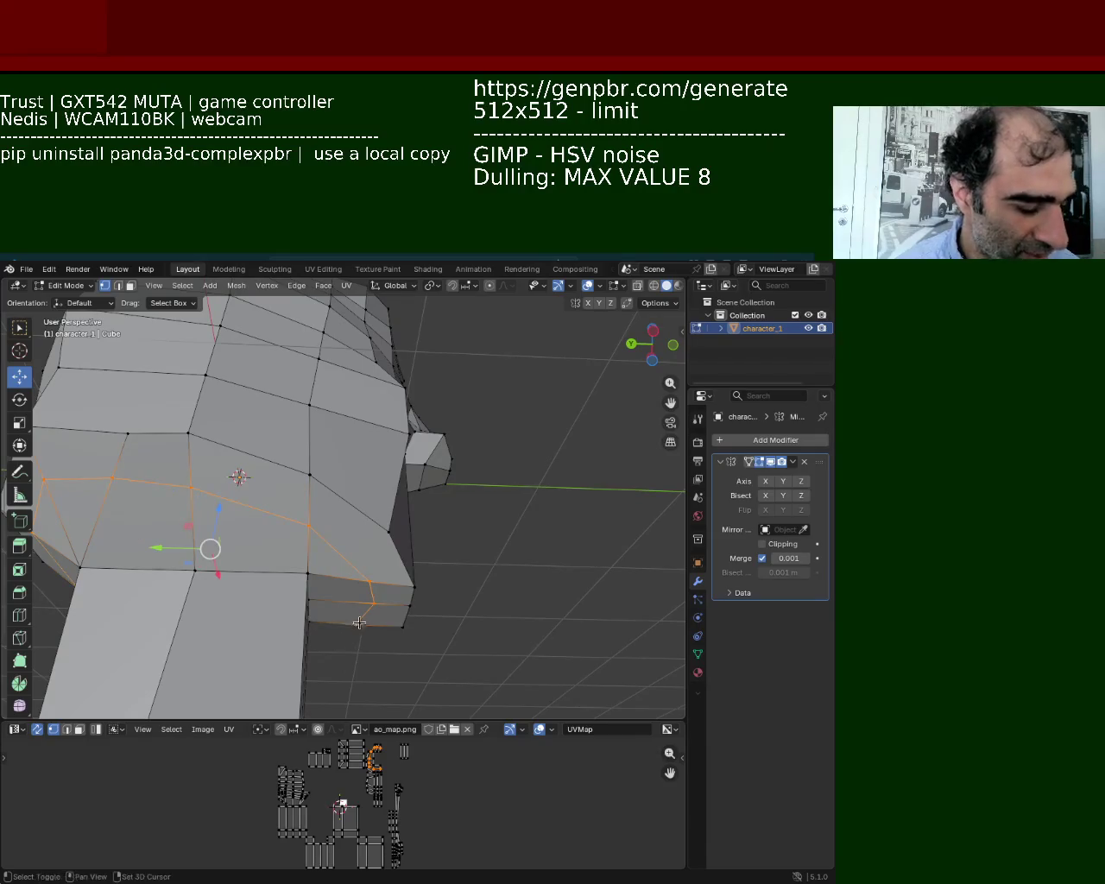
click(351, 628)
key(ctrl+z)
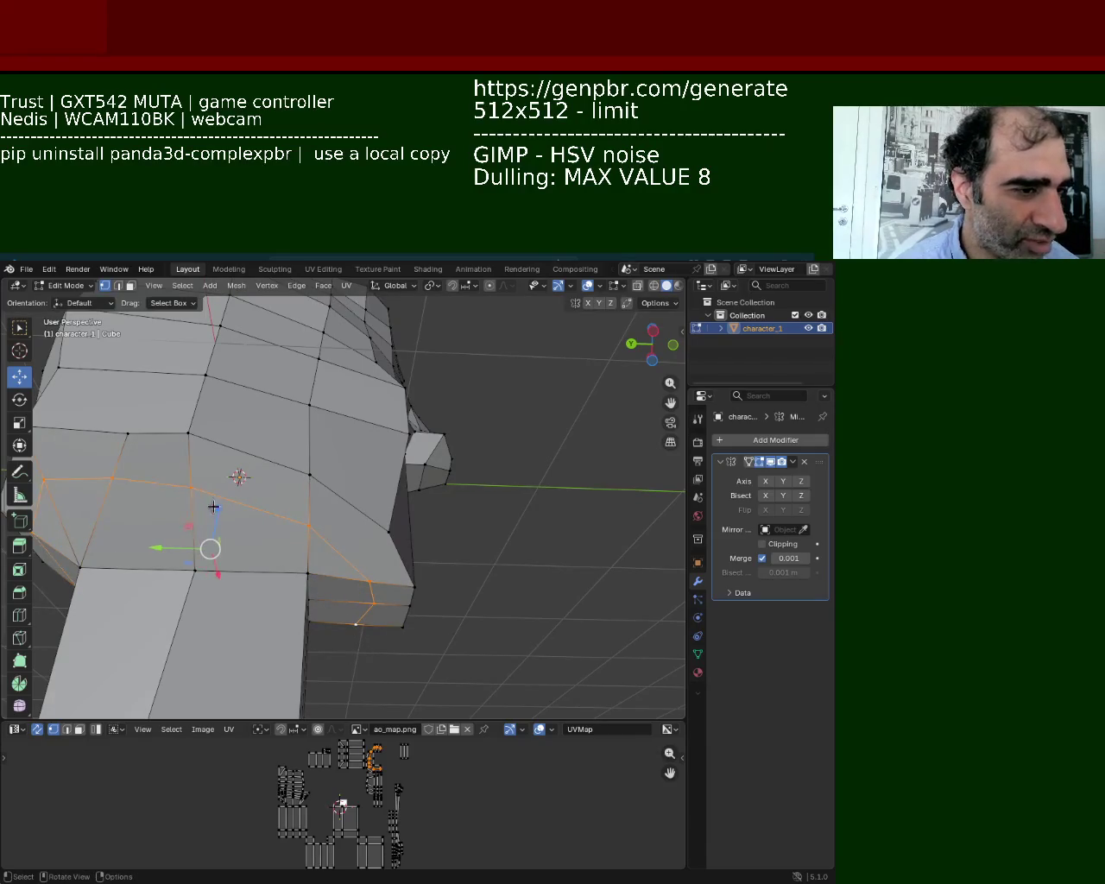
drag(214, 507, 209, 527)
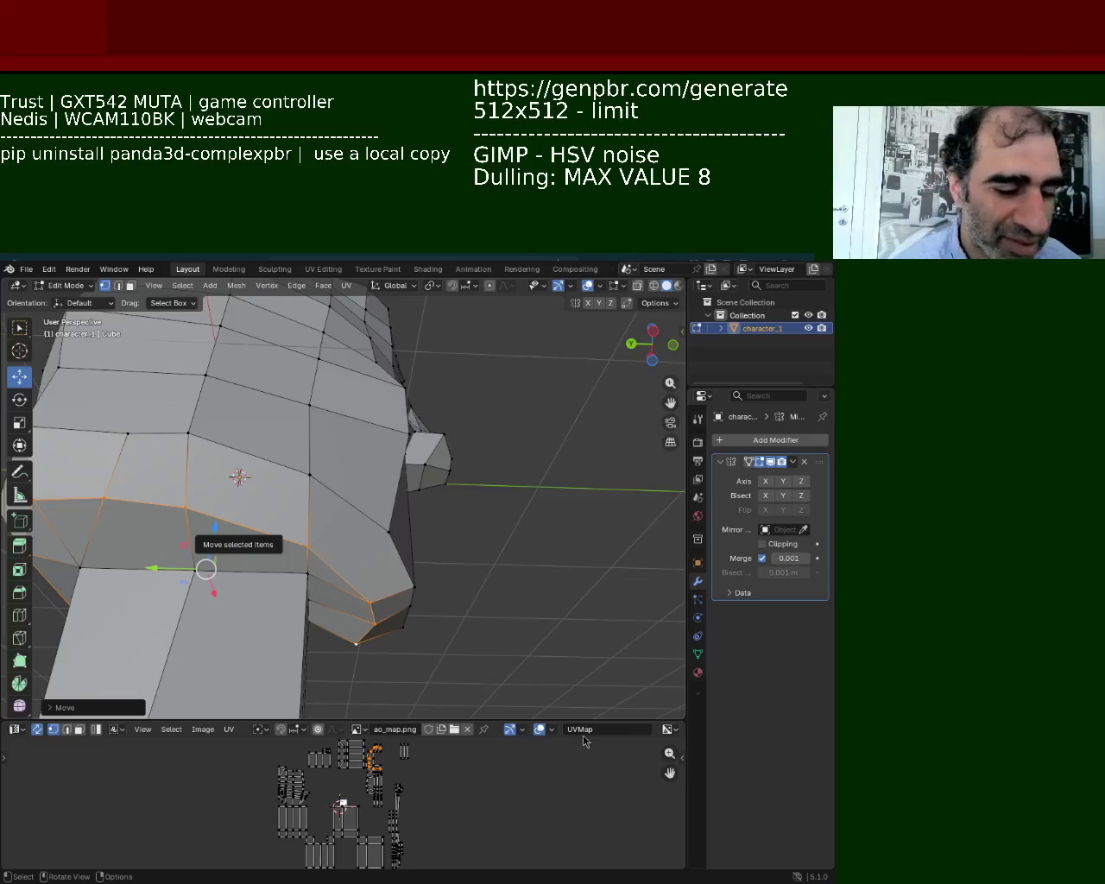
mouse_move(371, 561)
middle_down()
mouse_move(394, 564)
mouse_move(252, 605)
mouse_move(353, 636)
mouse_move(380, 483)
middle_up()
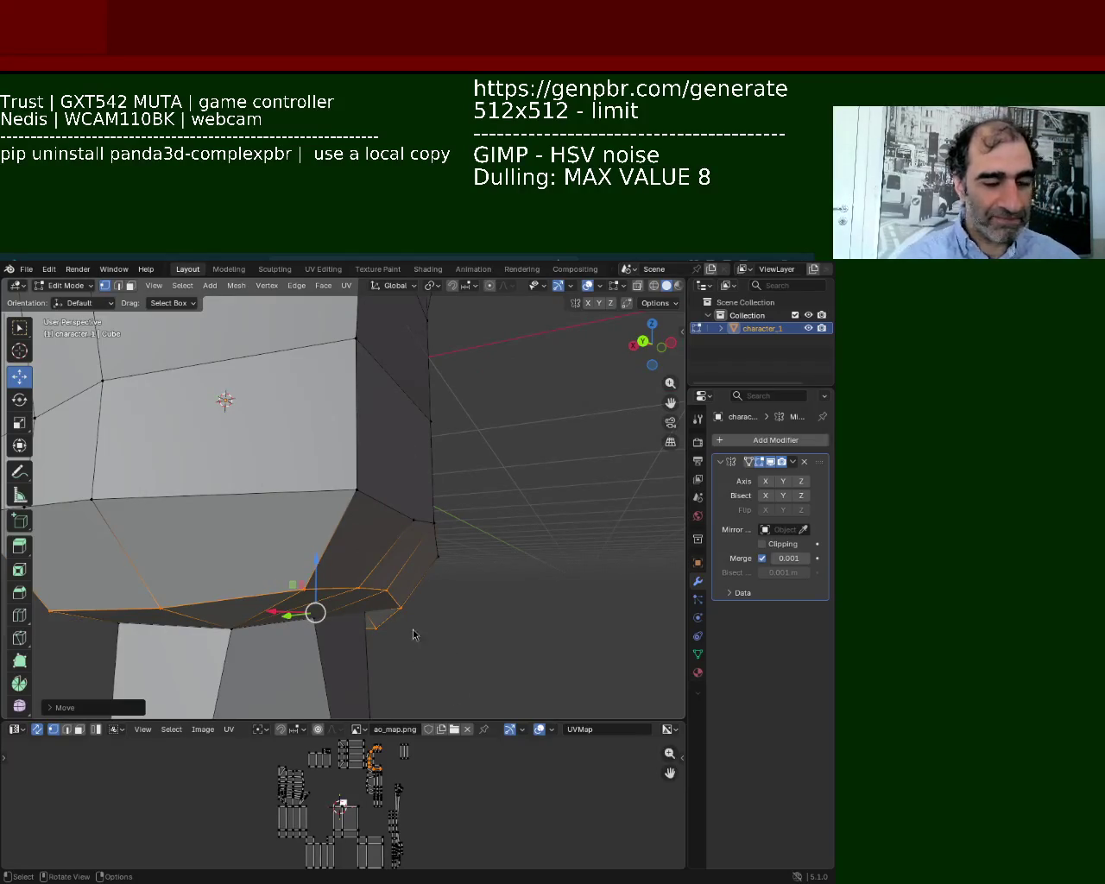
Subdivide the lower block's edges and join the midpoints with a vertical edge.
mouse_move(413, 630)
middle_down()
mouse_move(342, 466)
mouse_move(311, 472)
middle_up()
click(344, 524)
shift+click(481, 531)
right_click(431, 522)
click(436, 518)
click(414, 529)
shift+click(455, 361)
key(j)
Pull two vertices on the side of the head downward.
mouse_move(466, 417)
middle_down()
mouse_move(286, 389)
mouse_move(395, 558)
mouse_move(310, 523)
mouse_move(375, 554)
mouse_move(312, 507)
middle_up()
click(335, 506)
shift+click(288, 502)
drag(307, 504, 307, 547)
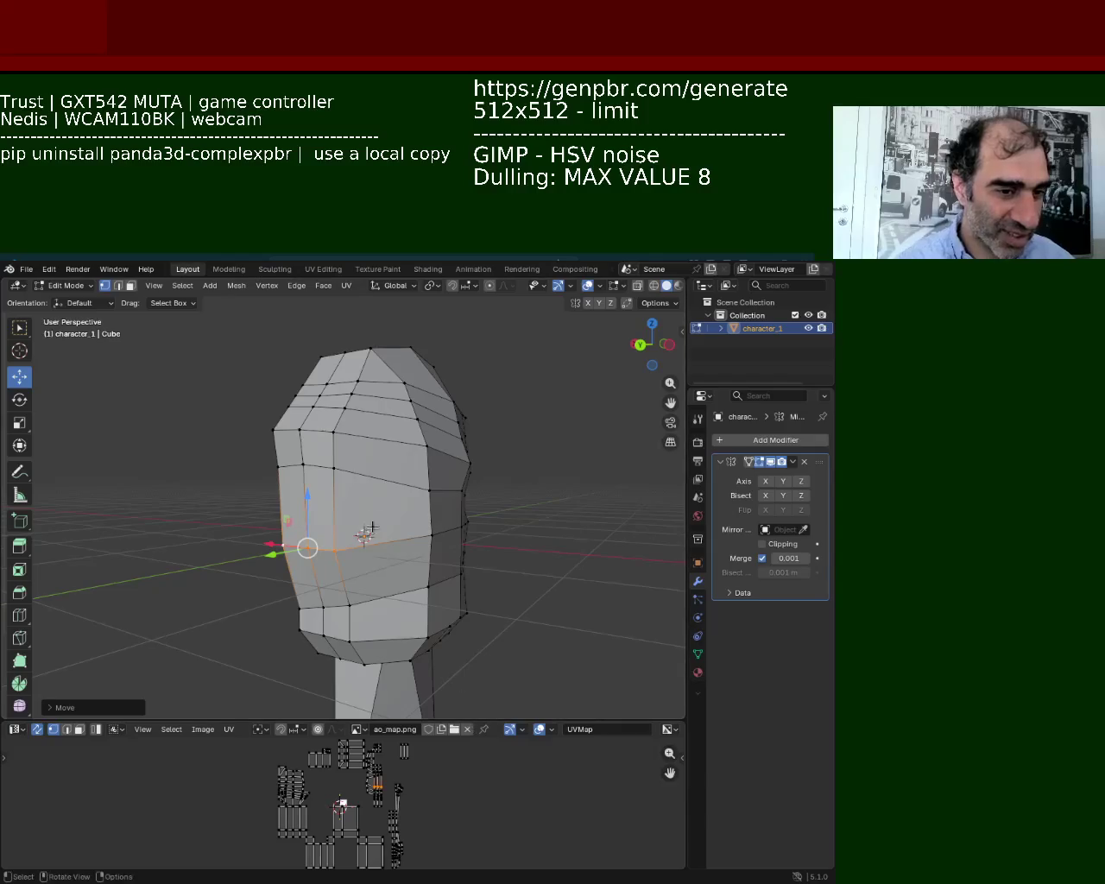
Raise a single cheek vertex slightly along Z.
click(332, 467)
shift+click(303, 464)
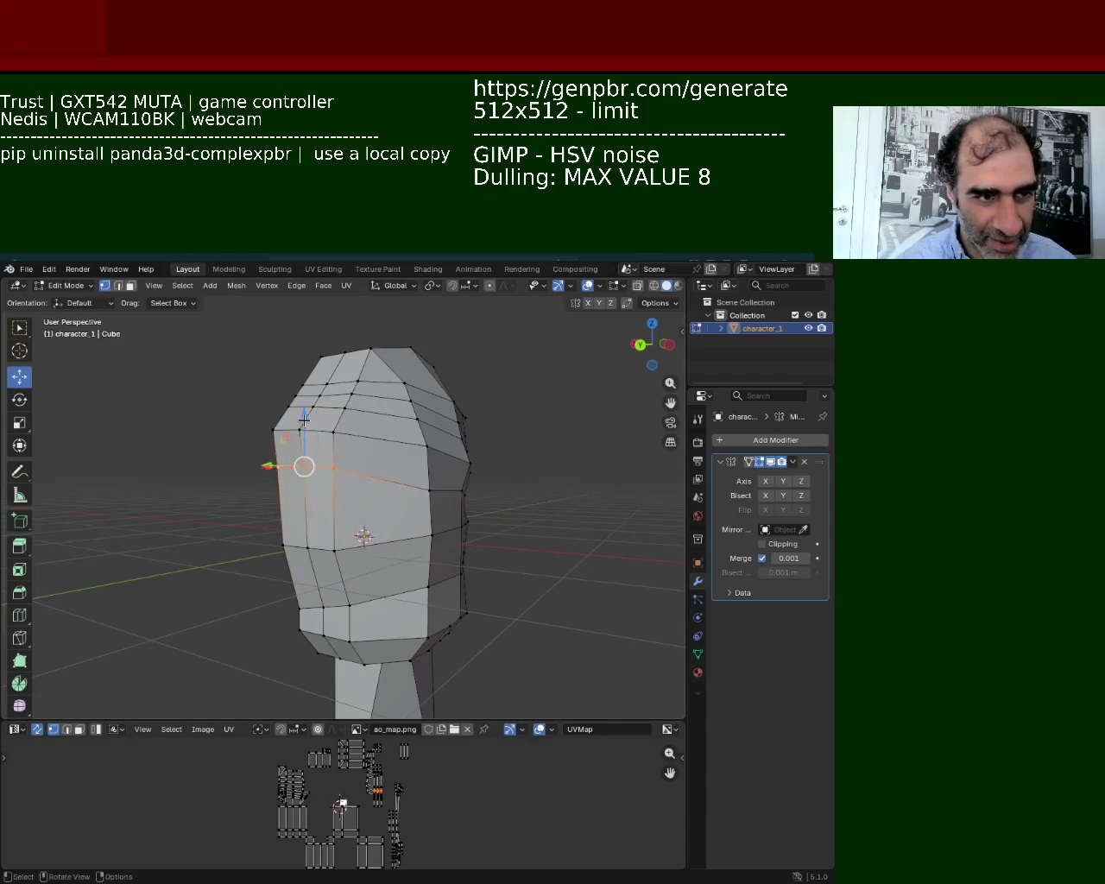
key(alt+a)
click(333, 507)
drag(335, 471, 337, 464)
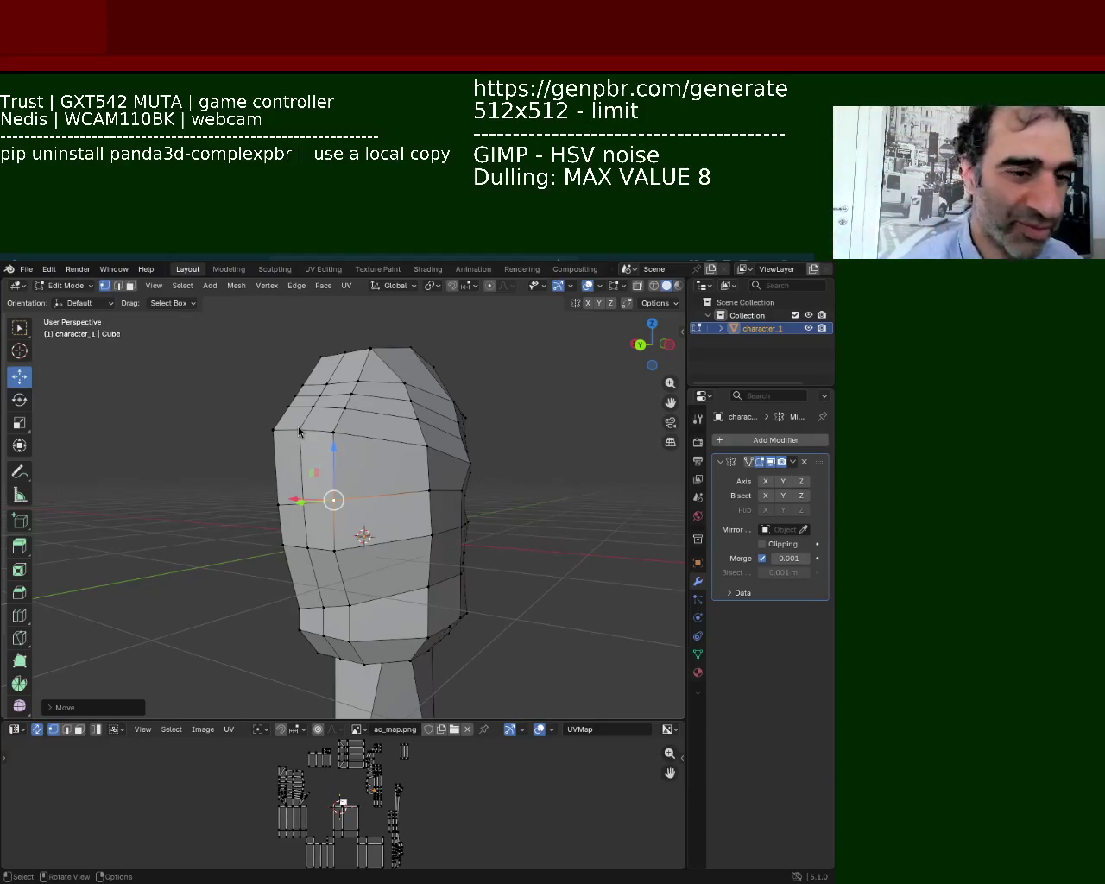
Move two edges on the right side of the head slightly down.
click(423, 491)
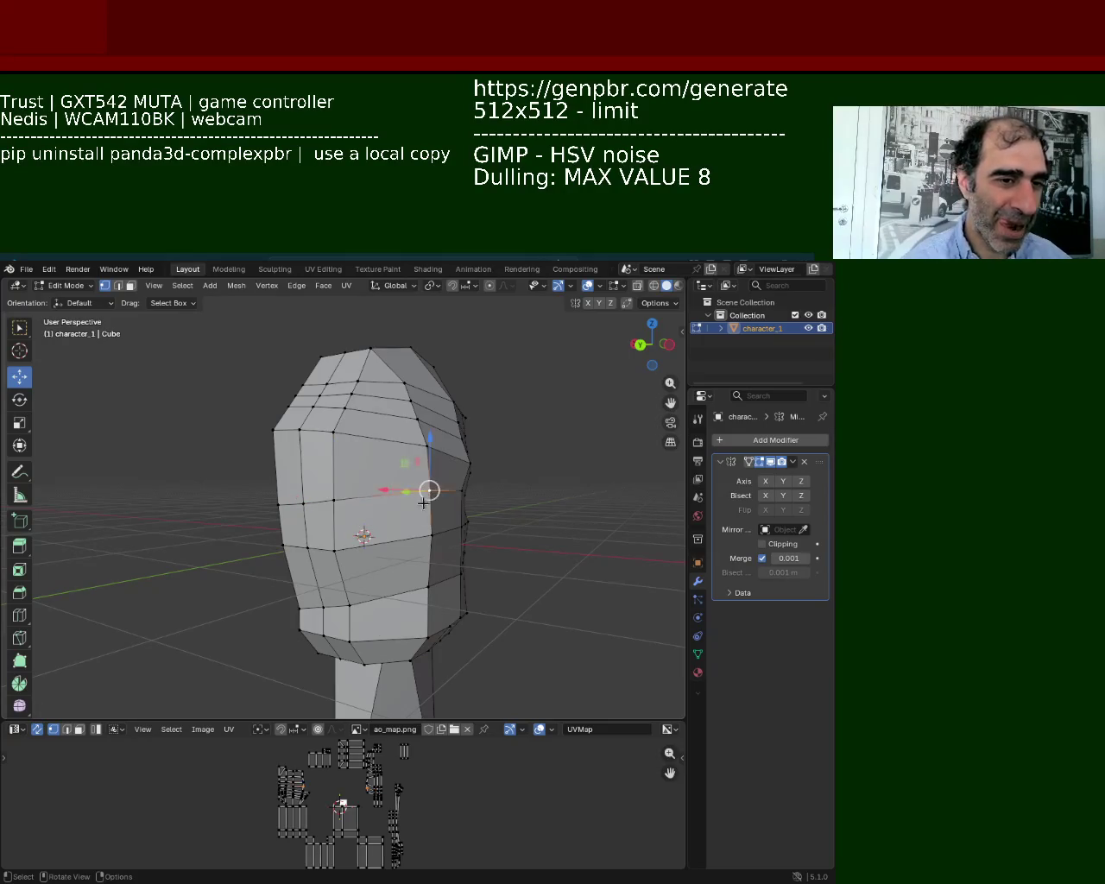
shift+click(423, 535)
drag(433, 458, 425, 481)
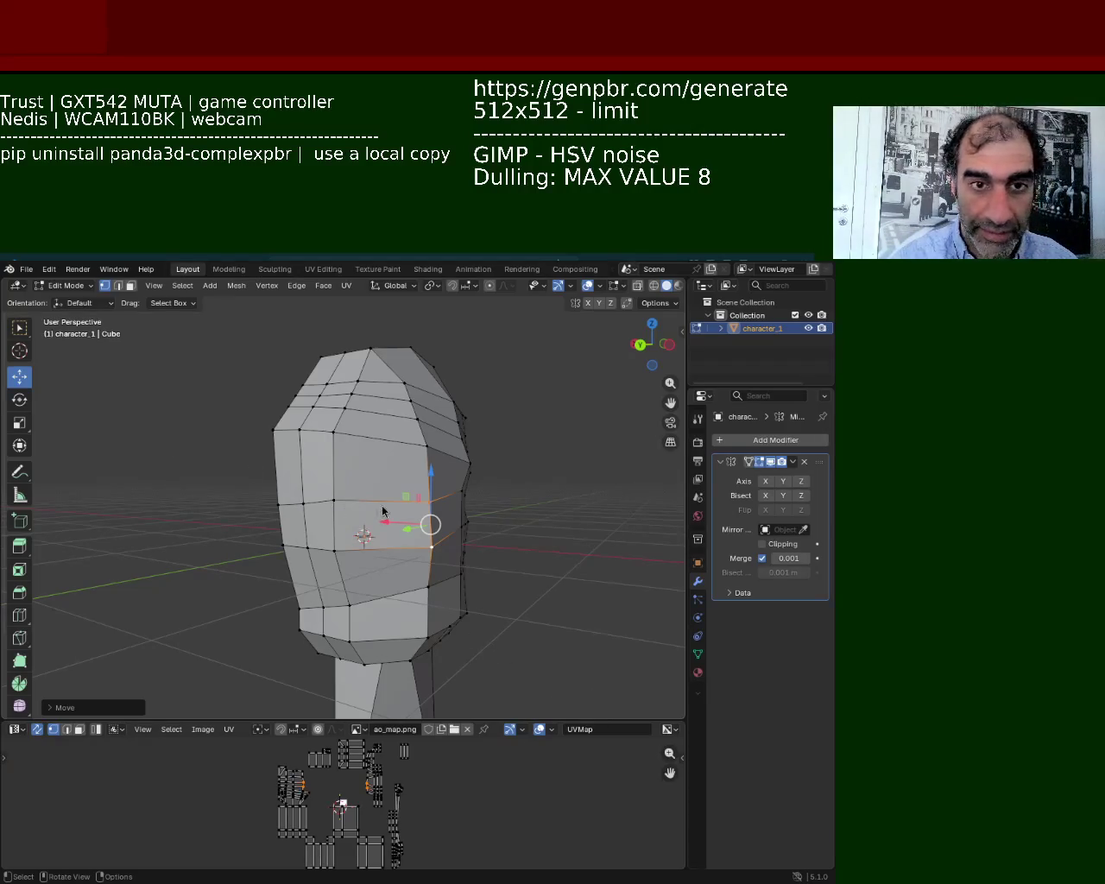
Zoom in on the upper face and move a side vertex vertically with G then Z.
scroll(382, 667, up, 1)
scroll(515, 569, up, 4)
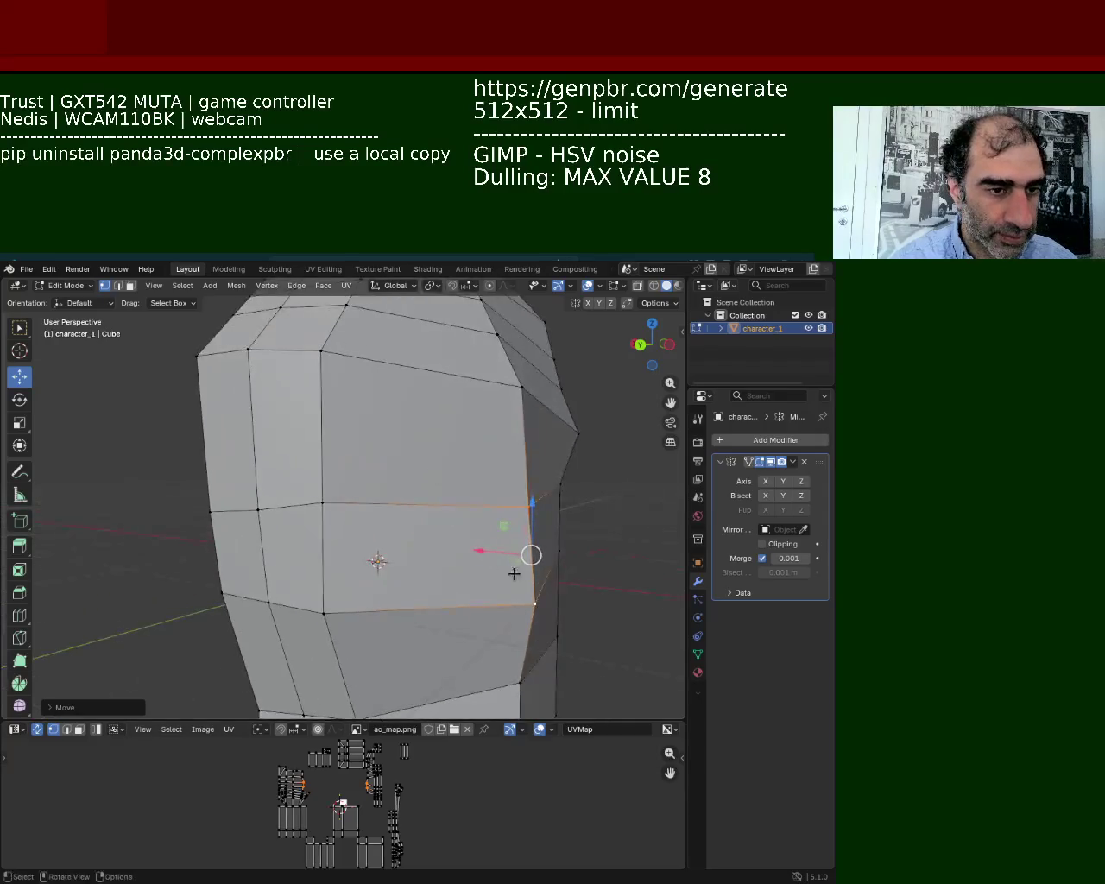
shift+middle_drag(515, 569, 481, 472)
click(446, 468)
key(g)
key(z)
click(447, 575)
mouse_move(448, 575)
middle_down()
mouse_move(345, 449)
mouse_move(337, 503)
middle_up()
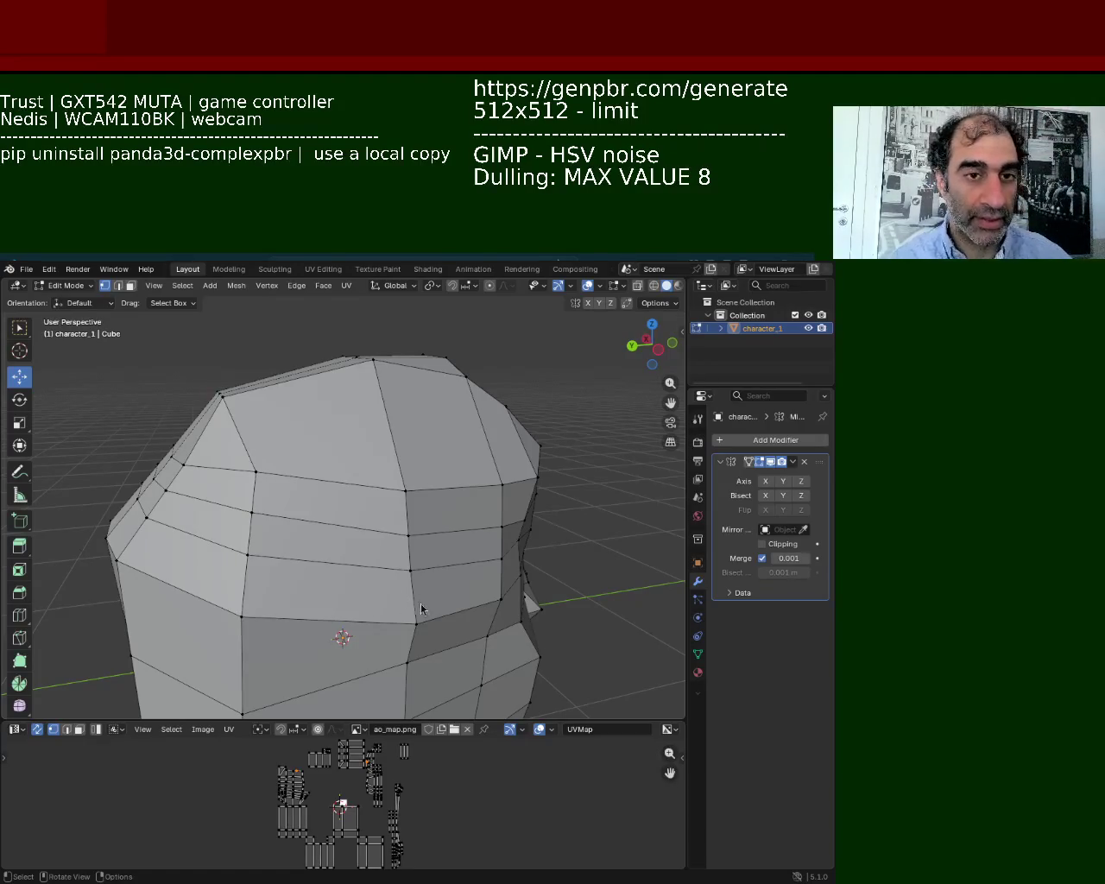
middle_drag(424, 641, 328, 484)
click(223, 505)
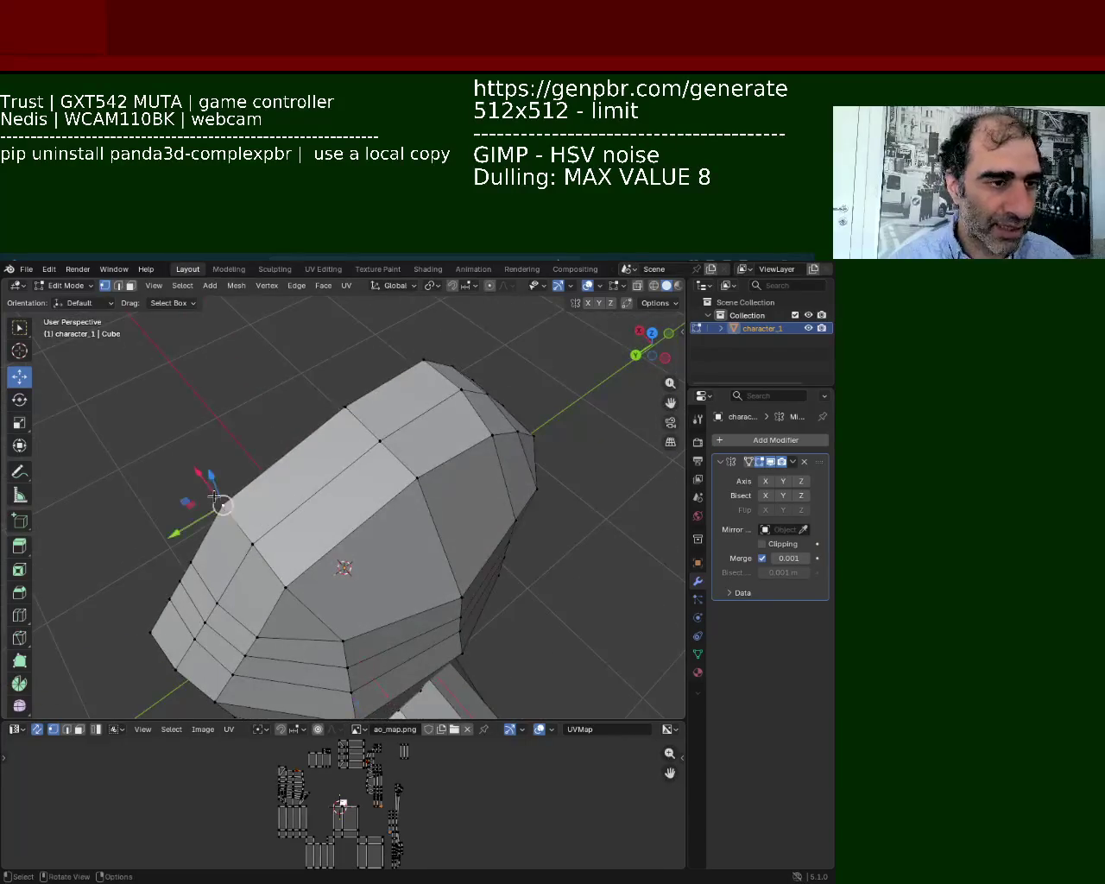
shift+click(306, 426)
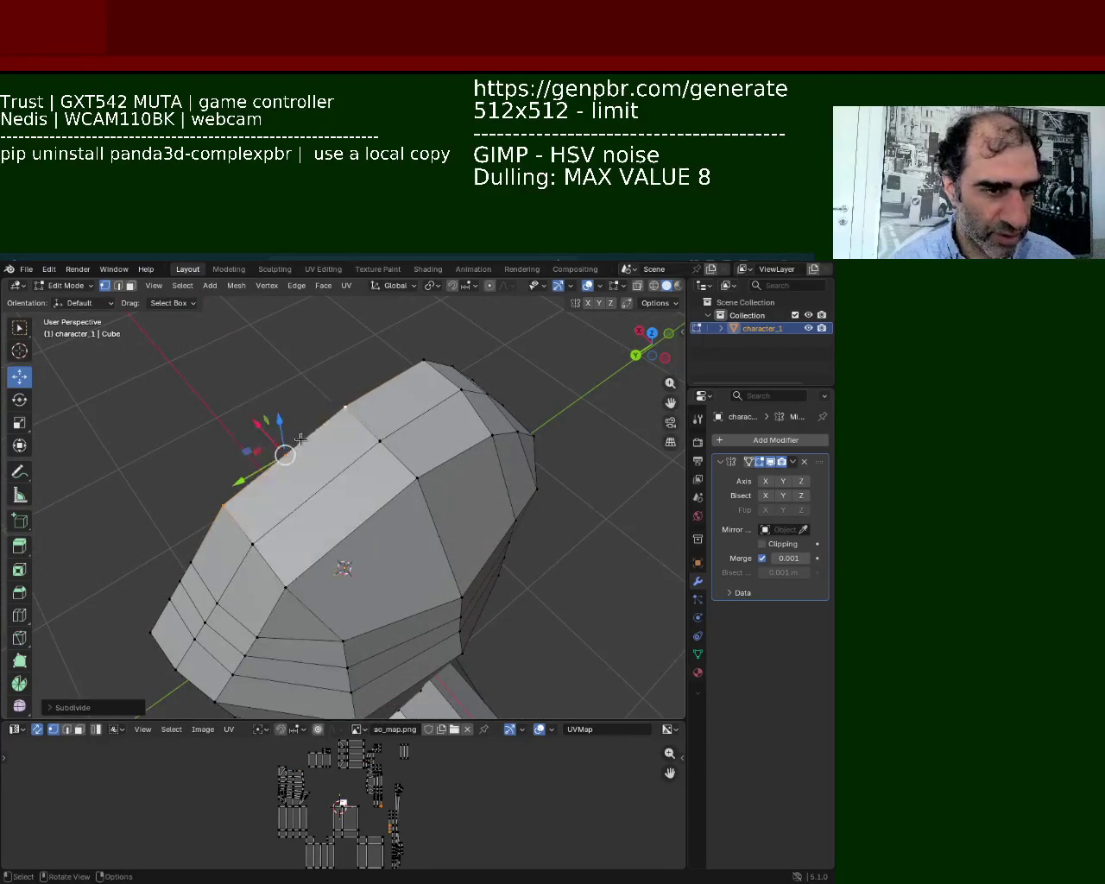
middle_drag(331, 523, 318, 530)
shift+click(303, 529)
scroll(232, 365, down, 3)
middle_drag(232, 365, 310, 403)
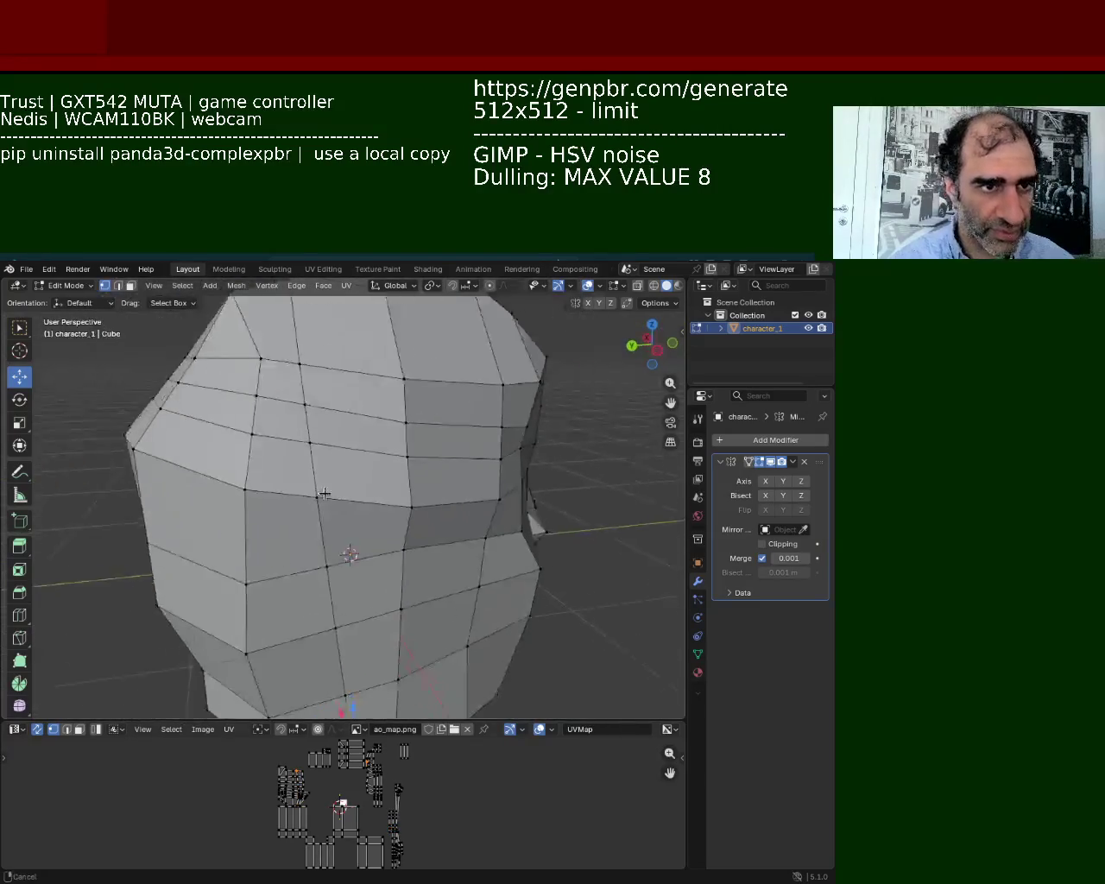
click(314, 413)
shift+click(325, 452)
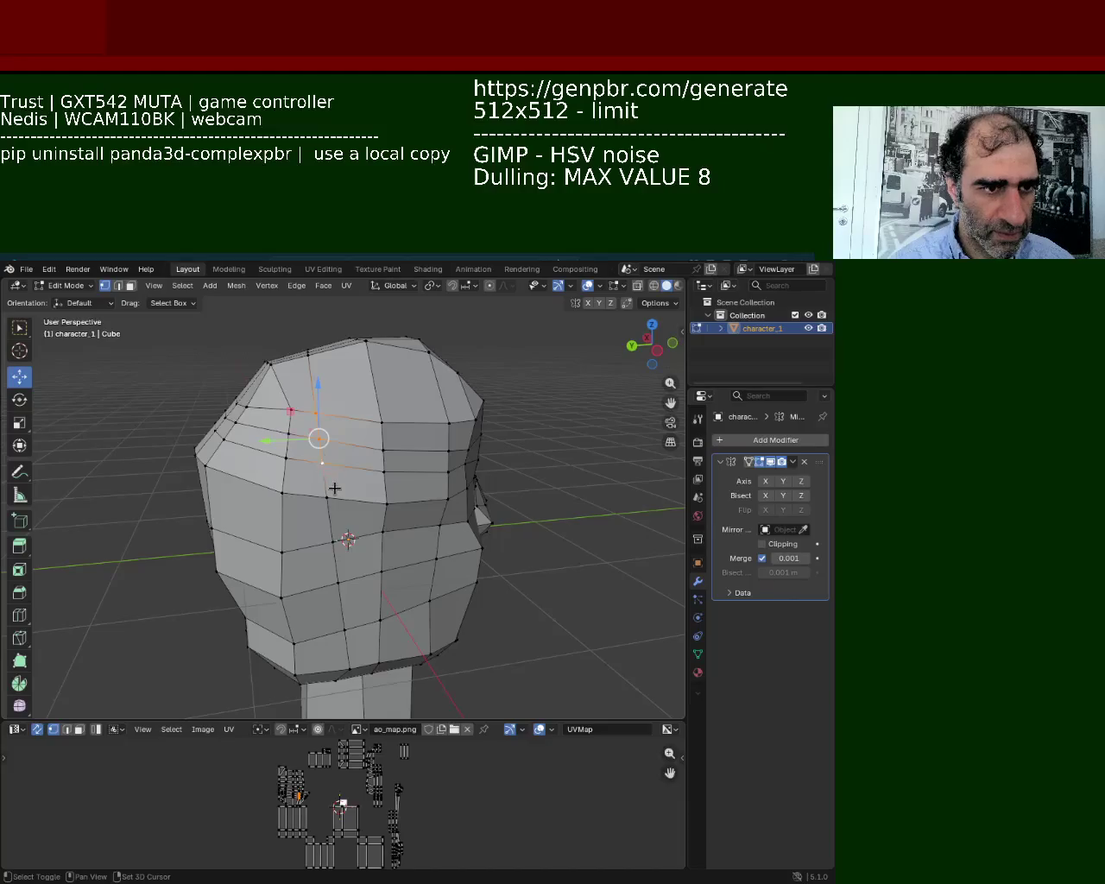
Nudge the upper-left forehead vertex slightly along X to round the crown.
click(342, 546)
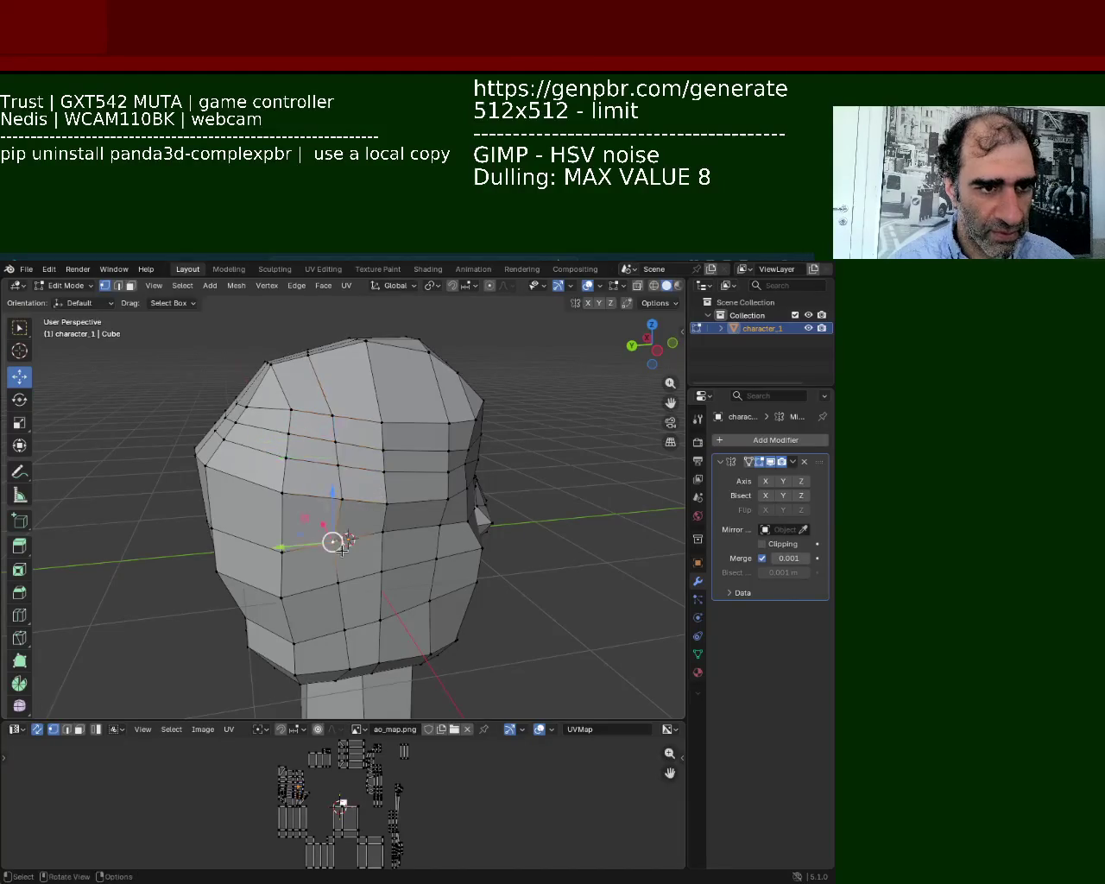
mouse_move(342, 549)
middle_down()
mouse_move(357, 530)
mouse_move(360, 475)
middle_up()
drag(222, 351, 291, 415)
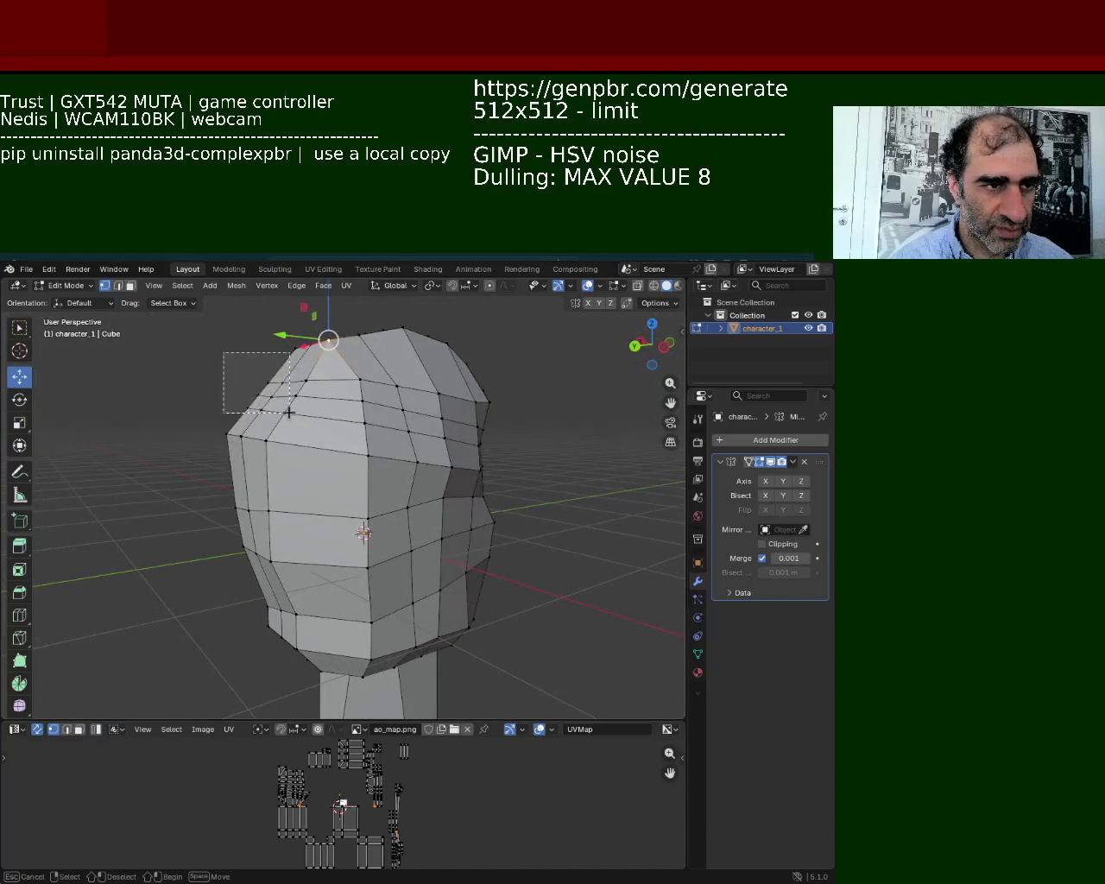
drag(226, 401, 268, 382)
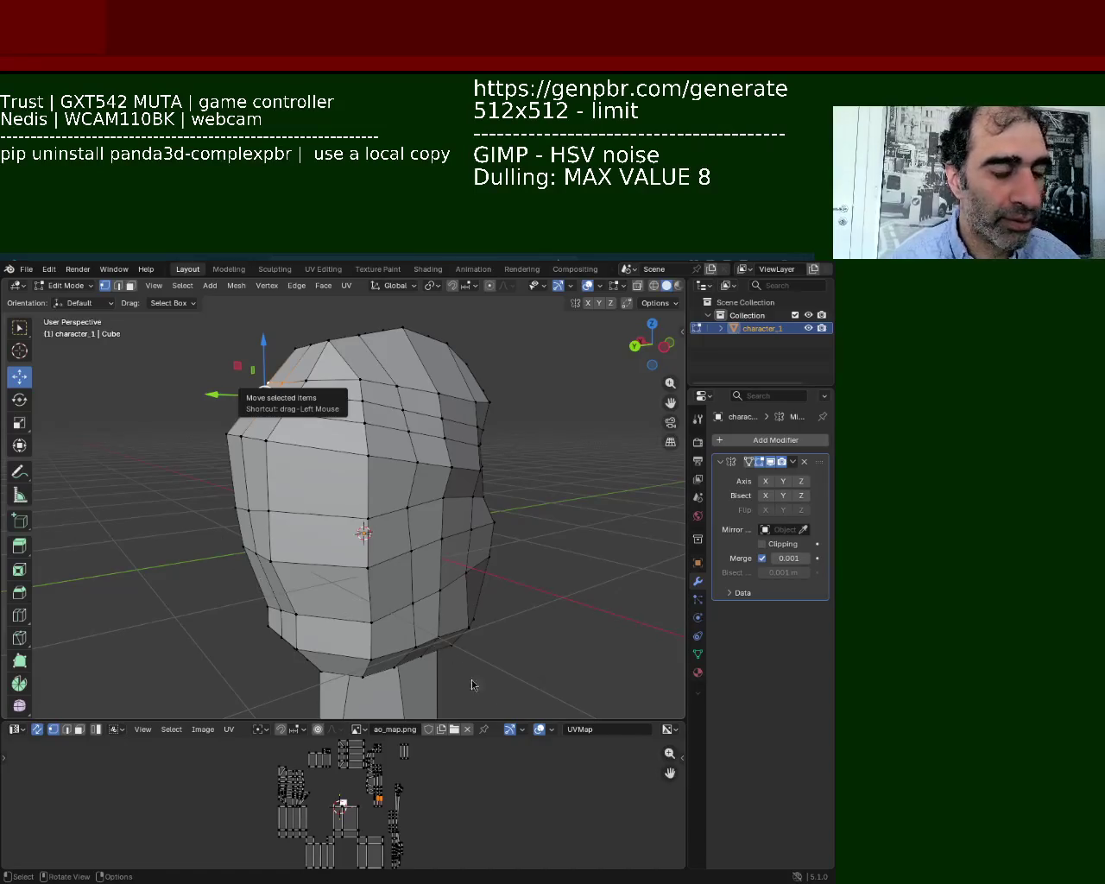
Shift the selected head vertices along Y and raise one along Z.
middle_drag(262, 394, 289, 489)
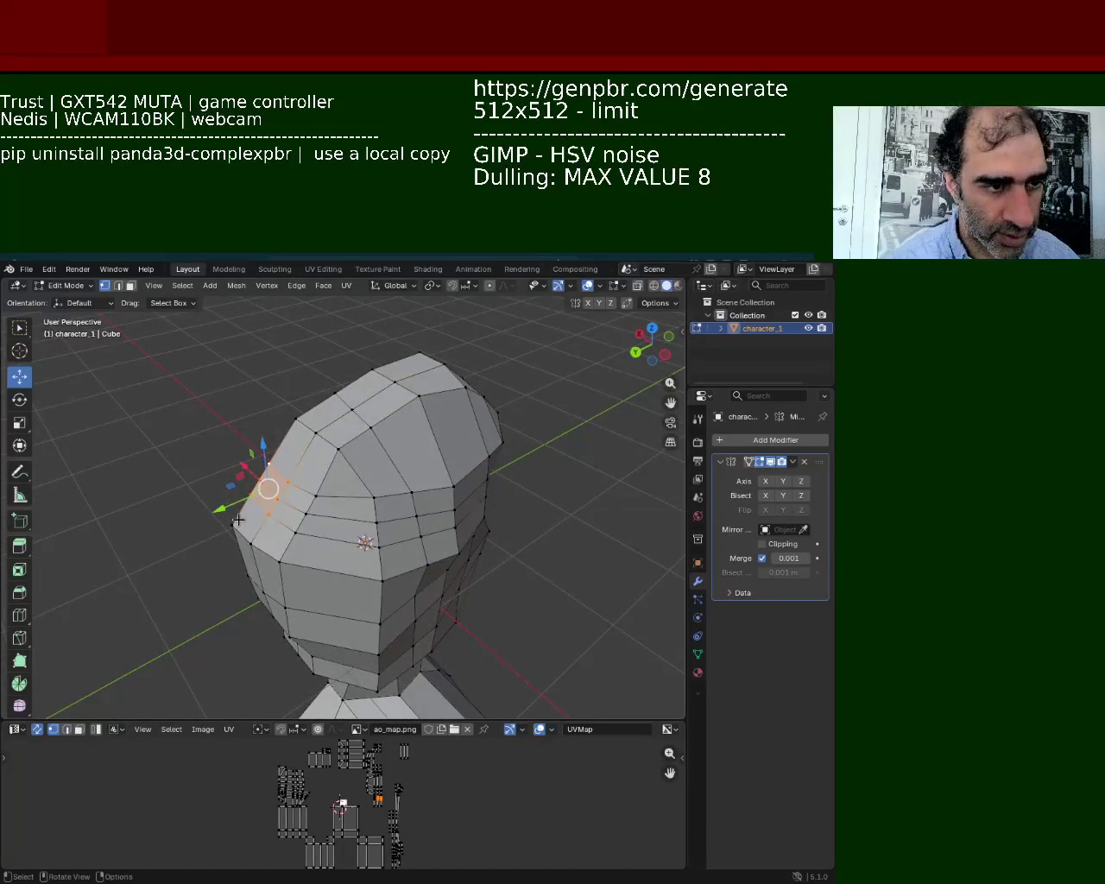
mouse_move(221, 510)
mouse_down()
mouse_move(207, 499)
mouse_move(249, 436)
mouse_move(223, 496)
mouse_up()
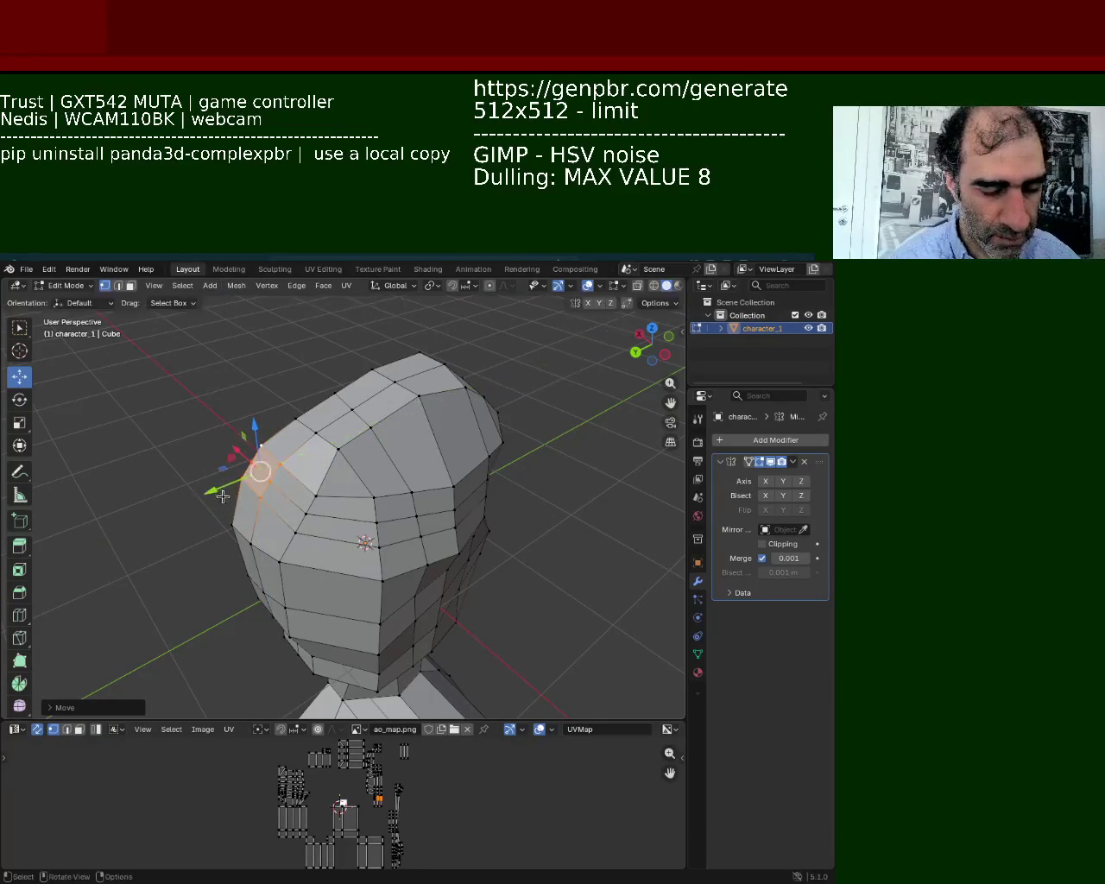
drag(254, 445, 253, 436)
mouse_move(253, 436)
middle_down()
mouse_move(447, 471)
mouse_move(414, 452)
middle_up()
Move a vertical edge loop on the head side, then shift a vertex along X.
click(339, 443)
mouse_move(267, 449)
middle_down()
mouse_move(348, 522)
mouse_move(328, 474)
middle_up()
click(348, 521)
alt+click(328, 474)
mouse_move(343, 499)
mouse_down()
mouse_move(311, 502)
mouse_move(325, 504)
mouse_up()
middle_drag(325, 504, 403, 644)
drag(397, 639, 395, 597)
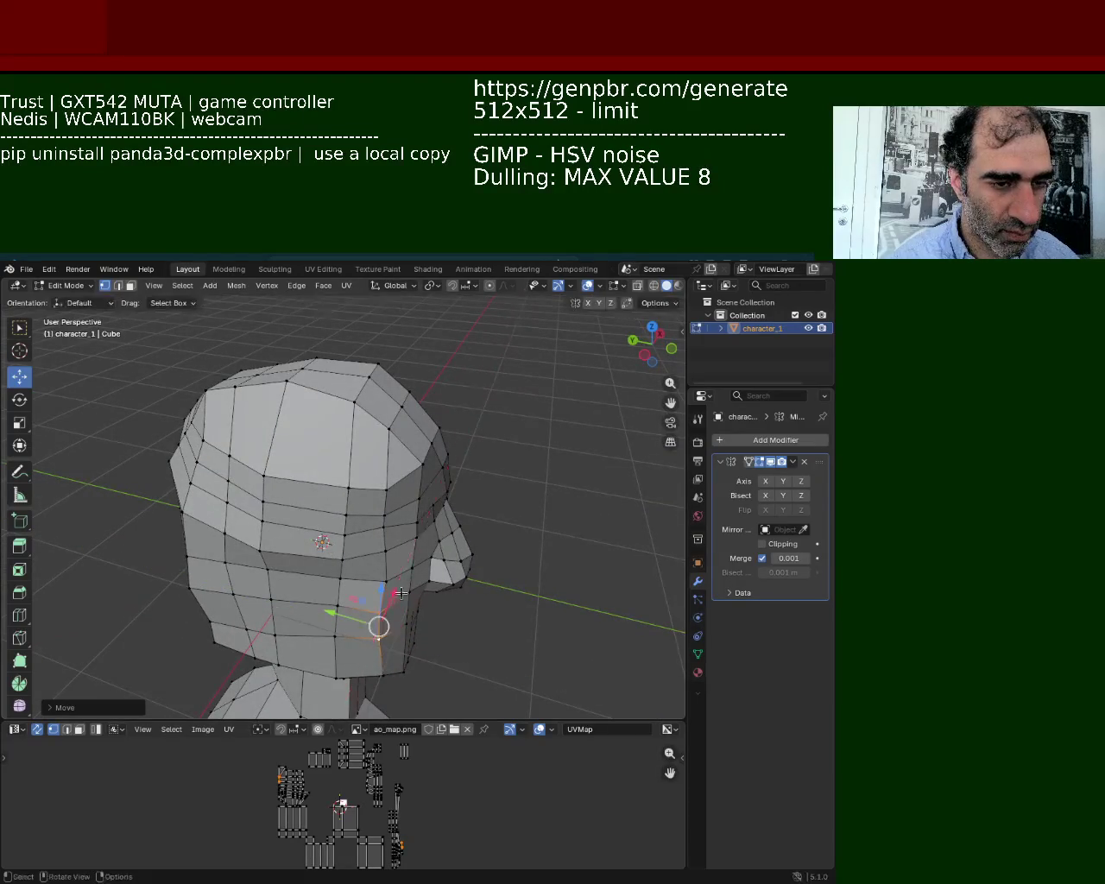
Select the two chin vertices and drag them up along Z.
middle_drag(395, 598, 424, 617)
drag(424, 617, 345, 532)
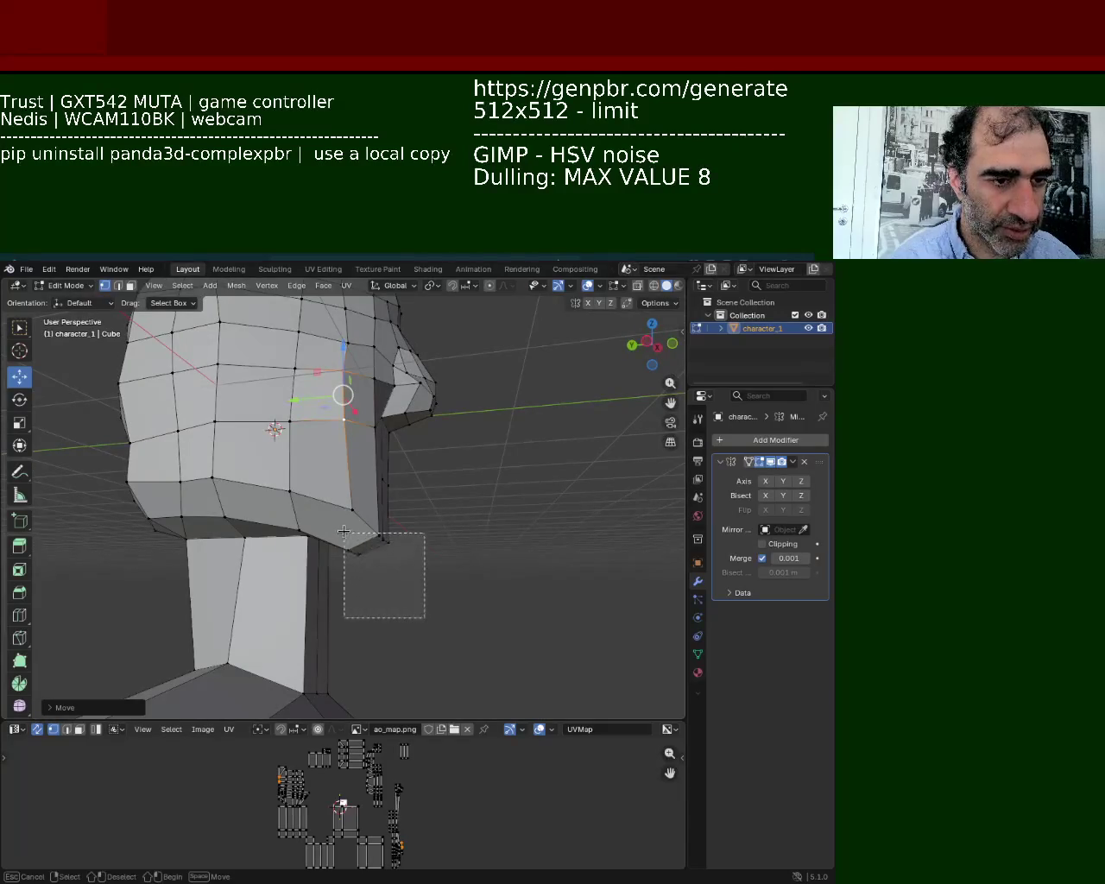
middle_drag(345, 532, 321, 512)
scroll(329, 469, up, 3)
scroll(332, 516, down, 3)
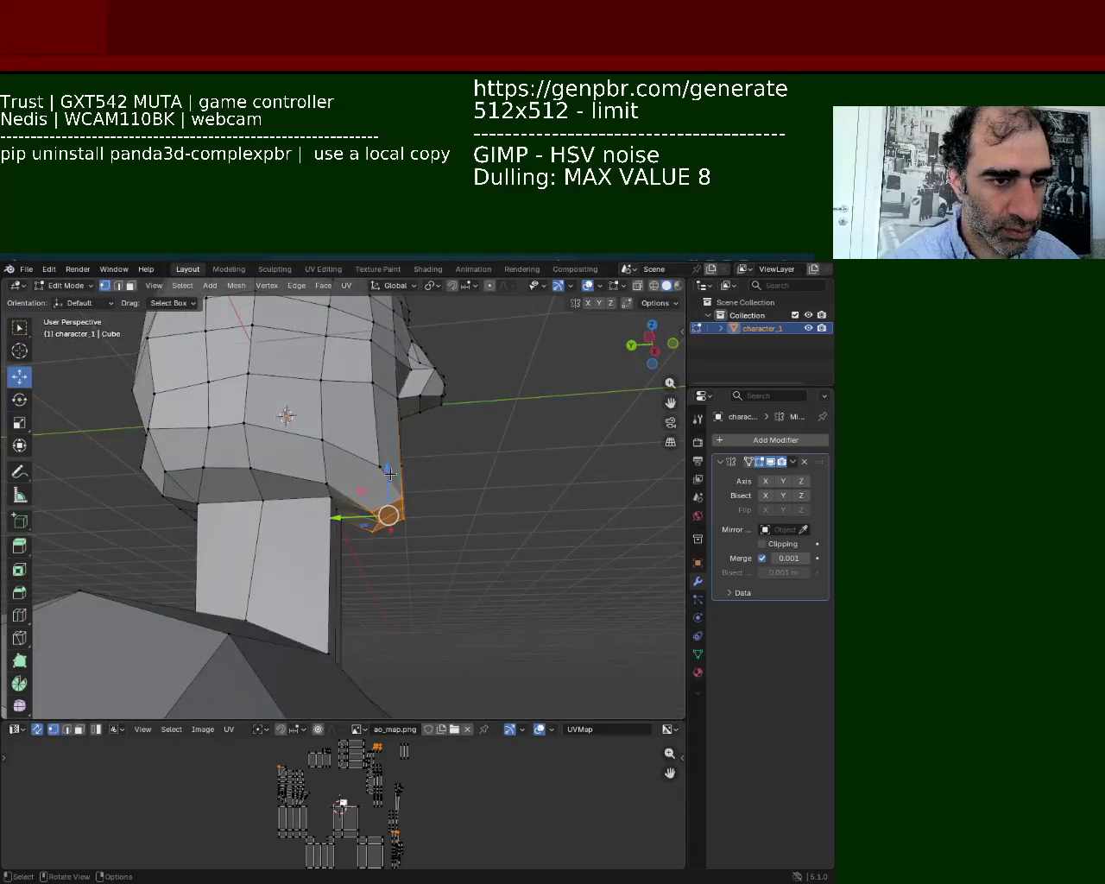
mouse_move(432, 493)
middle_down()
mouse_move(349, 506)
mouse_move(232, 473)
mouse_move(259, 509)
middle_up()
click(289, 533)
shift+click(259, 534)
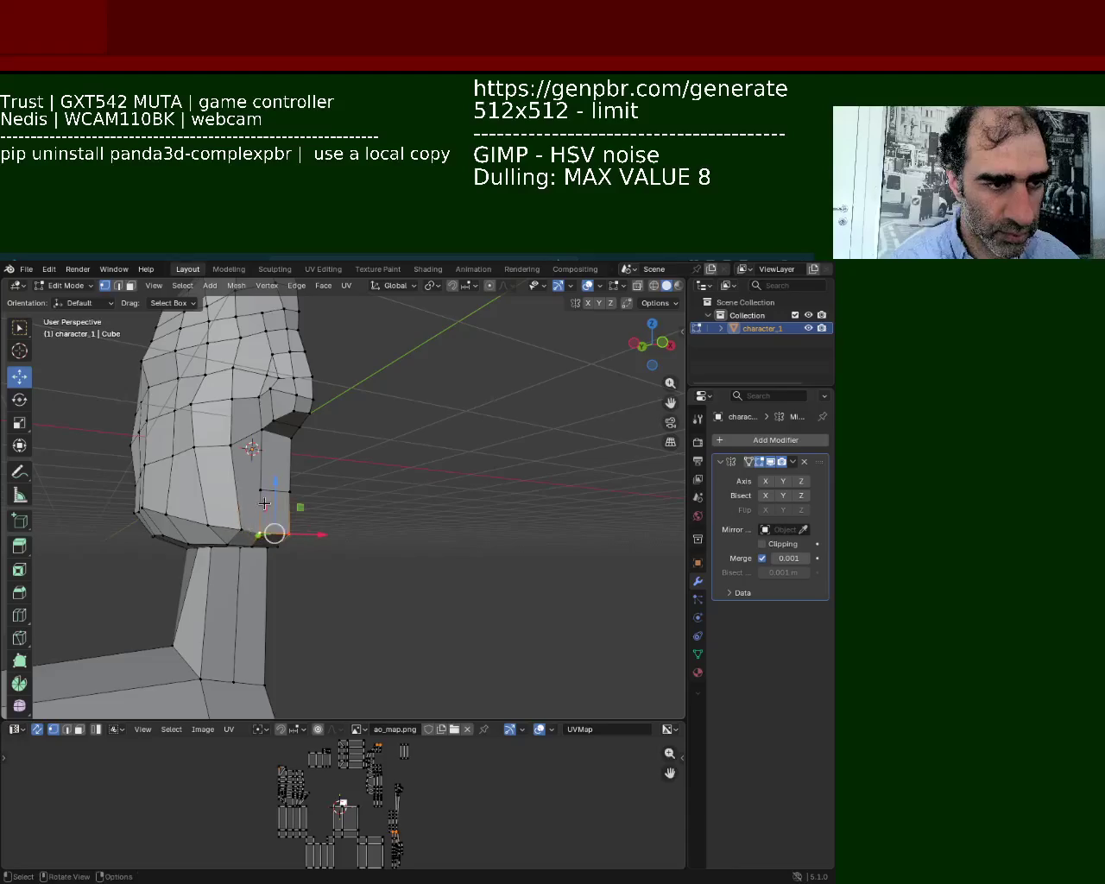
drag(274, 533, 290, 492)
mouse_move(295, 480)
ctrl+middle_down()
mouse_move(355, 482)
mouse_move(385, 509)
ctrl+middle_up()
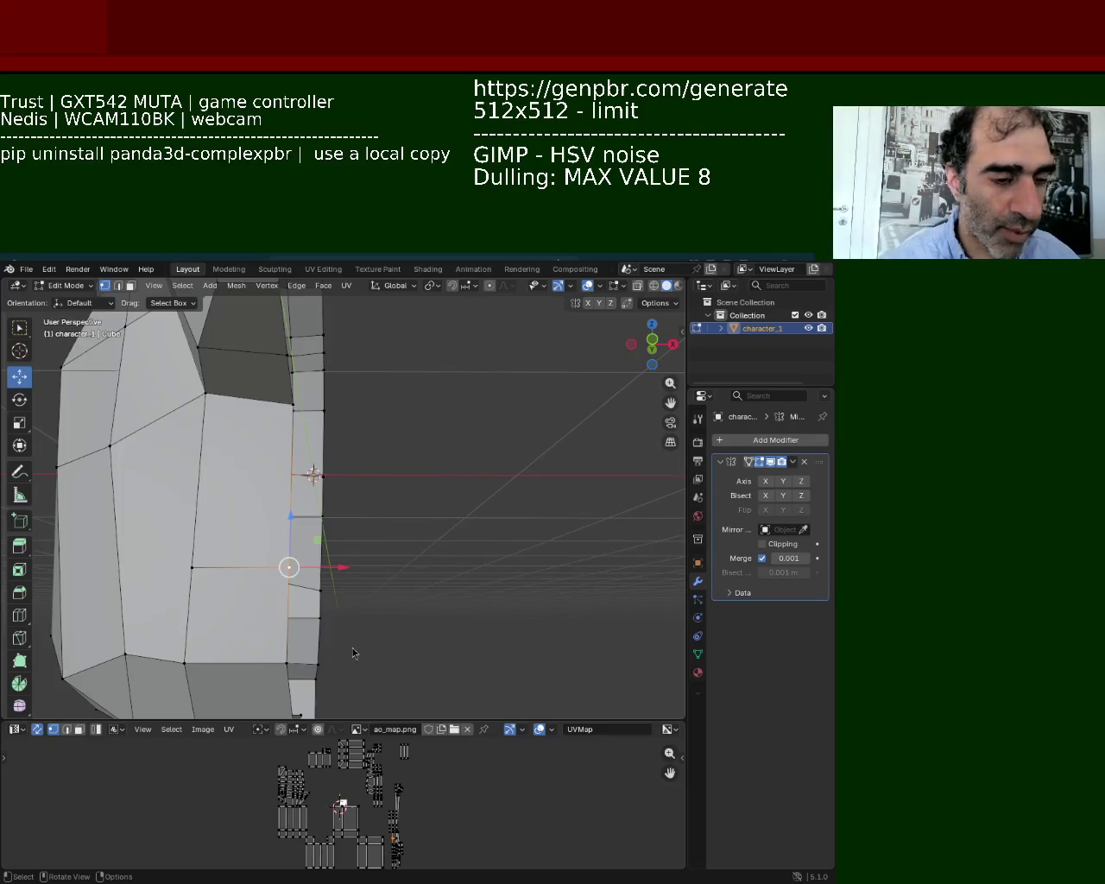
Raise the right and left lower face vertices vertically with G and Z.
click(230, 566)
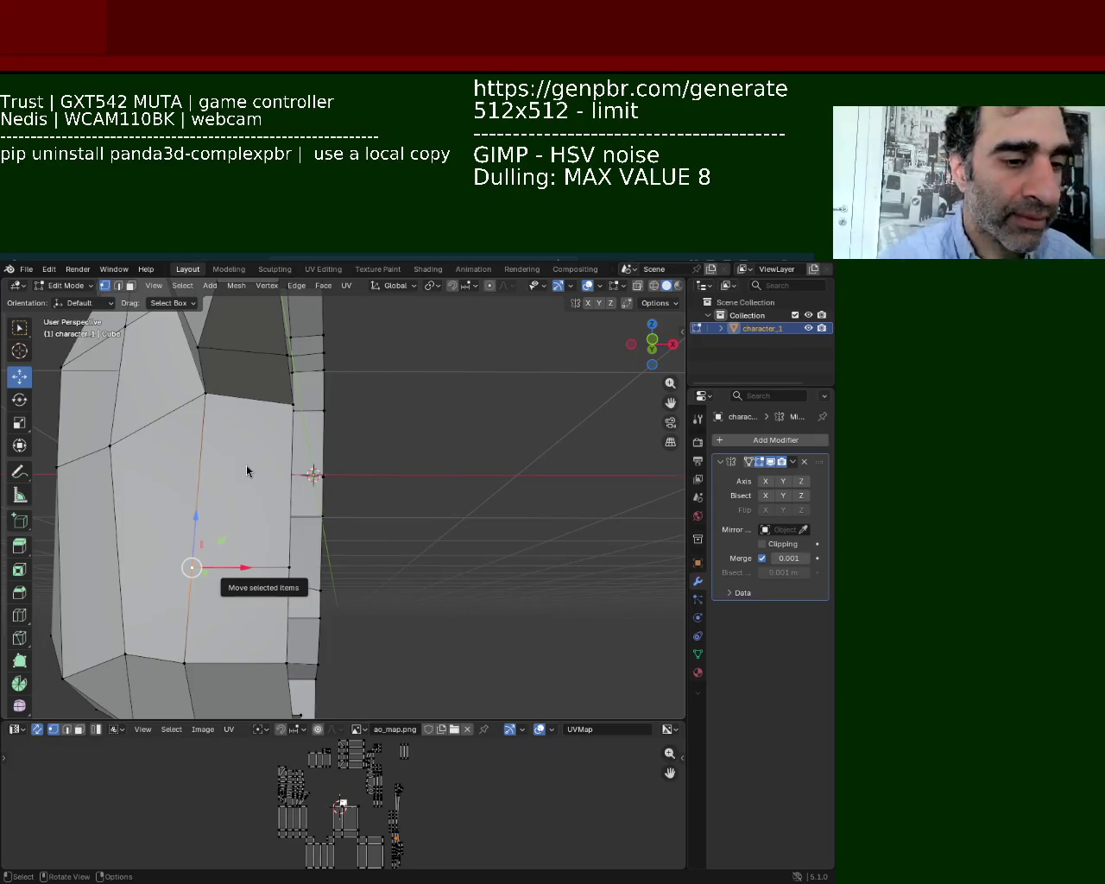
click(285, 573)
key(g)
click(264, 506)
click(196, 556)
key(b)
key(Escape)
key(g)
key(z)
click(203, 488)
Lift the right vertex further, then subdivide a lower edge to add a midpoint vertex.
click(288, 508)
key(g)
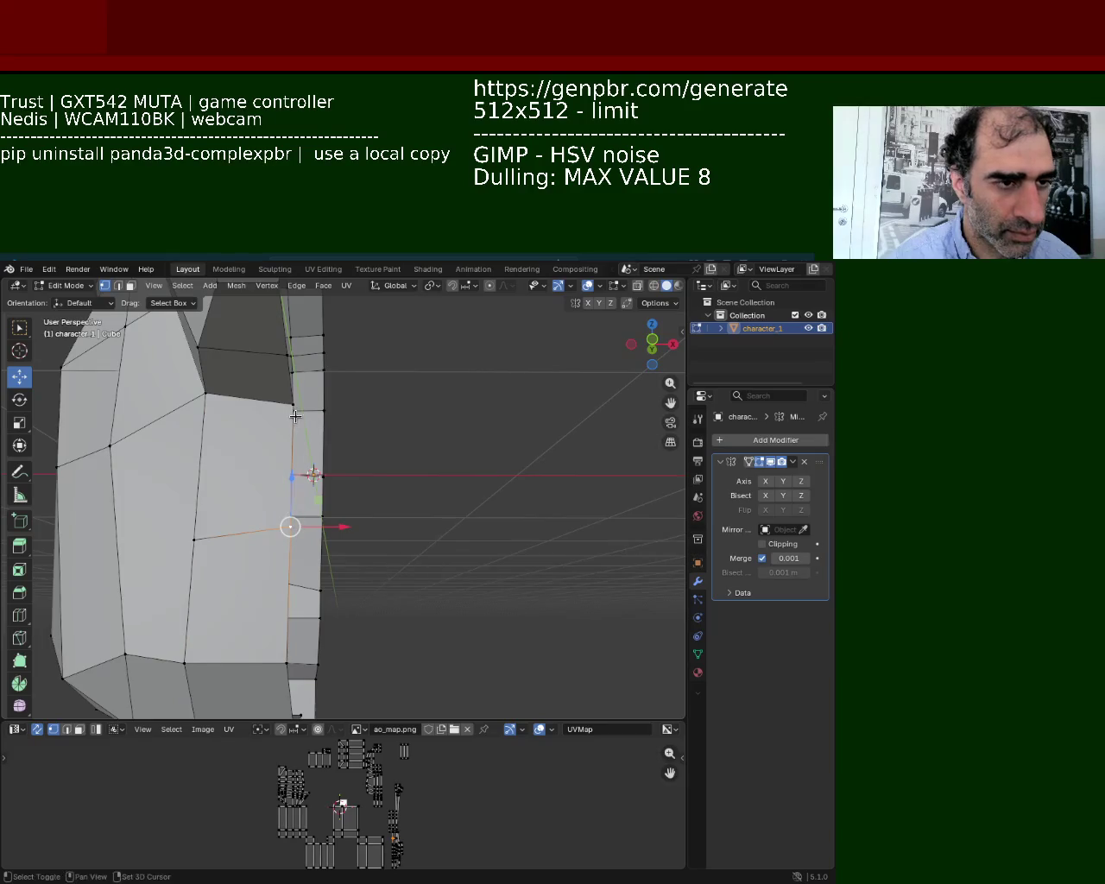
mouse_move(184, 472)
middle_down()
mouse_move(176, 493)
mouse_move(242, 483)
middle_up()
click(269, 471)
shift+click(268, 591)
key(ctrl+z)
click(191, 488)
right_click(184, 592)
click(186, 593)
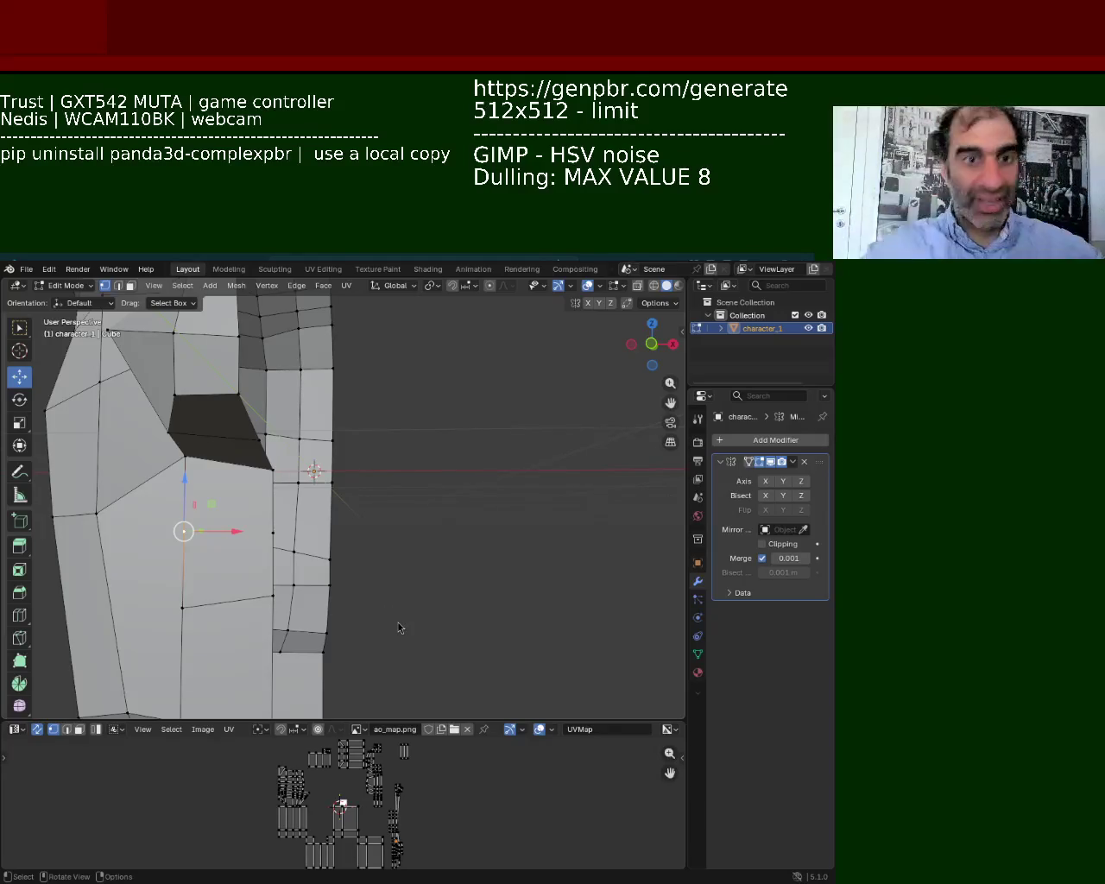
Slide the left mouth vertex down its edge and connect it to the right vertex.
middle_drag(410, 652, 353, 520)
click(422, 475)
click(336, 465)
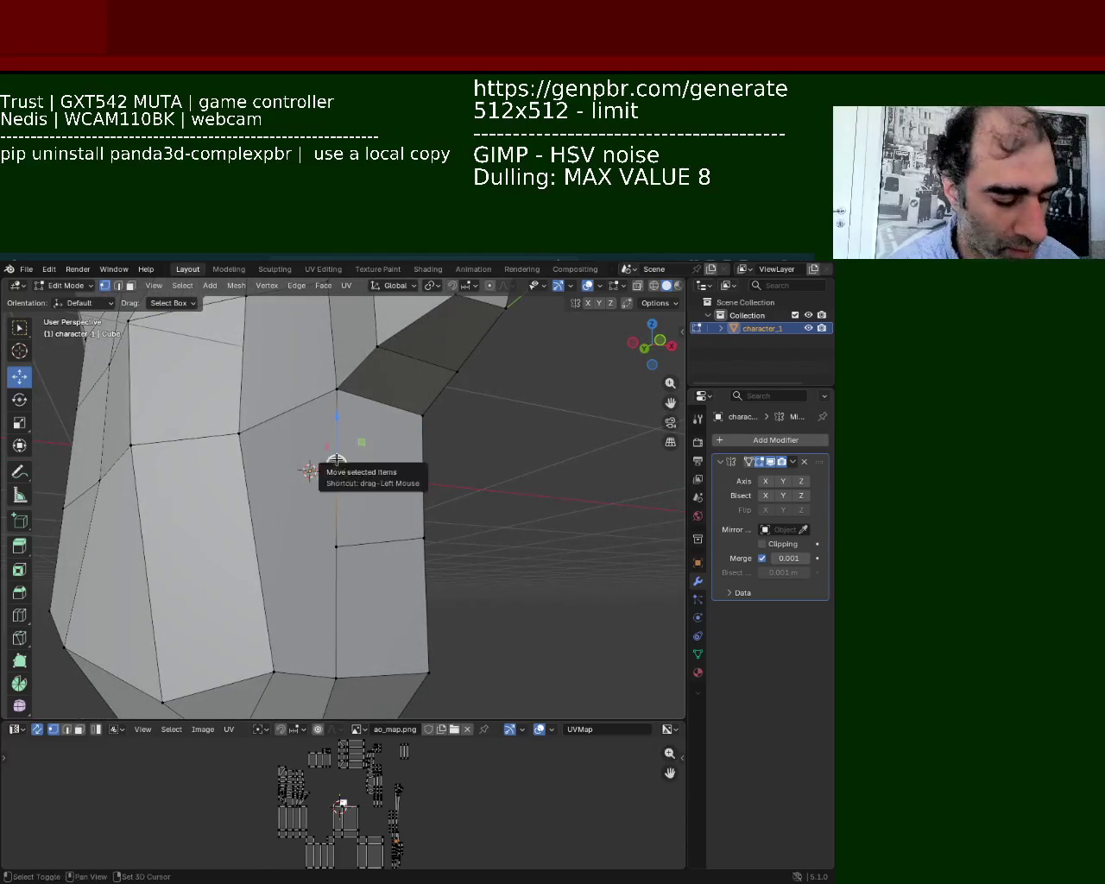
key(shift+v)
click(337, 532)
click(422, 475)
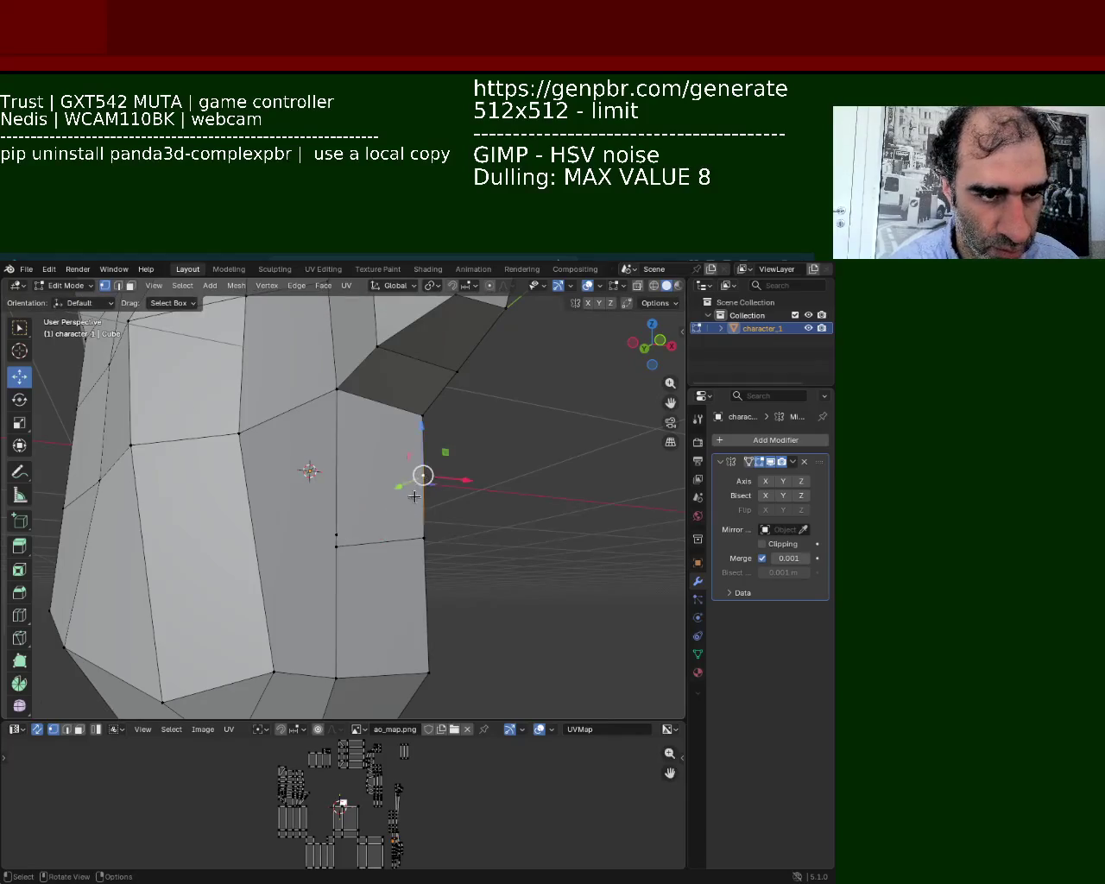
click(336, 532)
shift+click(422, 476)
key(j)
click(422, 476)
Slide the right vertex down and subdivide the left vertical edge with Ctrl+E.
key(shift+v)
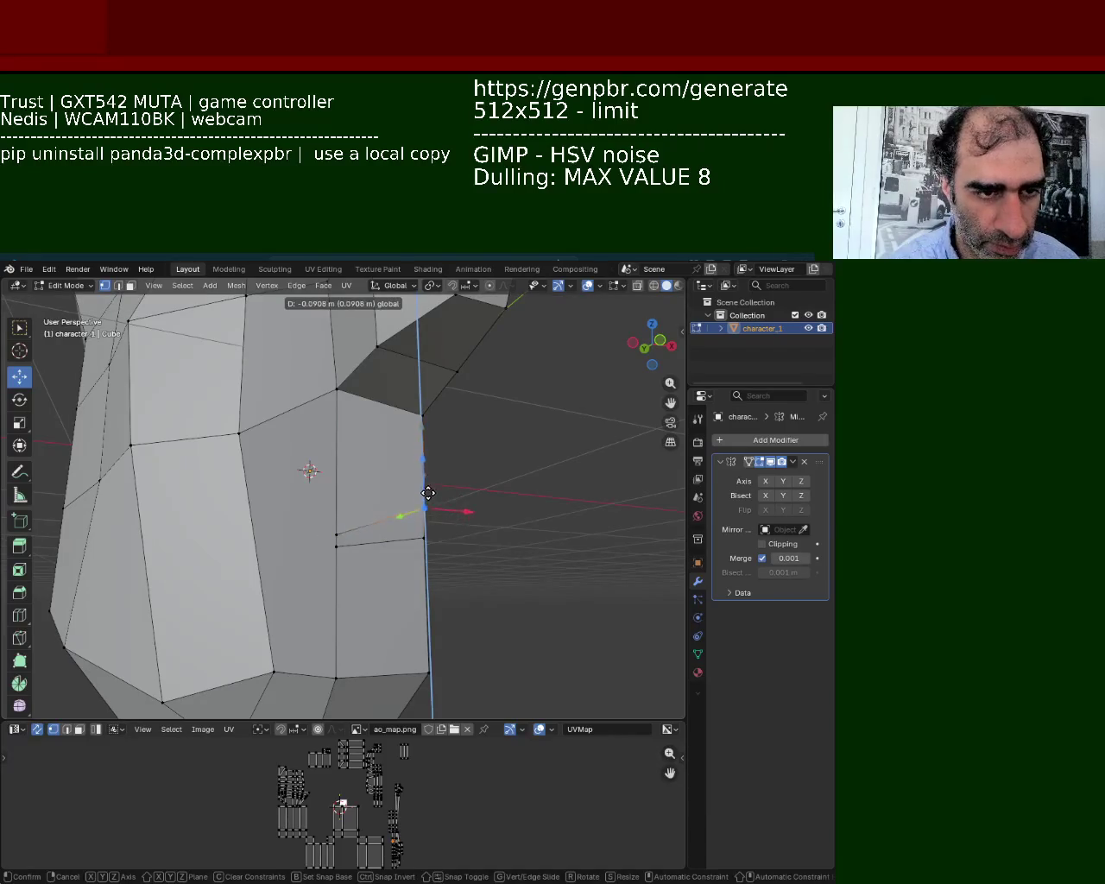
click(424, 506)
click(336, 535)
click(426, 536)
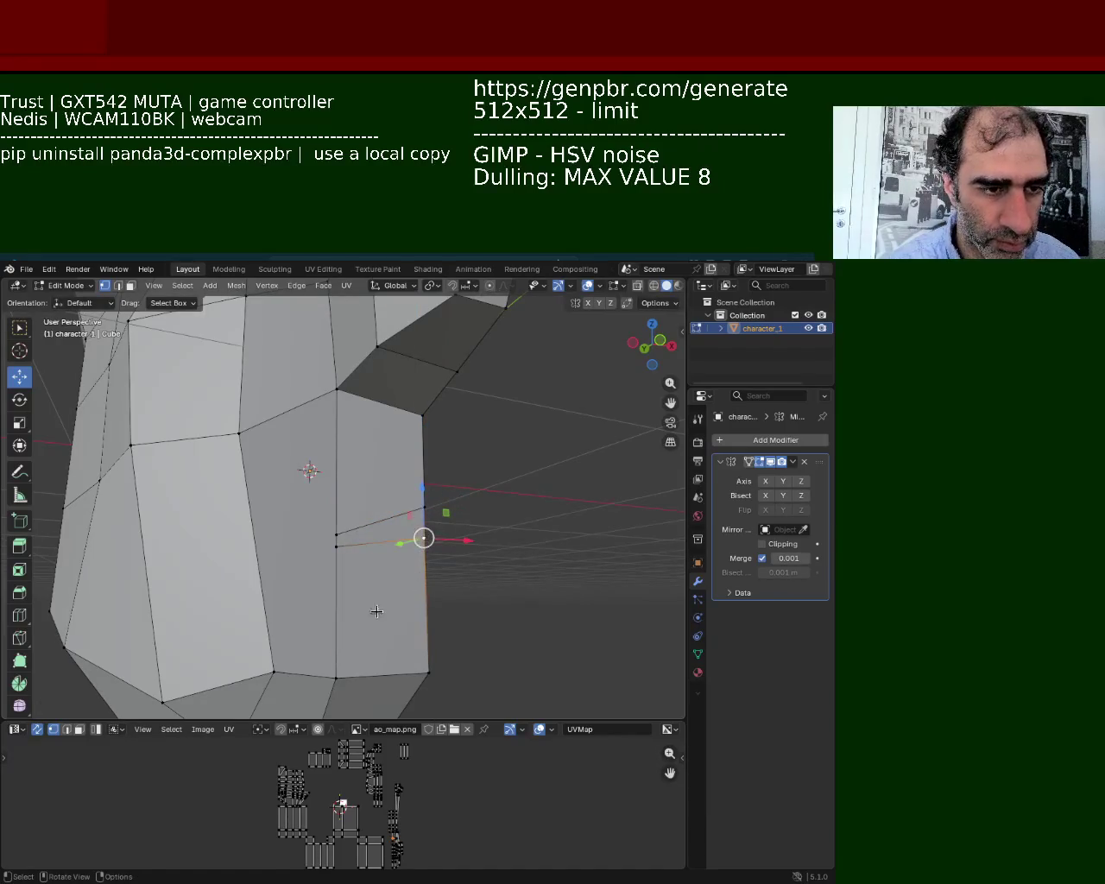
shift+click(428, 673)
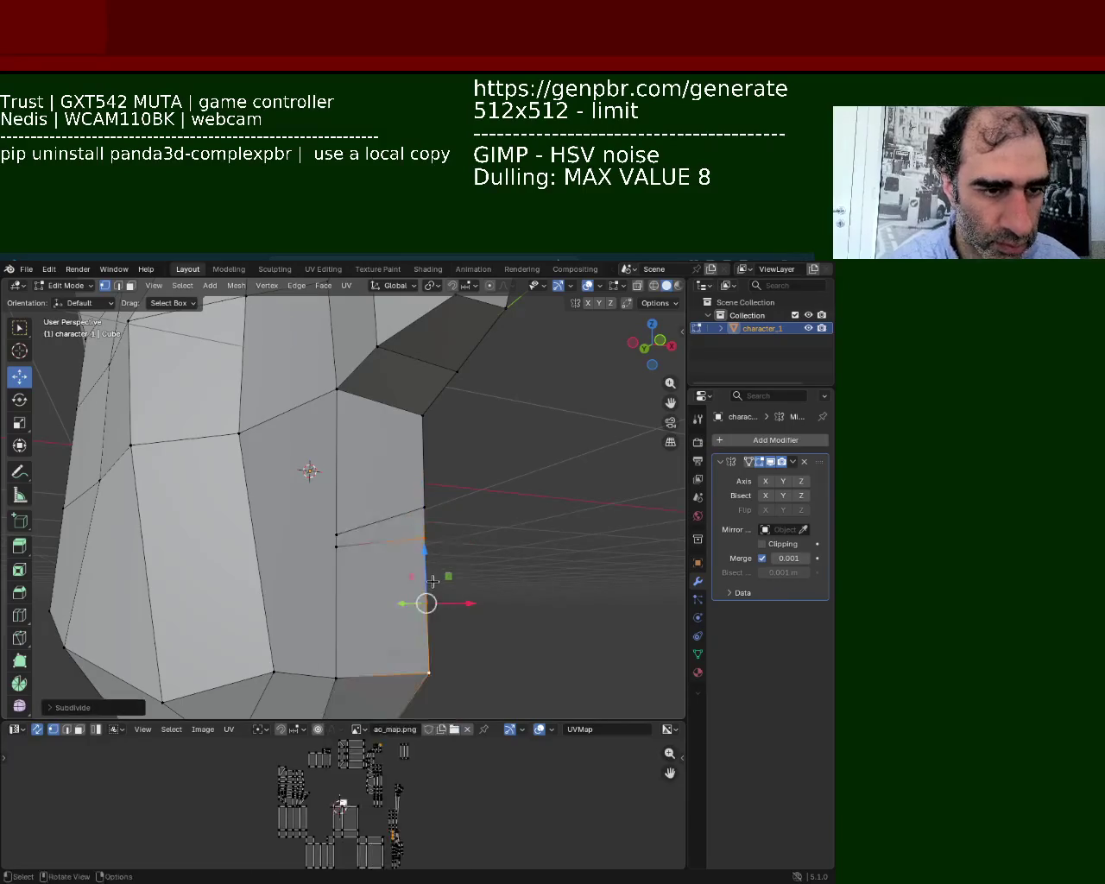
click(336, 546)
shift+click(336, 677)
key(ctrl+e)
click(339, 610)
Slide the new left and right vertices along their edges, then lower the left one along Z.
shift+click(423, 604)
shift+click(346, 608)
key(shift+v)
click(365, 567)
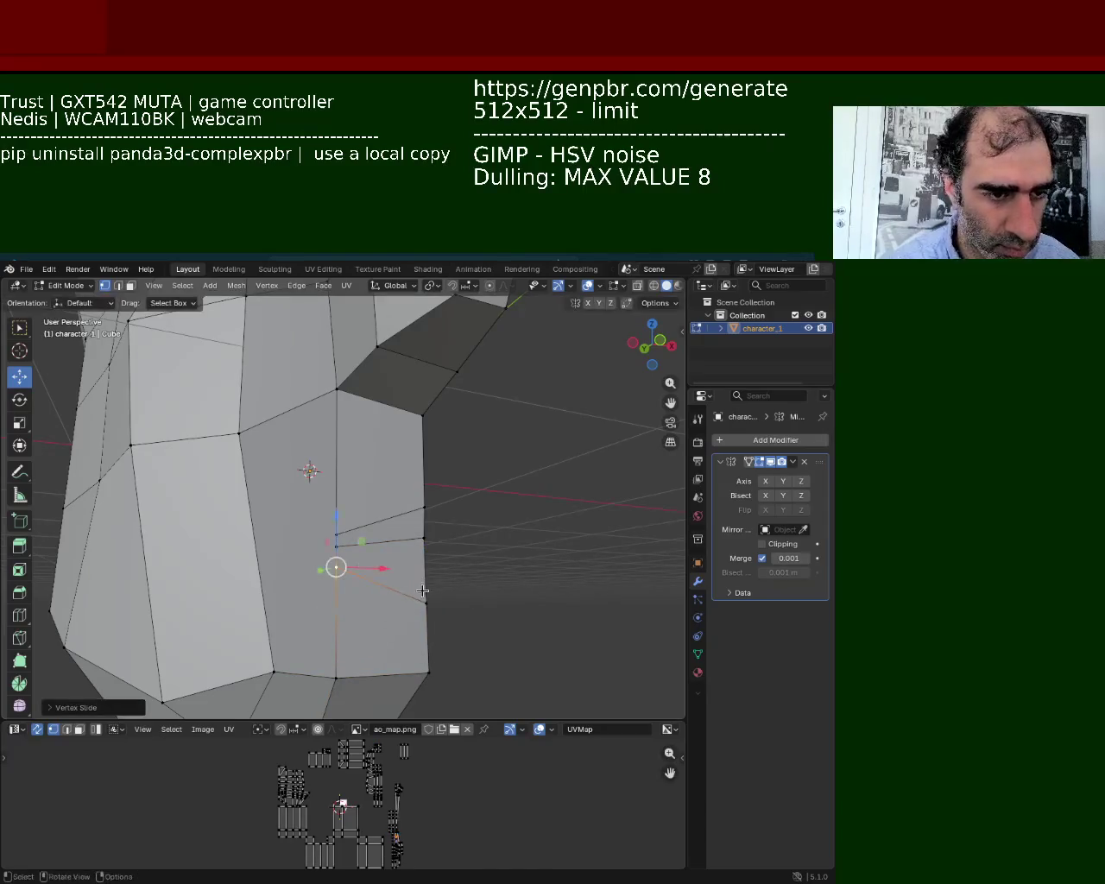
click(421, 602)
key(shift+v)
click(424, 576)
shift+click(339, 569)
click(348, 574)
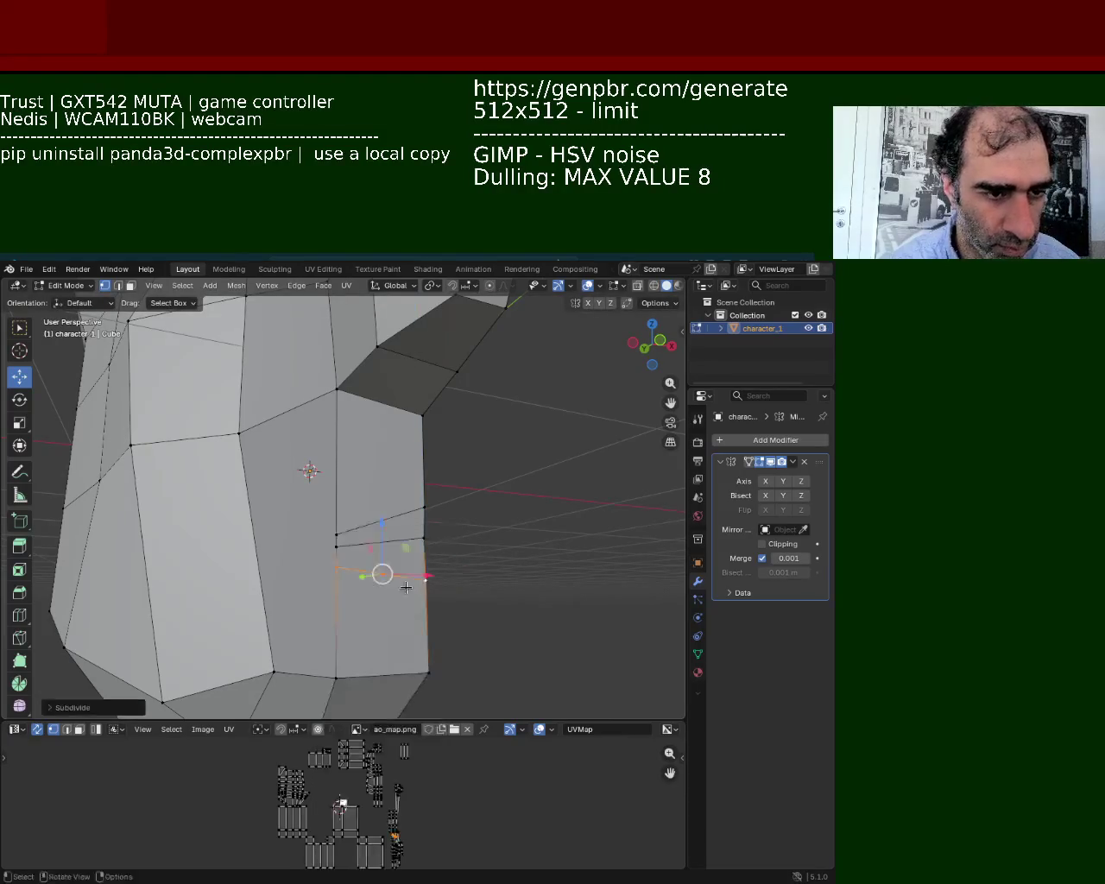
key(g)
key(z)
click(377, 562)
Extrude two edge segments with Ctrl+E Extrude Edges to outline the mouth opening.
key(alt+a)
key(ctrl+e)
click(421, 497)
click(377, 543)
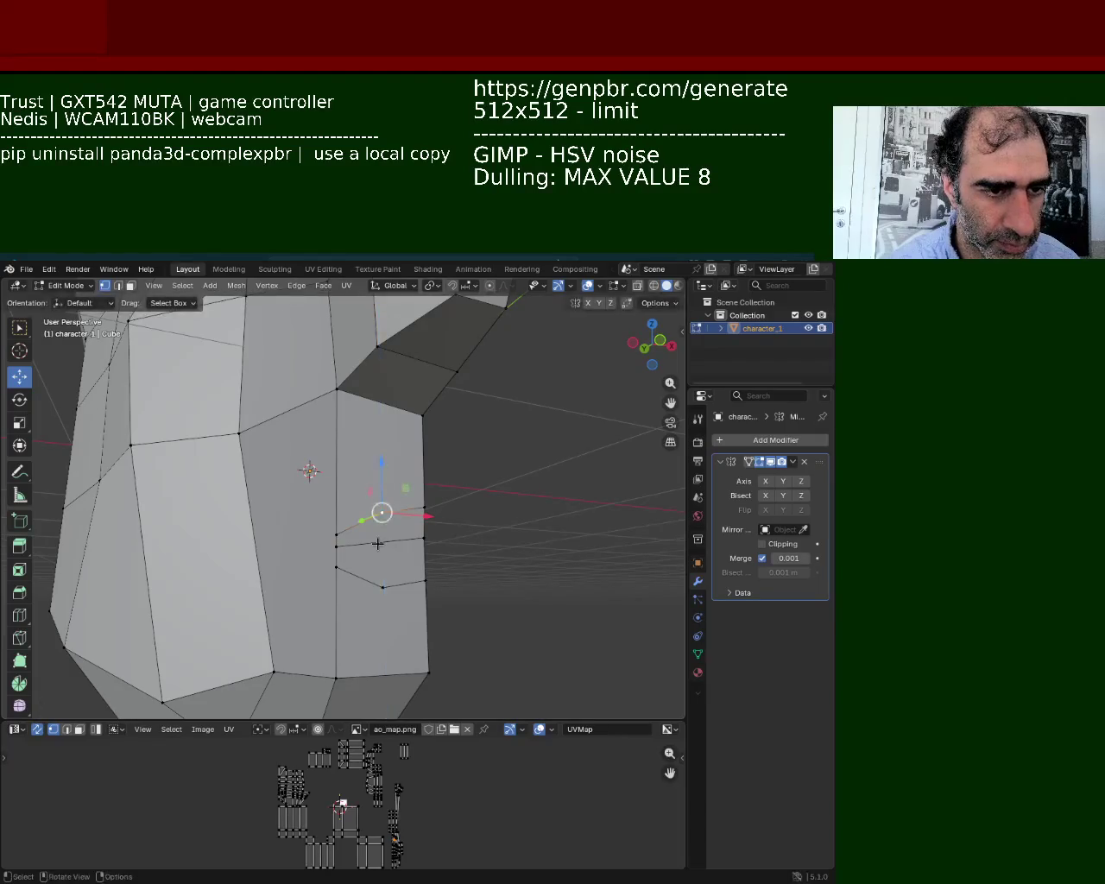
click(338, 546)
key(ctrl+e)
click(385, 537)
click(385, 516)
shift+click(385, 597)
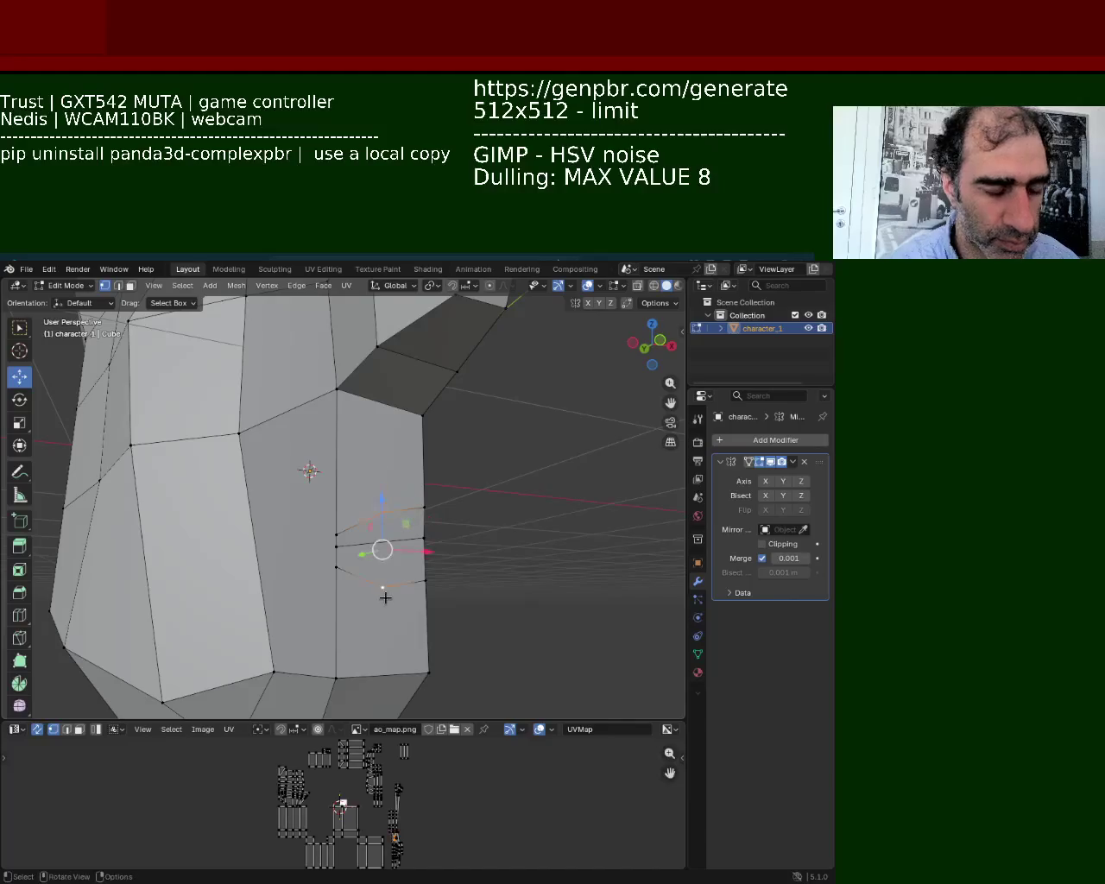
click(385, 597)
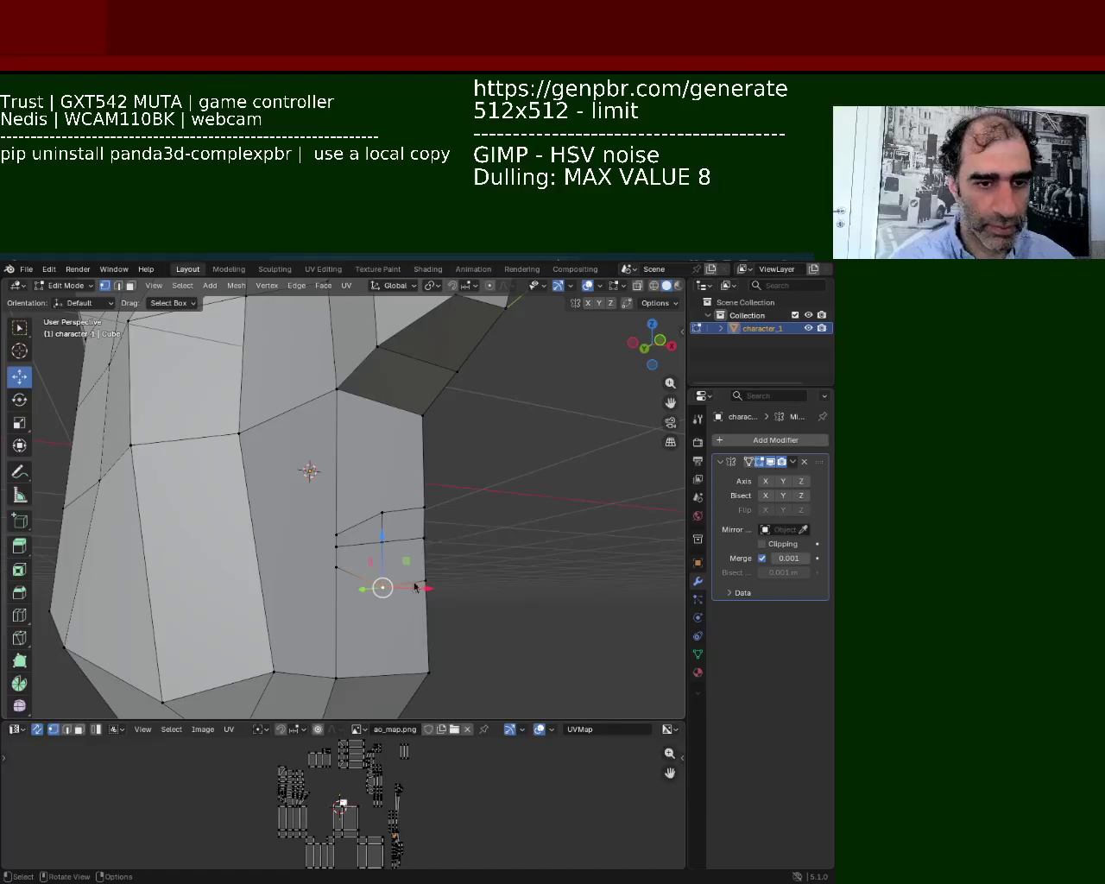
mouse_move(423, 425)
middle_down()
mouse_move(431, 447)
mouse_move(420, 498)
mouse_move(401, 455)
middle_up()
click(447, 468)
click(377, 442)
click(404, 492)
shift+click(373, 440)
key(ctrl+e)
key(Escape)
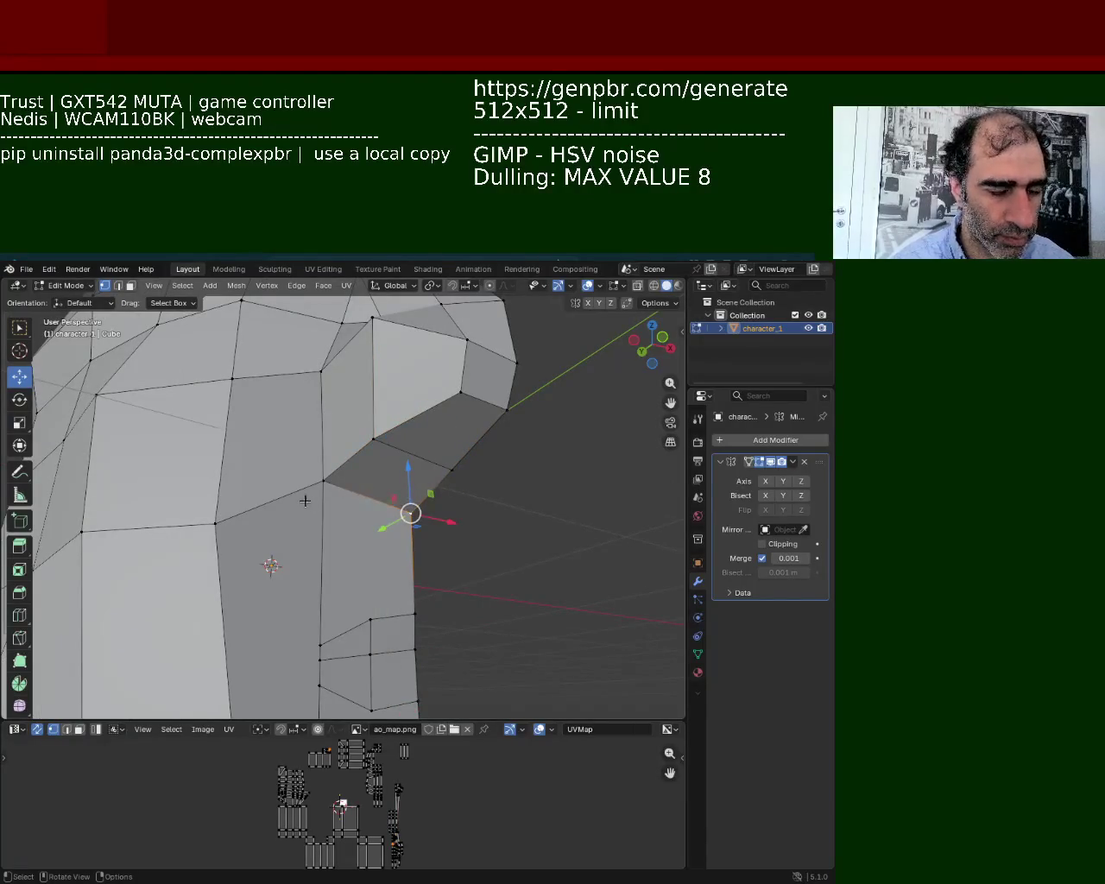
mouse_move(375, 446)
middle_down()
mouse_move(362, 561)
mouse_move(406, 537)
mouse_move(481, 399)
mouse_move(443, 371)
mouse_move(422, 461)
mouse_move(329, 495)
middle_up()
click(329, 495)
drag(337, 388, 283, 417)
middle_drag(236, 407, 339, 415)
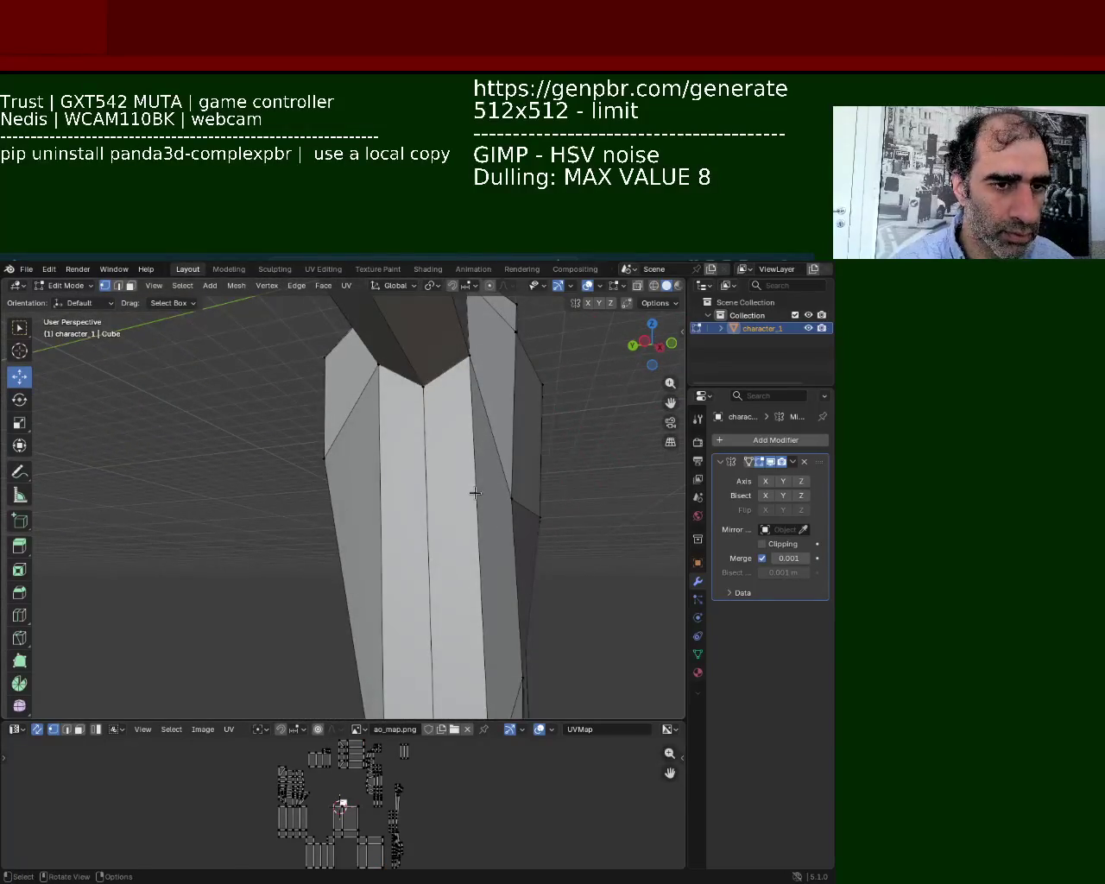
middle_drag(391, 478, 419, 489)
click(424, 468)
mouse_move(547, 538)
shift+middle_down()
mouse_move(546, 515)
mouse_move(492, 528)
mouse_move(494, 416)
shift+middle_up()
shift+click(545, 515)
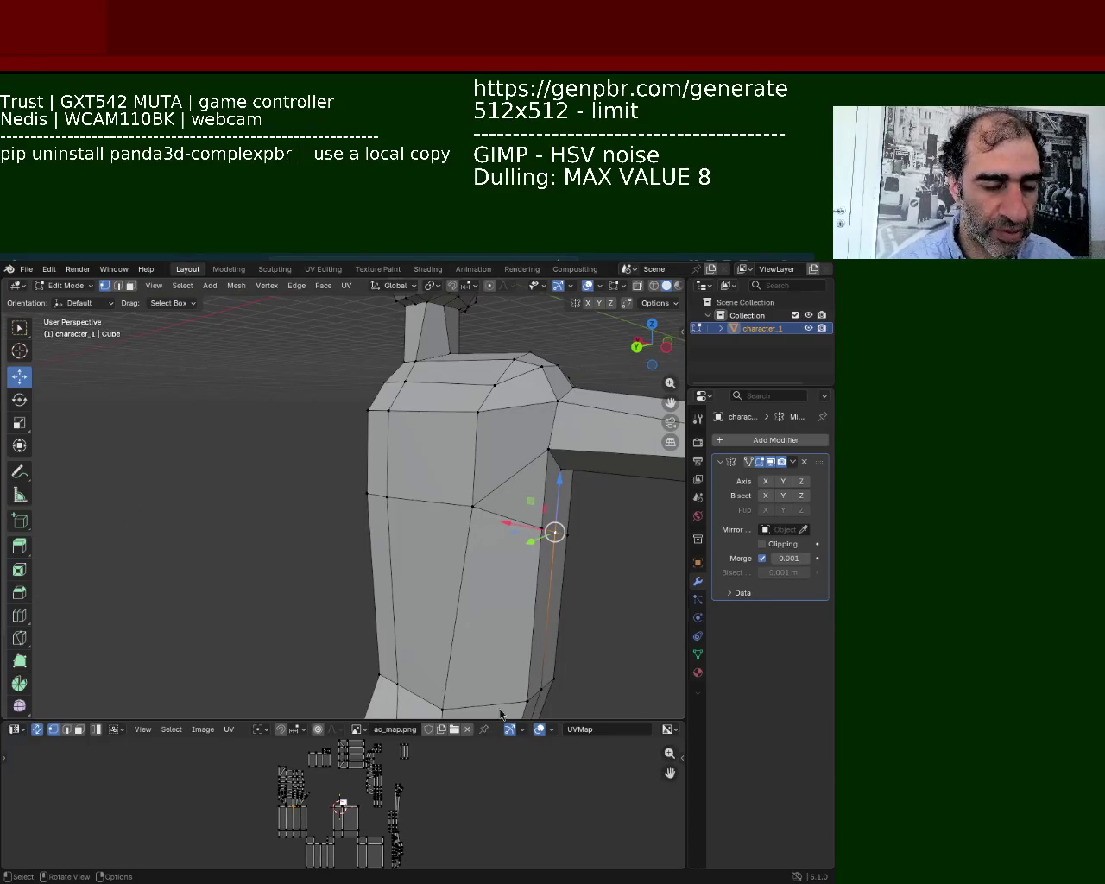
Dissolve the unneeded shoulder edge in edge select mode.
scroll(466, 491, up, 1)
scroll(544, 526, up, 3)
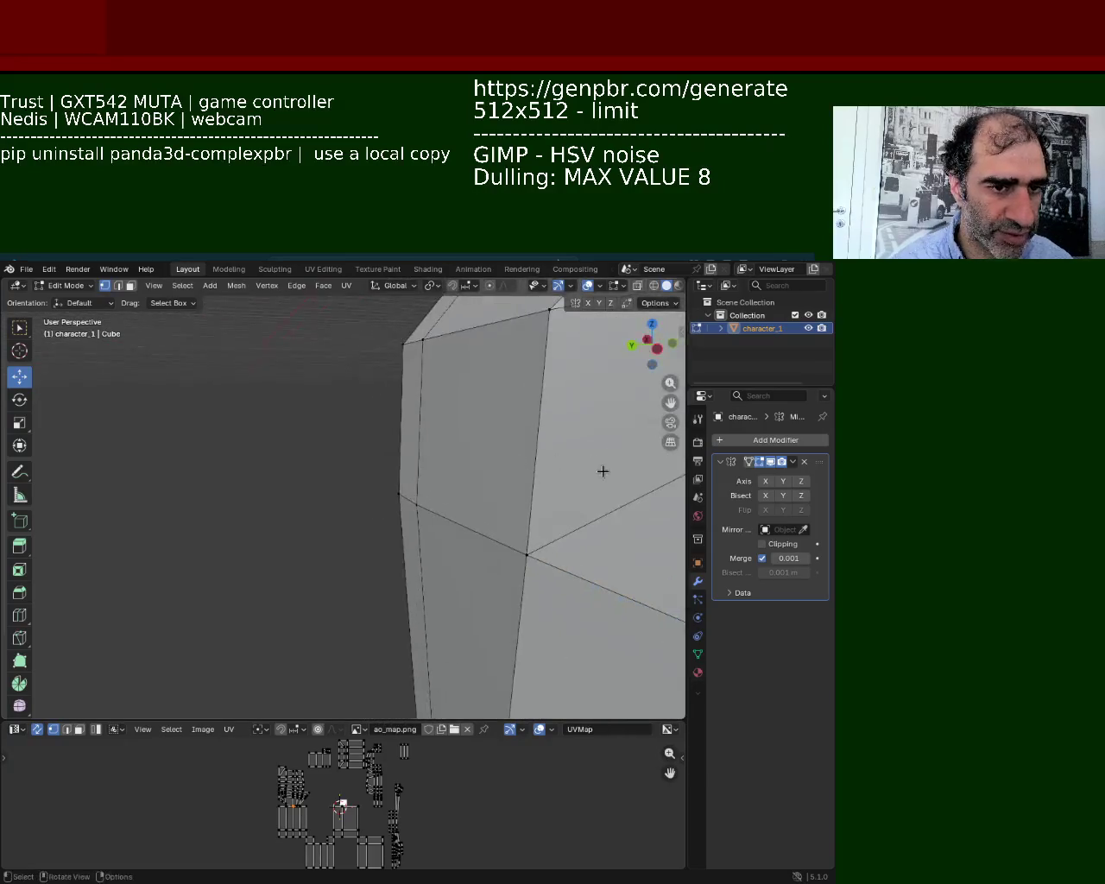
scroll(601, 468, down, 2)
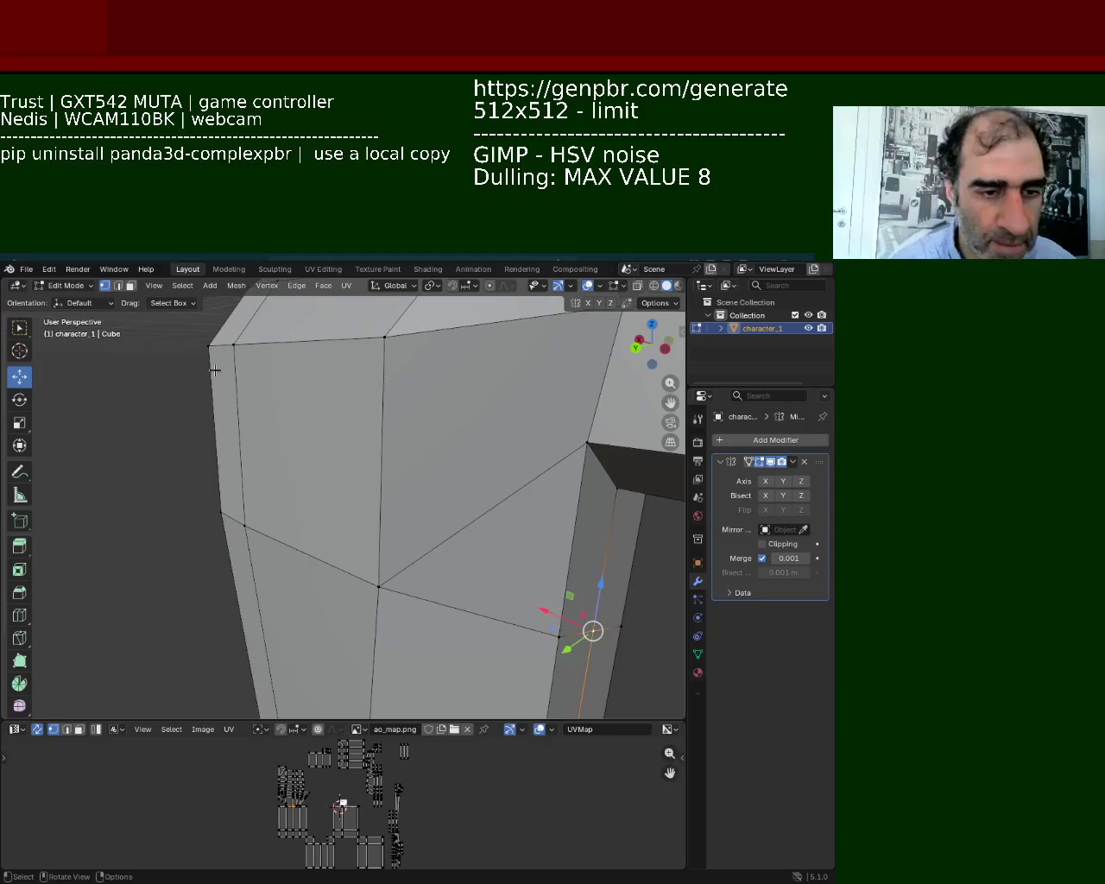
key(2)
click(492, 523)
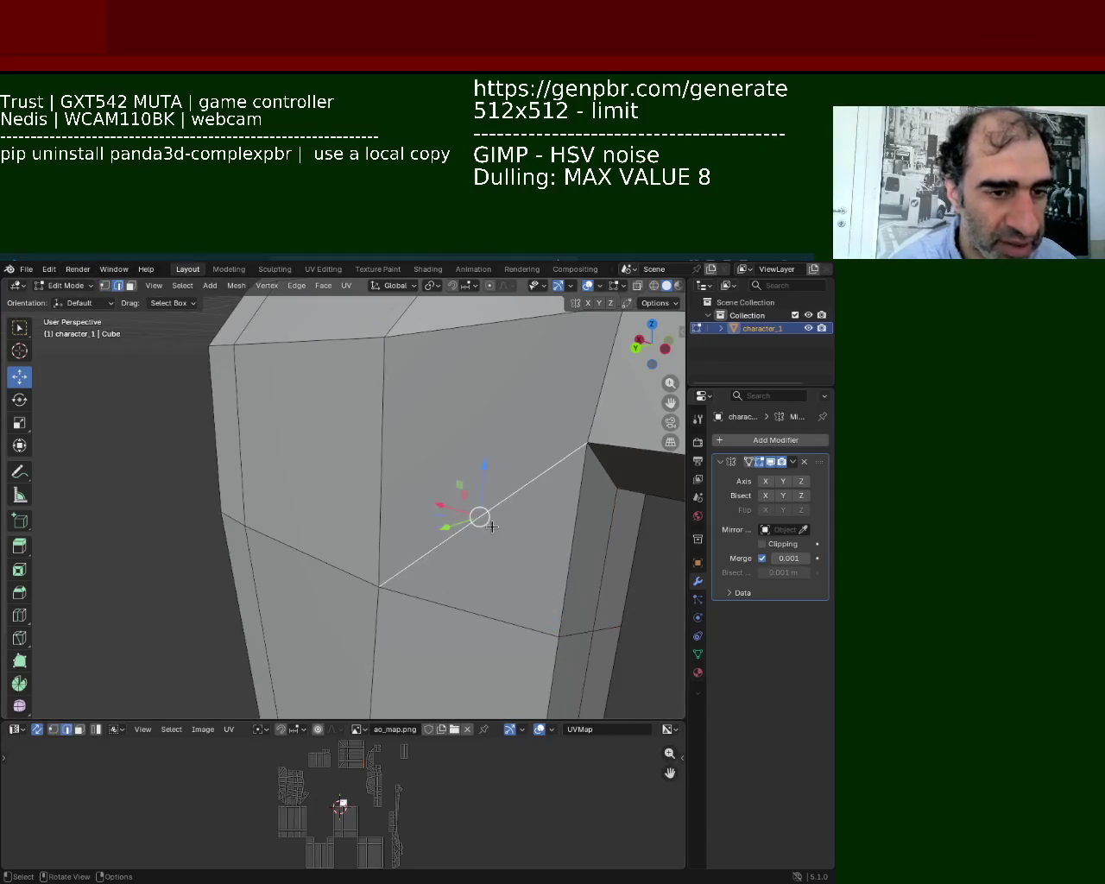
key(x)
click(492, 527)
mouse_move(615, 545)
middle_down()
mouse_move(316, 393)
mouse_move(294, 449)
mouse_move(307, 499)
mouse_move(328, 480)
mouse_move(321, 408)
mouse_move(316, 439)
mouse_move(365, 446)
mouse_move(316, 481)
middle_up()
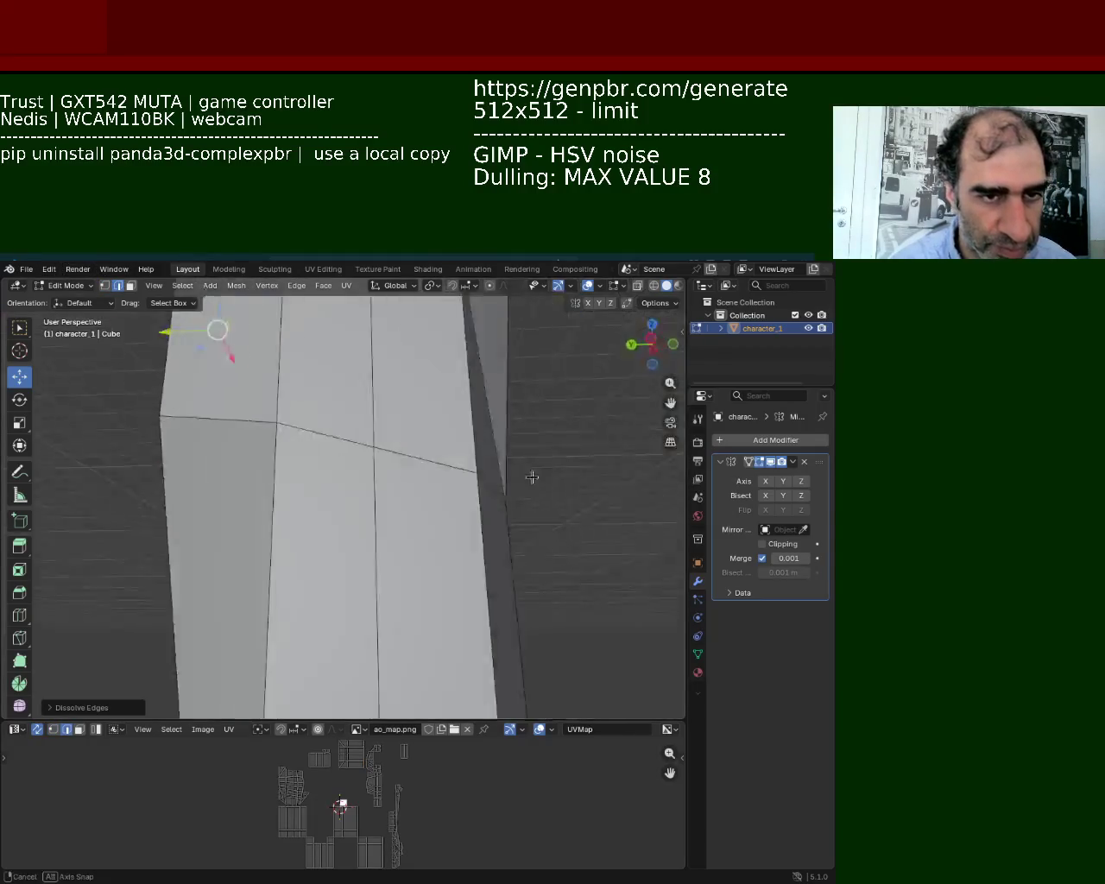
key(x)
click(310, 499)
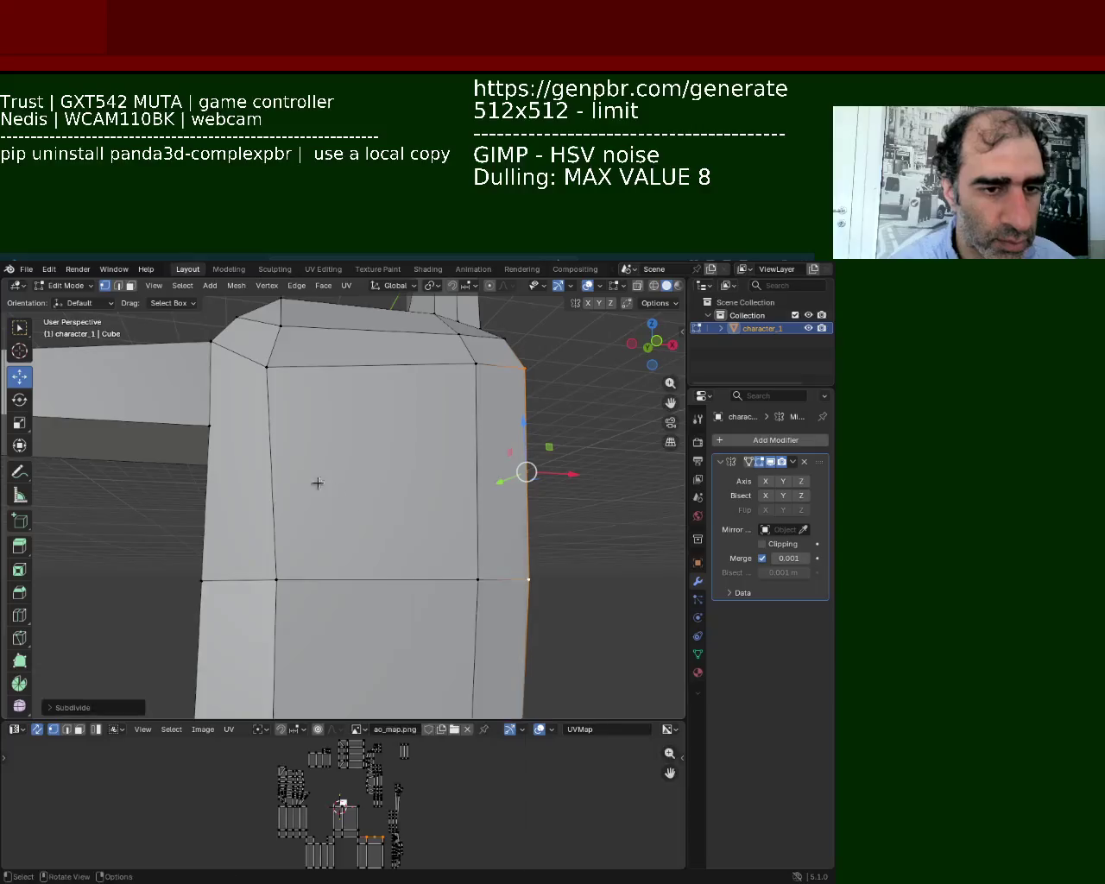
Connect left and right torso vertices with J and subdivide an edge near the shoulder.
key(1)
click(208, 426)
shift+click(547, 475)
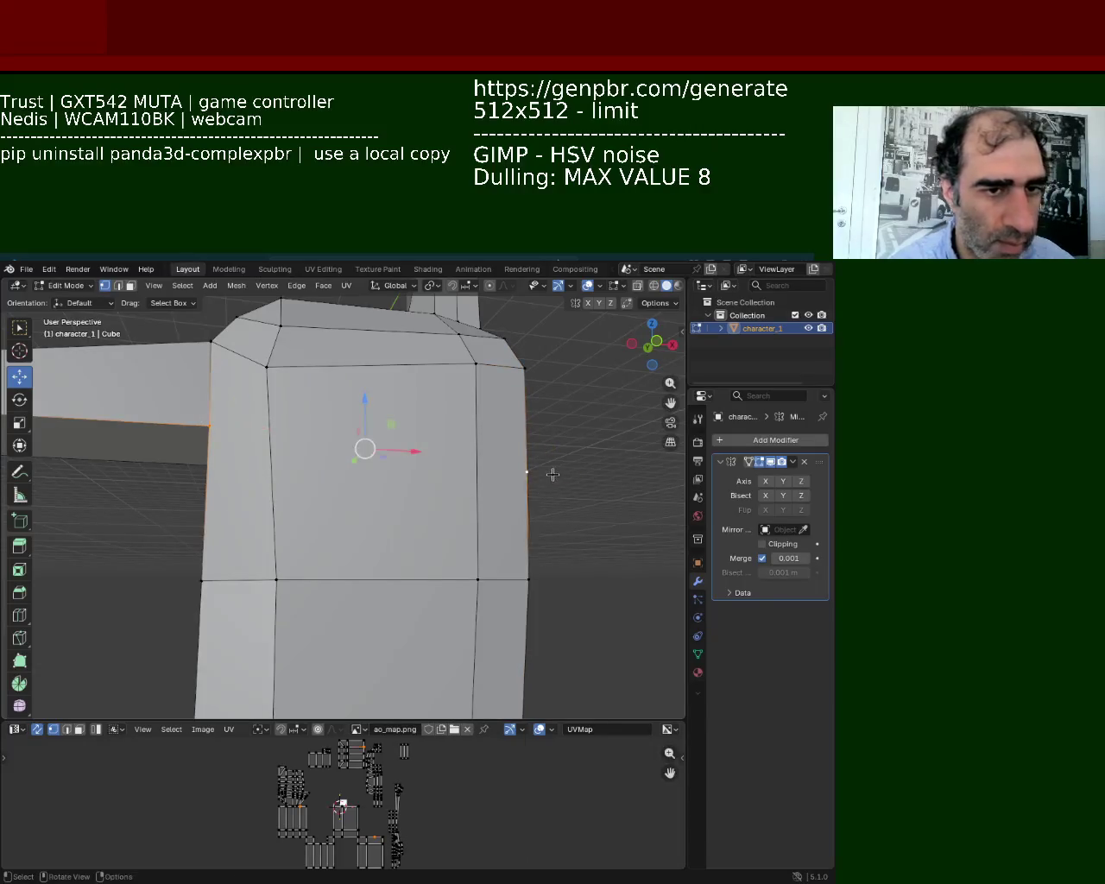
key(j)
middle_drag(342, 399, 230, 439)
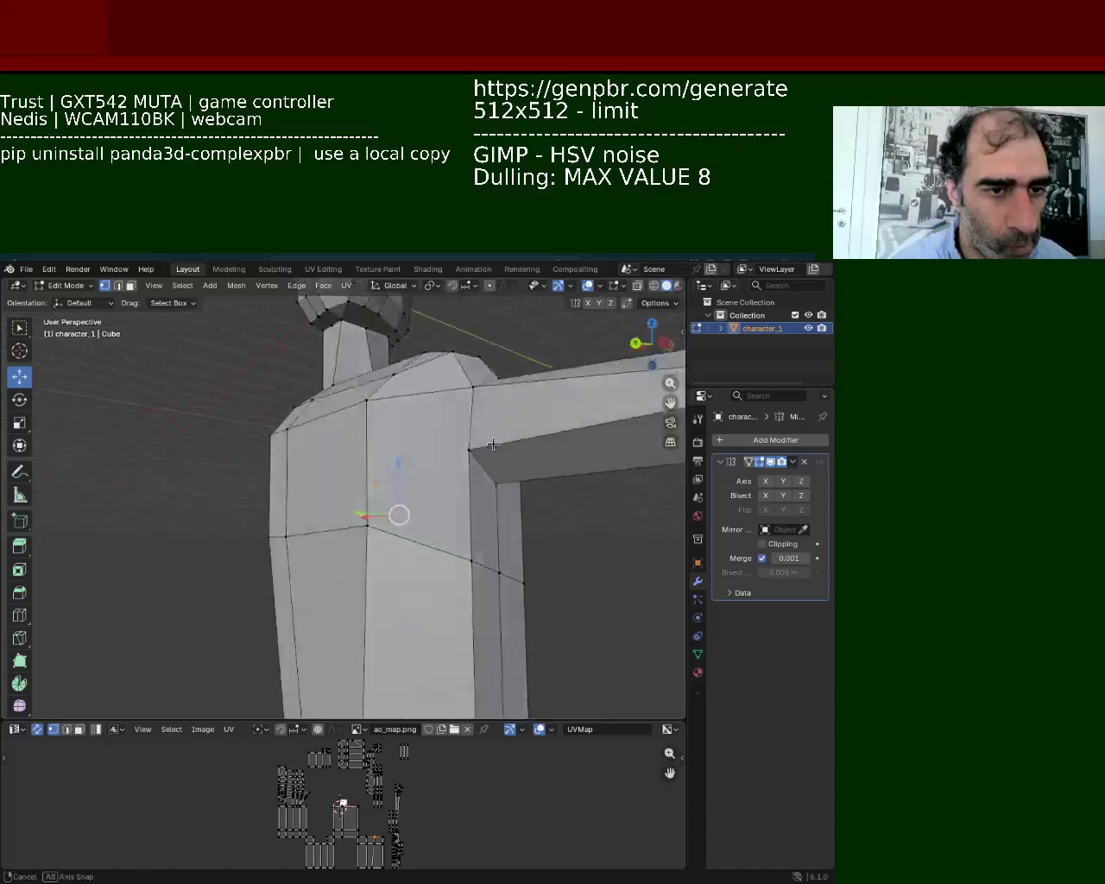
right_click(251, 509)
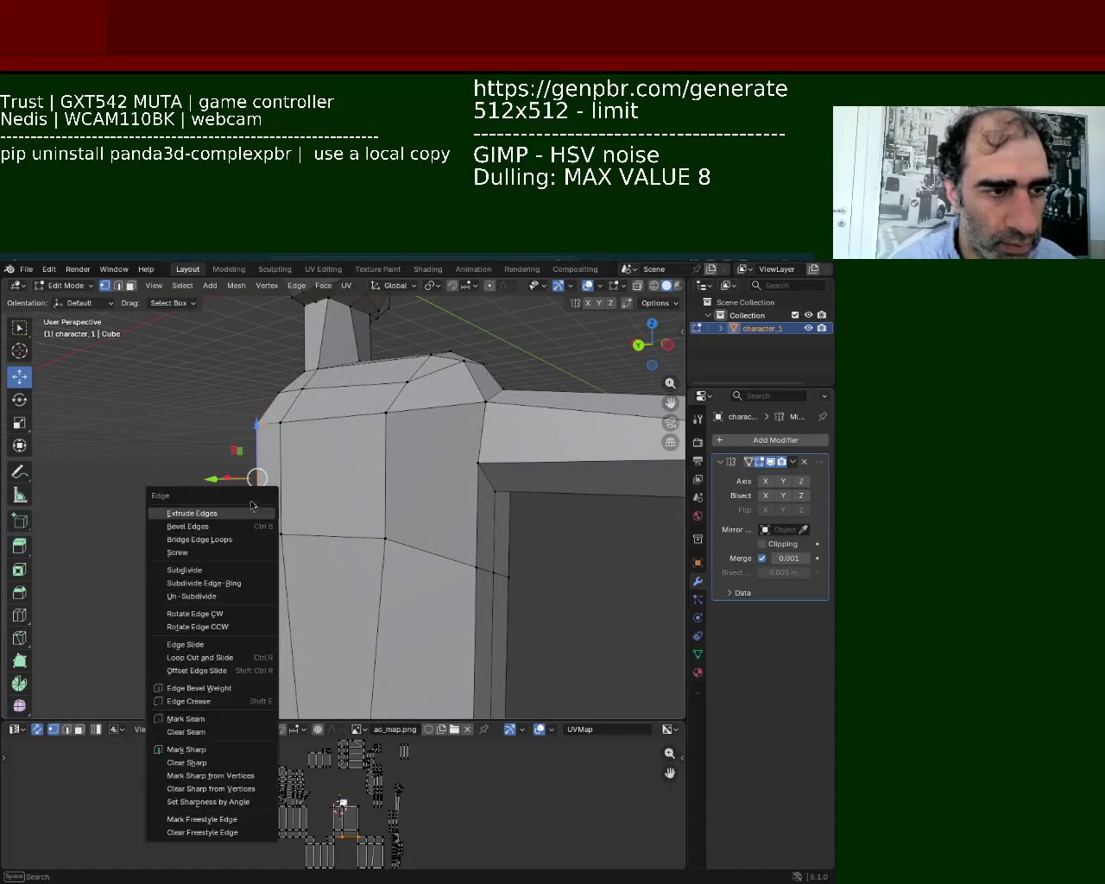
click(252, 511)
shift+click(483, 463)
mouse_move(375, 443)
middle_down()
mouse_move(404, 451)
mouse_move(313, 437)
mouse_move(274, 450)
mouse_move(492, 545)
mouse_move(369, 527)
middle_up()
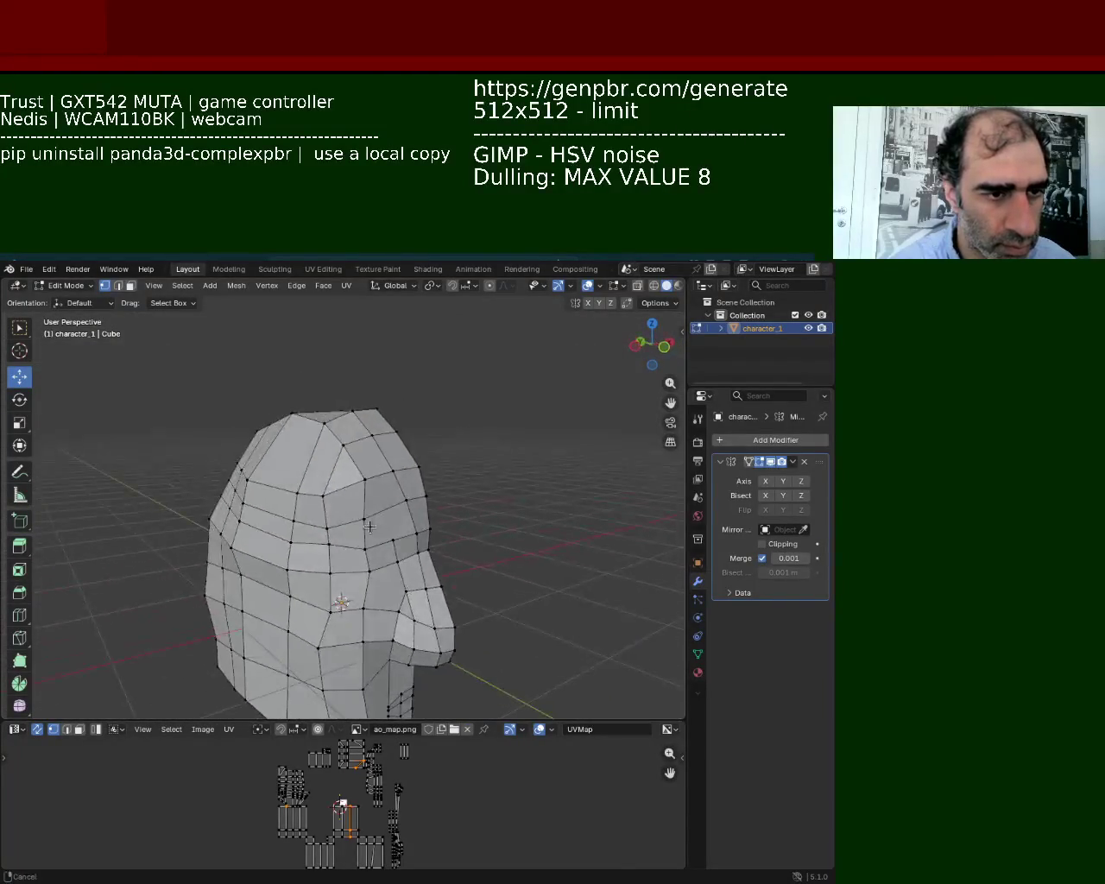
Lower the selected face vertices along Z and reposition a vertex near the mouth.
scroll(370, 527, up, 3)
scroll(431, 509, up, 2)
mouse_move(401, 463)
middle_down()
mouse_move(404, 496)
mouse_move(293, 471)
mouse_move(288, 491)
middle_up()
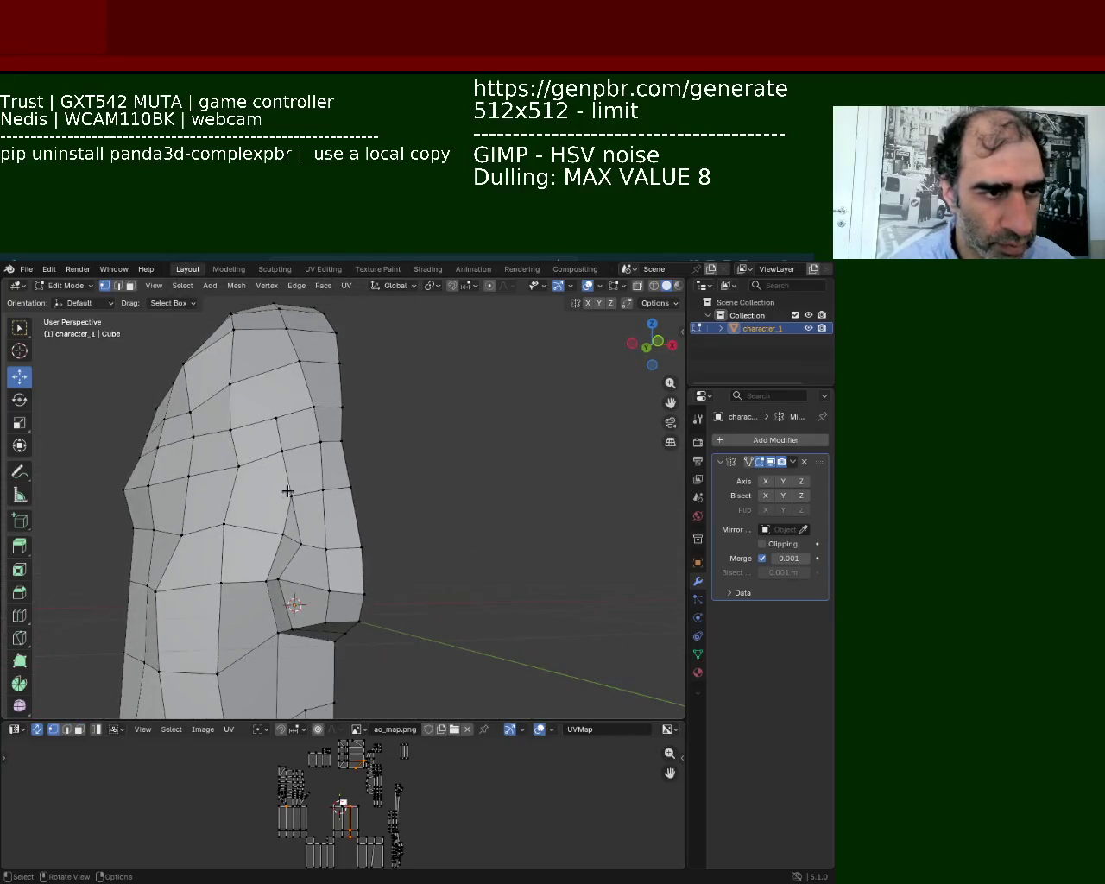
key(g)
key(z)
click(279, 442)
click(232, 464)
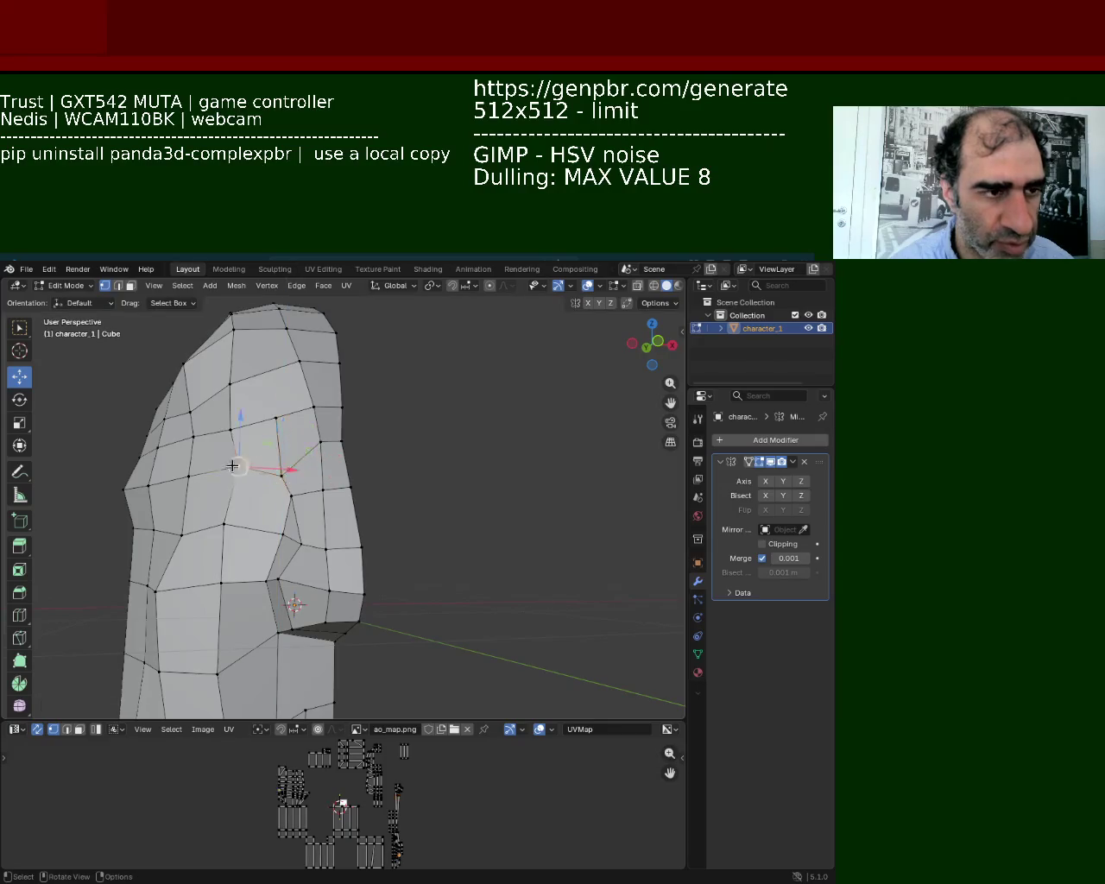
drag(250, 446, 336, 455)
Lower the vertex beside the nose along Z and shift two lower face vertices along X.
click(334, 446)
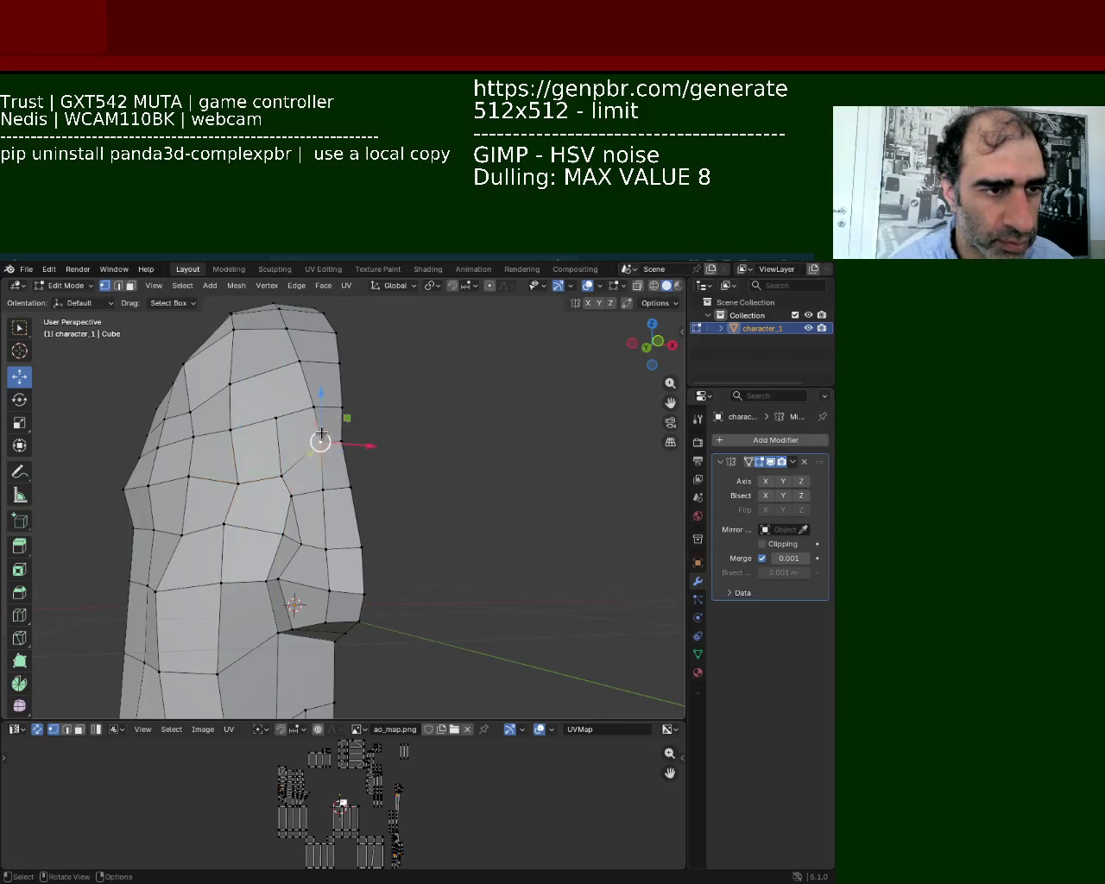
key(g)
key(z)
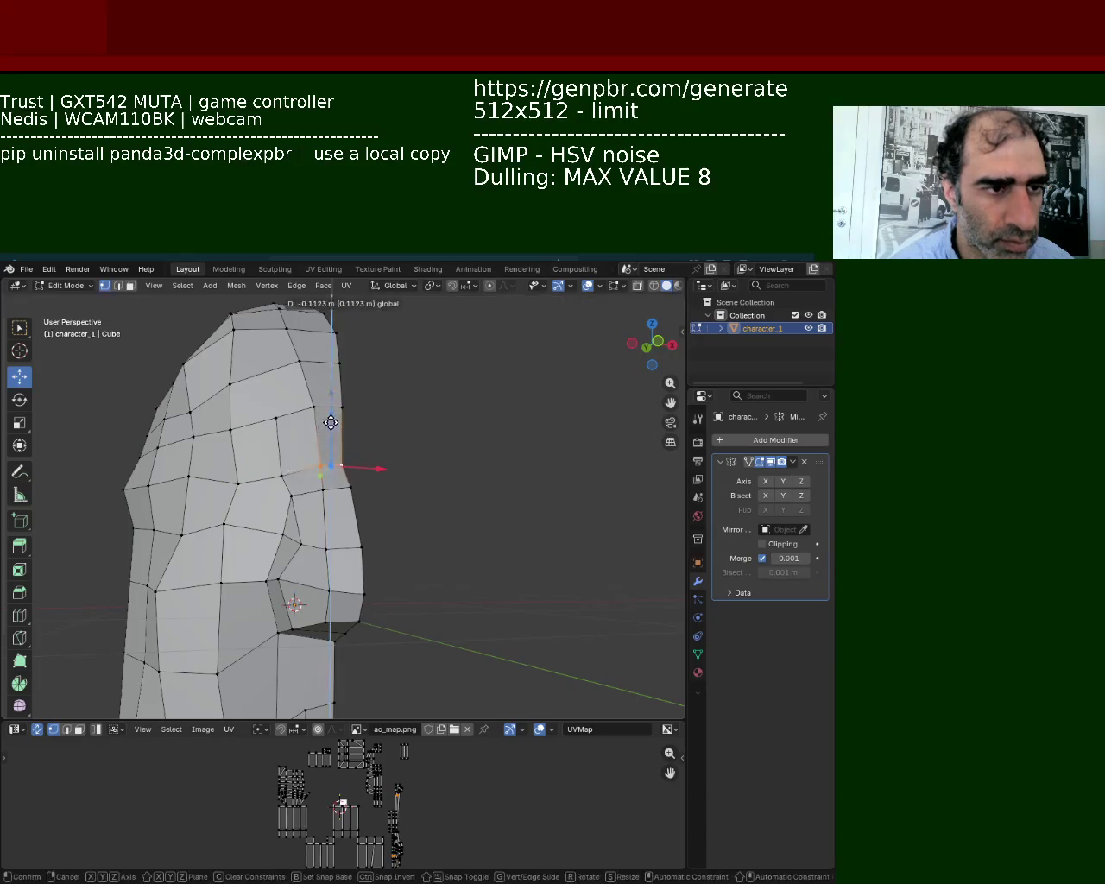
click(332, 417)
click(296, 518)
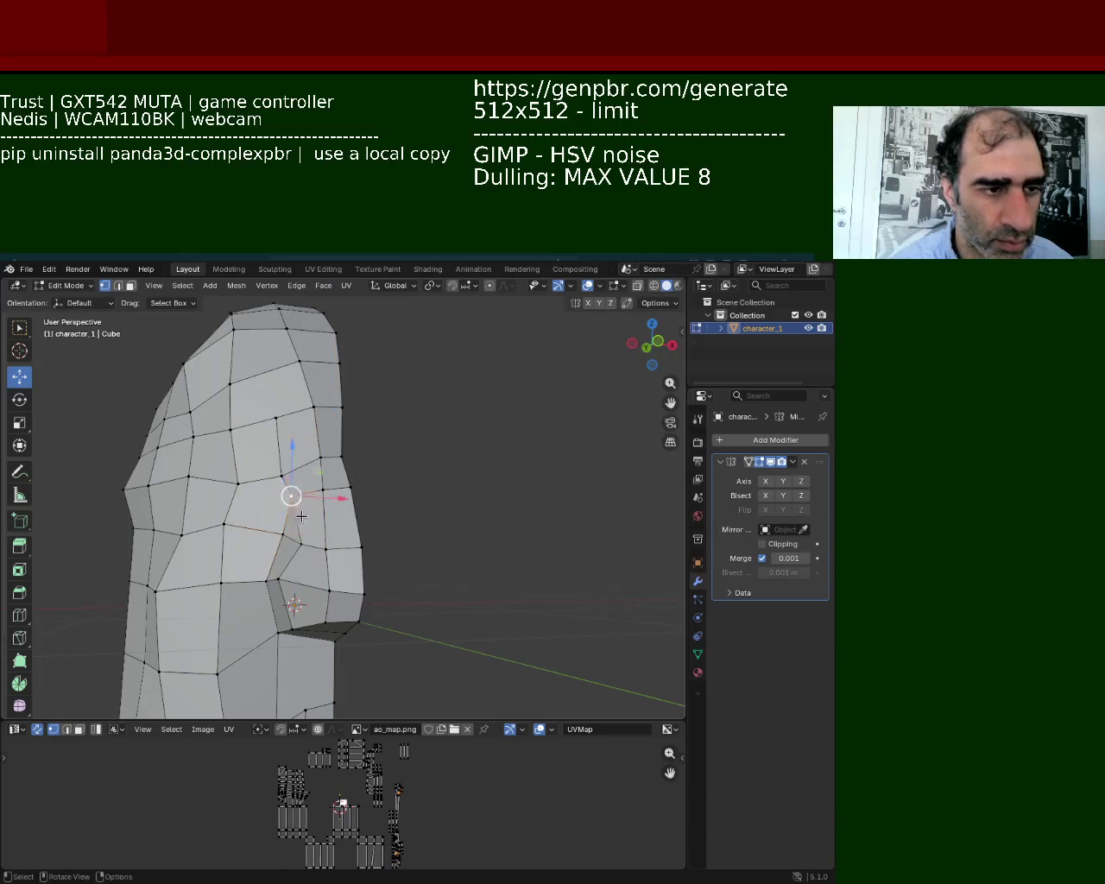
shift+click(329, 592)
drag(359, 548, 365, 547)
click(394, 616)
Raise an edge at the back of the head slightly along Z.
mouse_move(394, 616)
middle_down()
mouse_move(388, 587)
mouse_move(306, 621)
mouse_move(371, 543)
mouse_move(464, 553)
middle_up()
scroll(370, 543, up, 2)
scroll(337, 523, up, 2)
scroll(354, 536, up, 2)
click(464, 553)
drag(464, 529, 464, 519)
click(464, 520)
Select several face vertices, ending on the cheek vertex, from the side profile.
mouse_move(475, 553)
middle_down()
mouse_move(288, 508)
mouse_move(284, 475)
mouse_move(403, 511)
mouse_move(432, 552)
mouse_move(518, 587)
mouse_move(537, 533)
mouse_move(390, 492)
mouse_move(405, 506)
middle_up()
scroll(431, 501, up, 2)
click(466, 452)
click(398, 470)
click(483, 537)
click(464, 452)
middle_drag(321, 498, 313, 500)
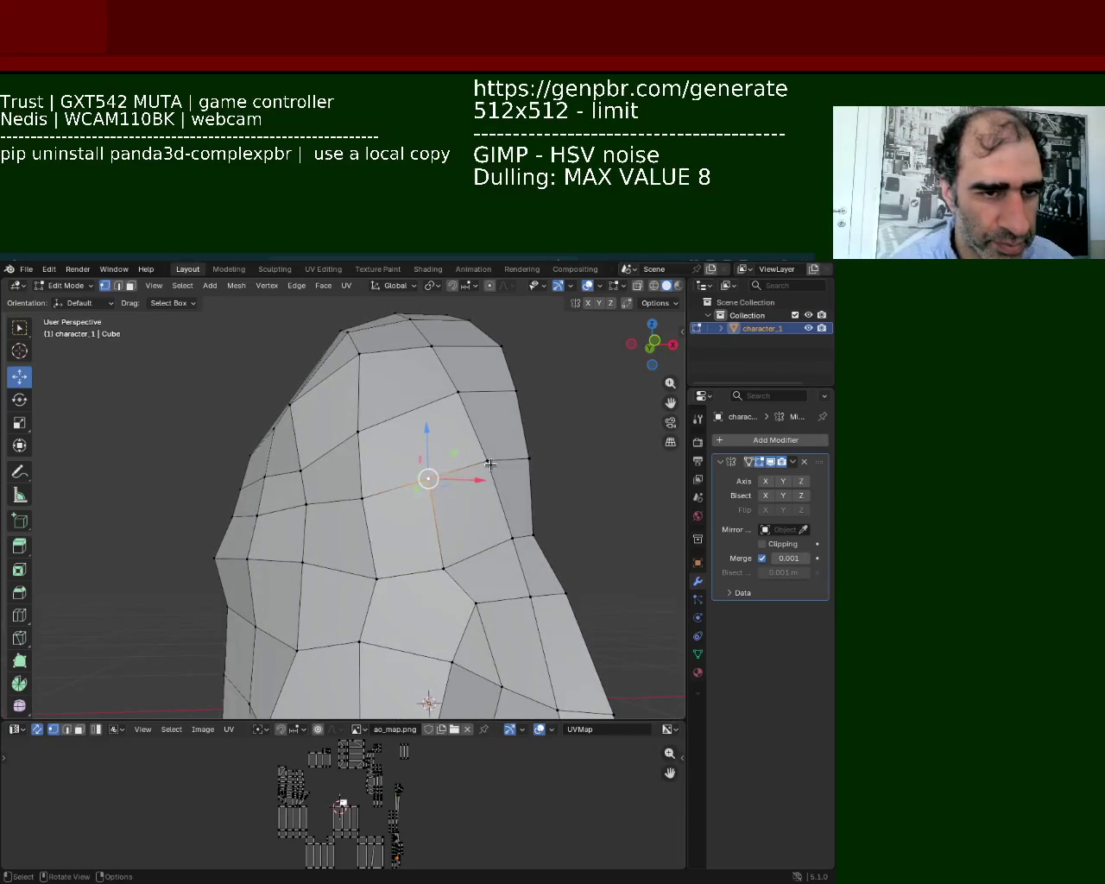
Vertex-slide the two selected front-of-head vertices along their edges, twice.
shift+click(444, 567)
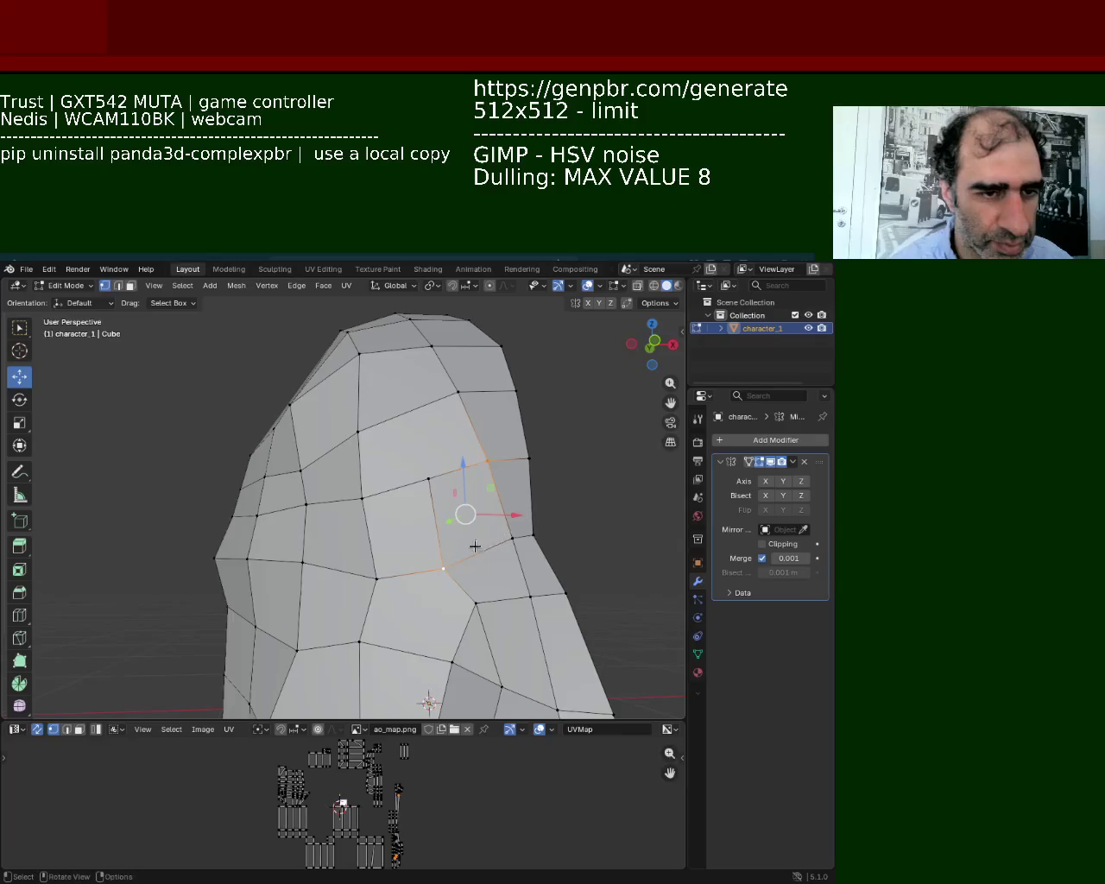
key(shift+v)
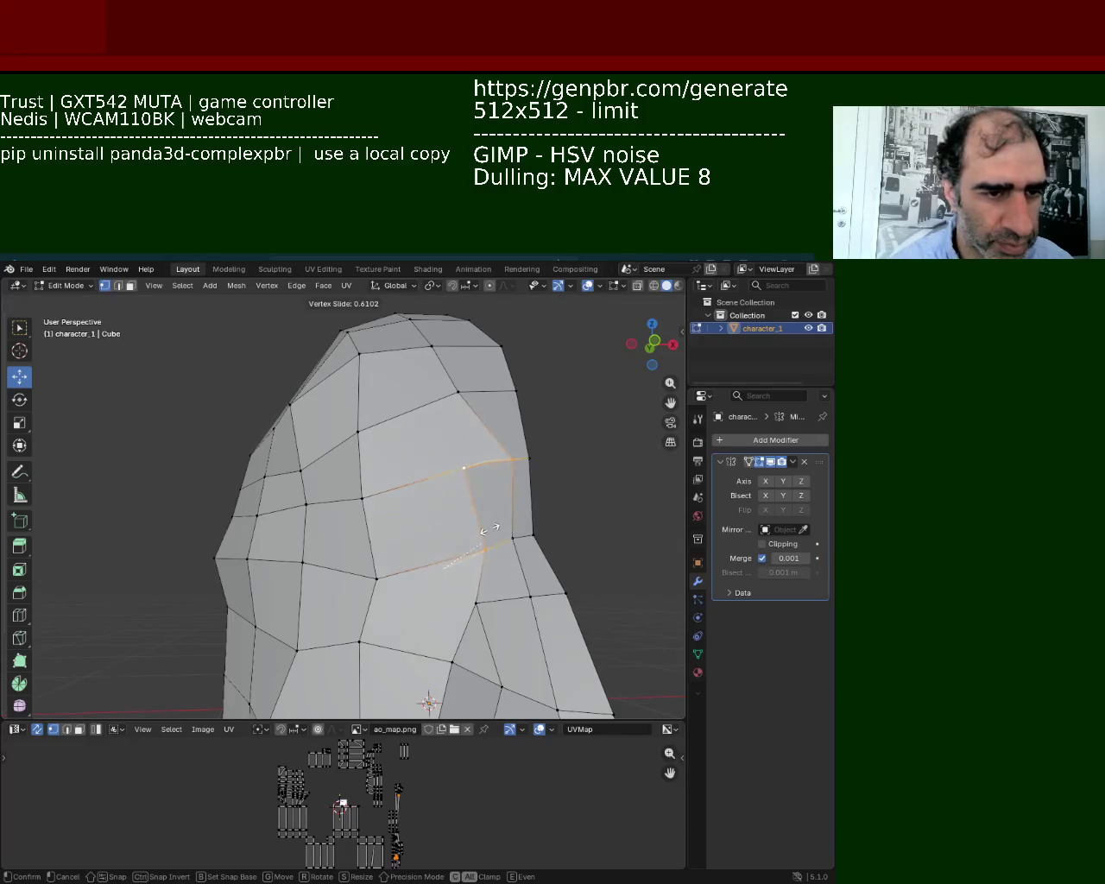
click(482, 529)
key(shift+v)
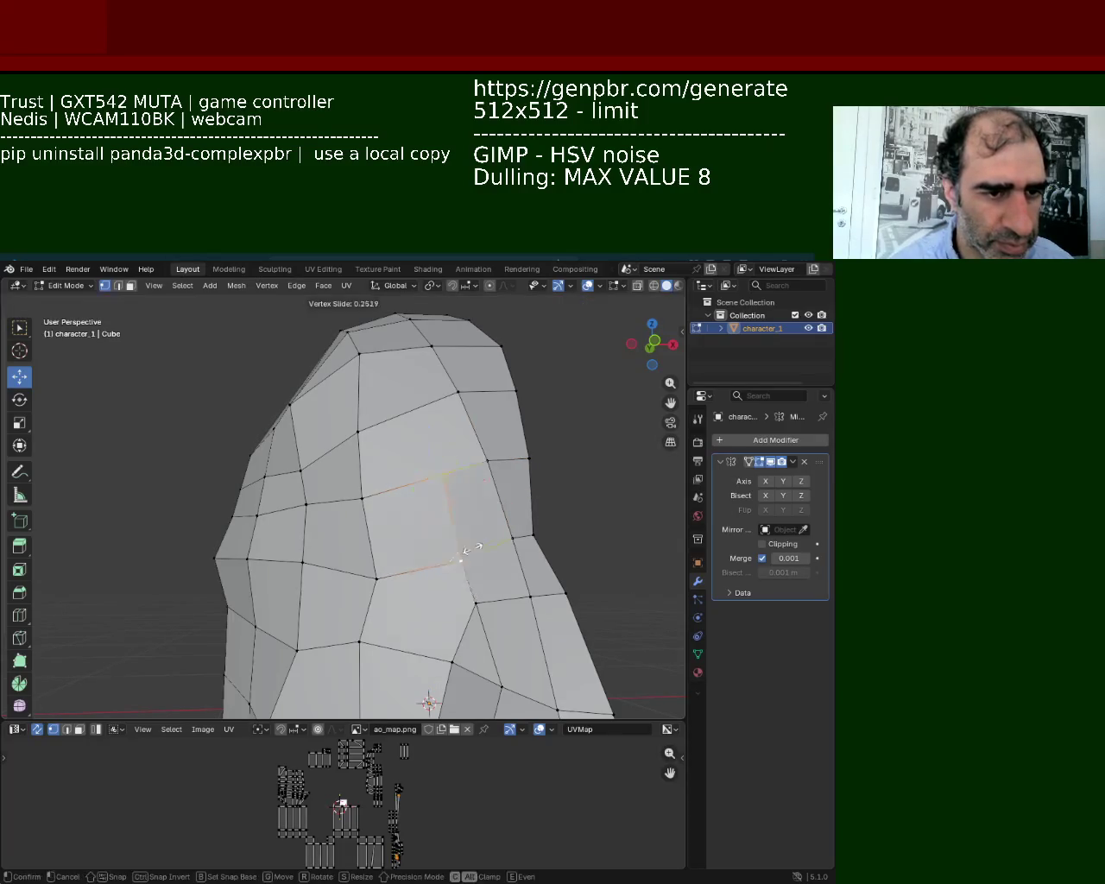
click(482, 532)
Select pairs of vertices on the left and right of the eye area.
click(363, 498)
click(458, 471)
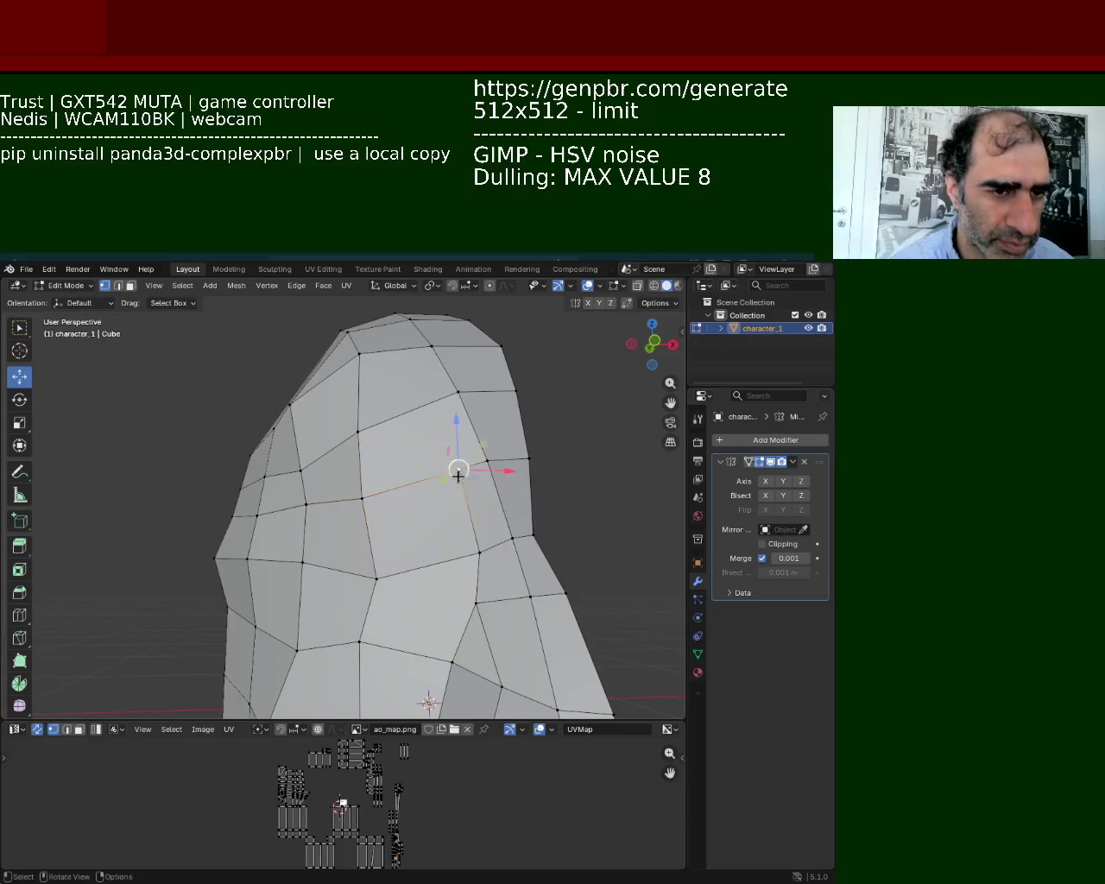
click(366, 494)
shift+click(456, 472)
click(479, 551)
shift+click(456, 471)
shift+click(414, 487)
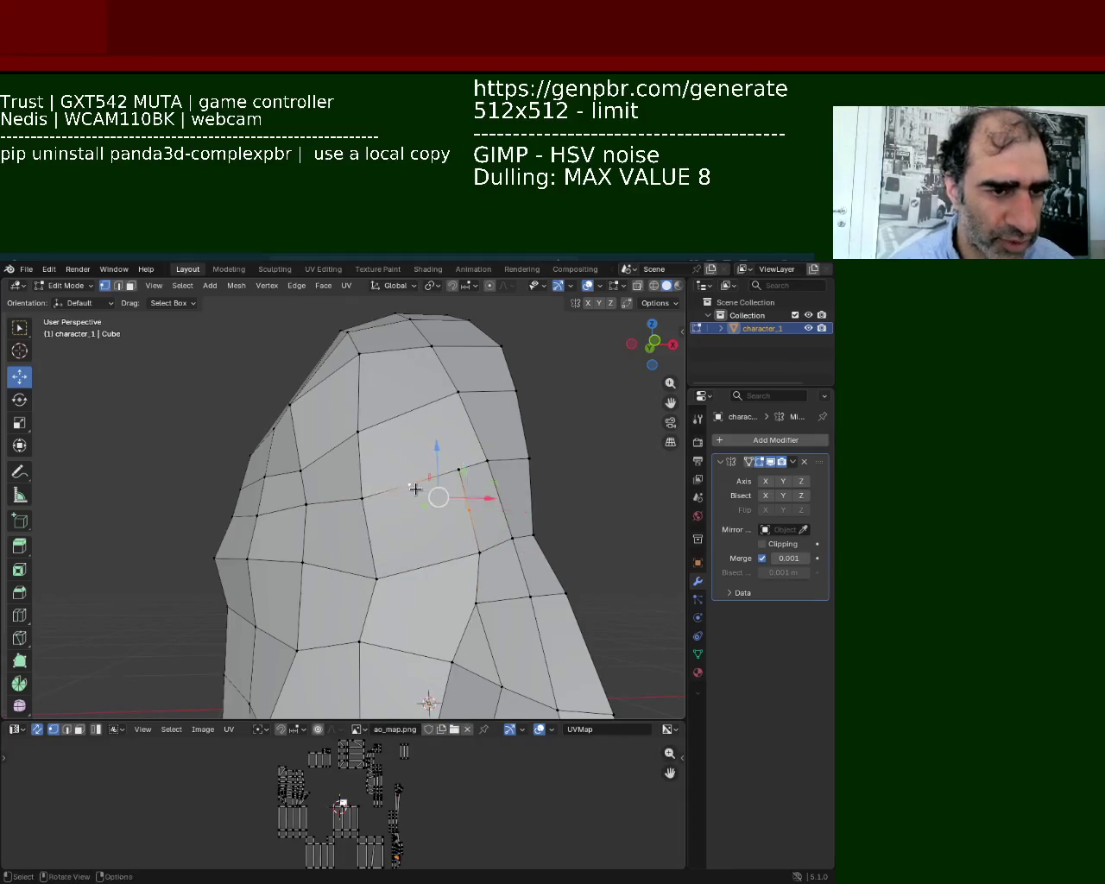
shift+click(364, 492)
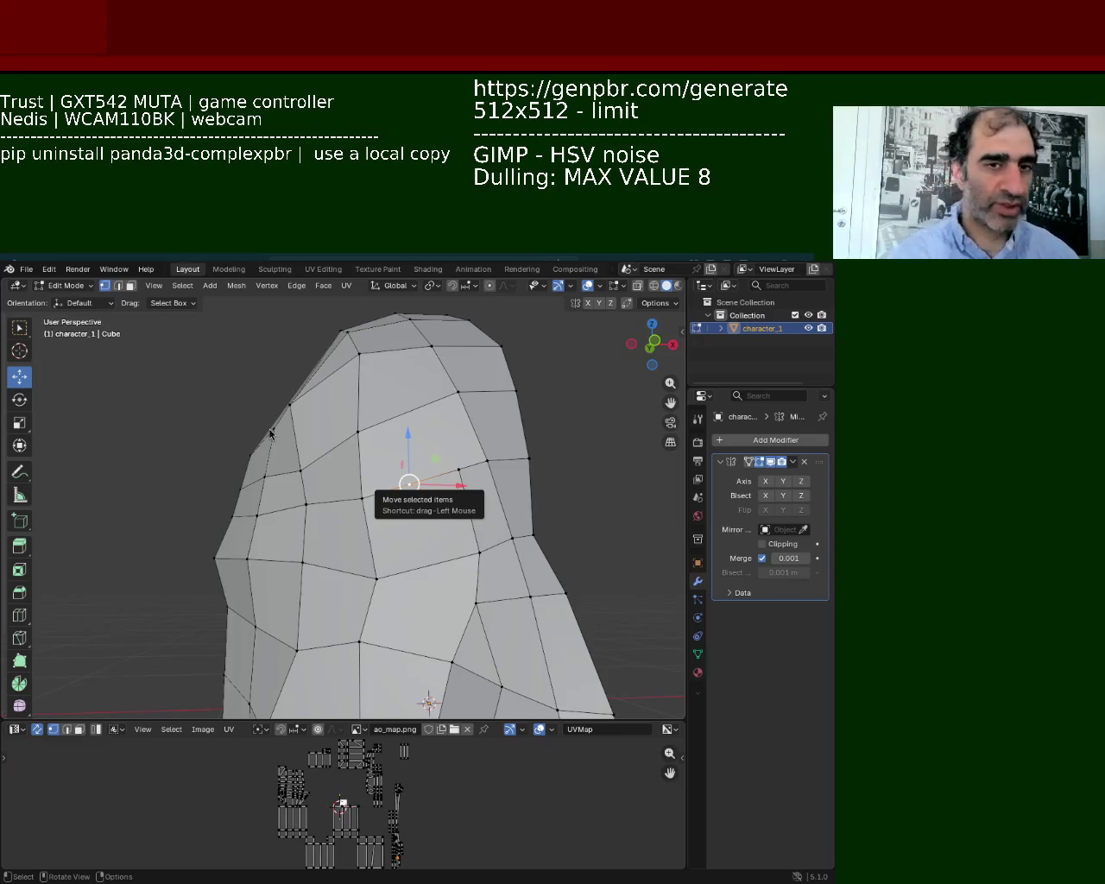
Select several face vertices and open their vertex context menu.
click(466, 610)
click(366, 507)
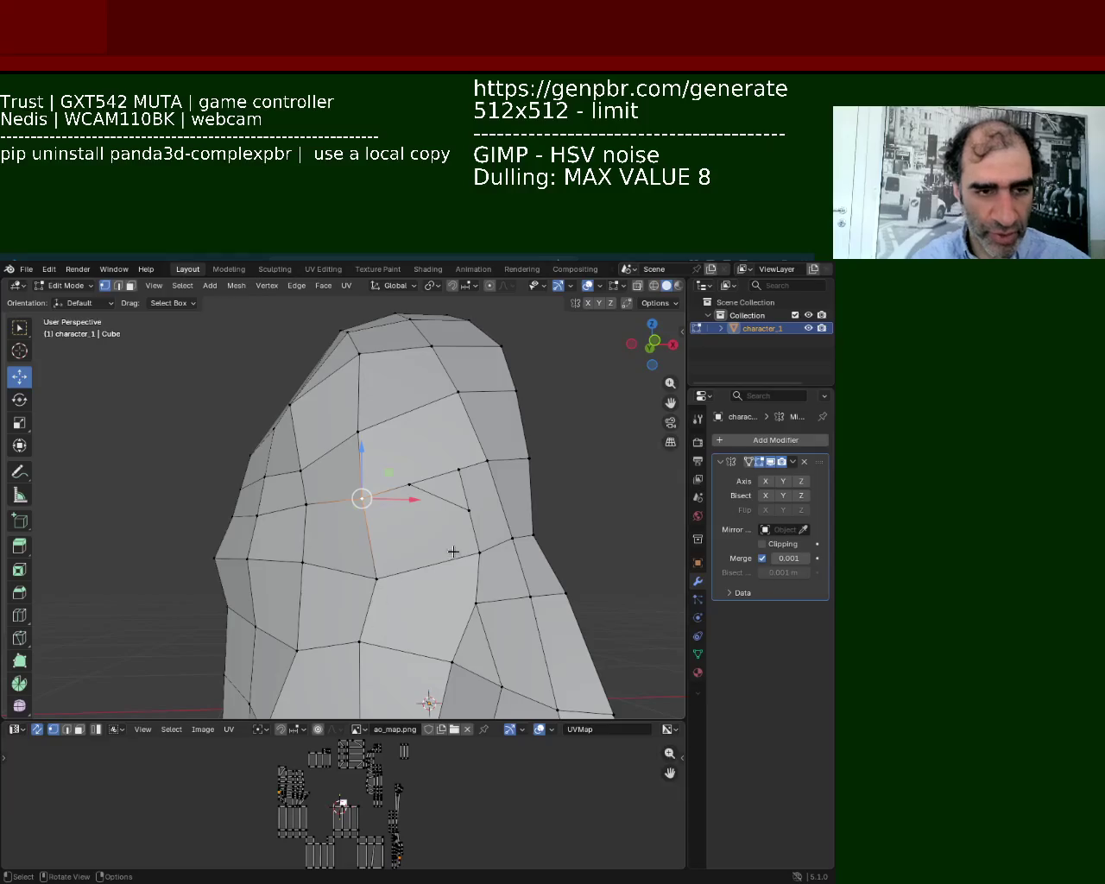
click(467, 515)
click(375, 578)
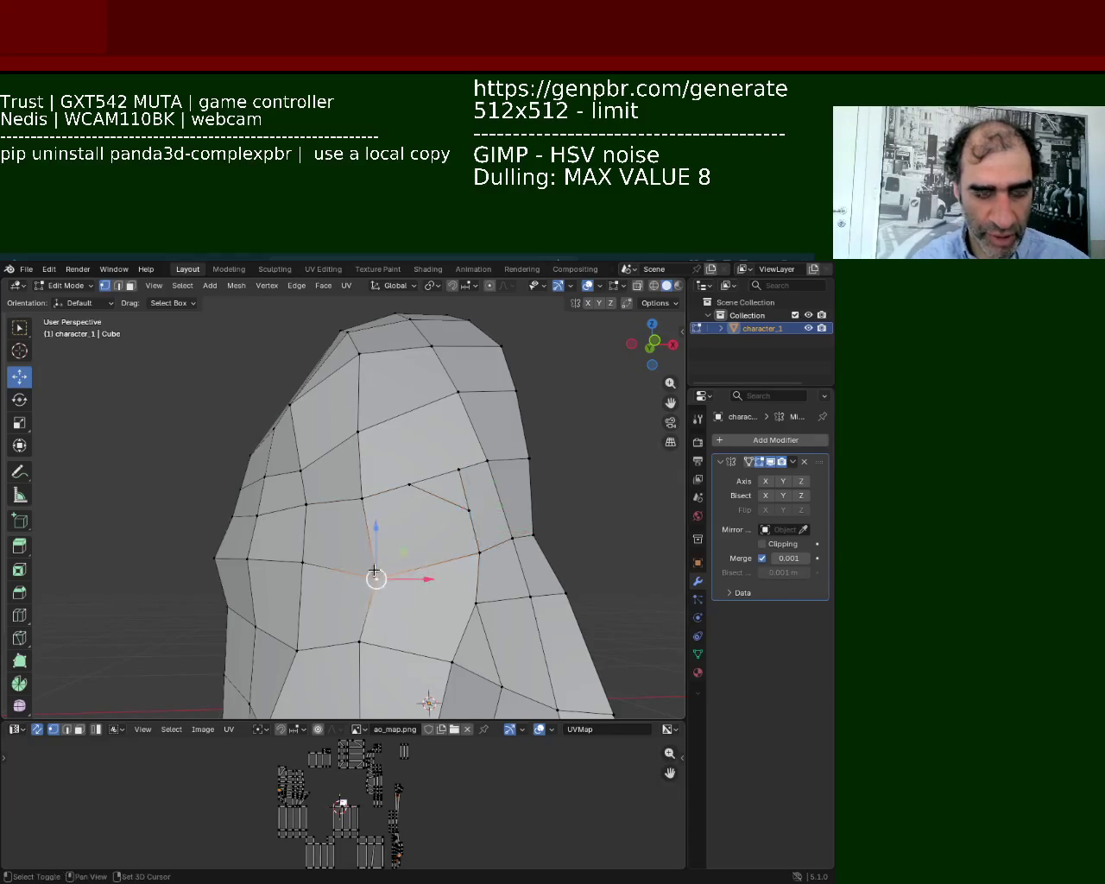
shift+click(362, 499)
right_click(329, 535)
shift+click(413, 486)
Connect the lower vertex and the right vertex with a new edge using J.
click(376, 579)
shift+click(479, 549)
key(j)
shift+click(369, 552)
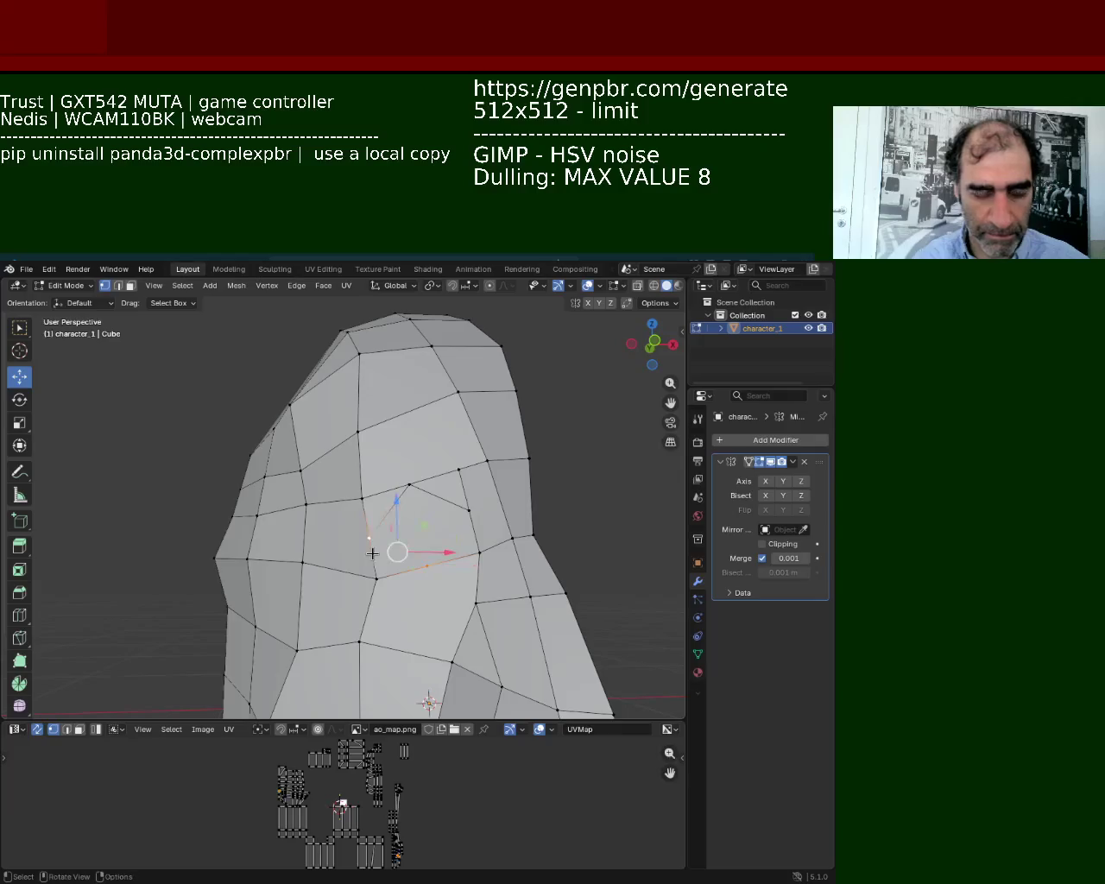
click(372, 553)
click(429, 567)
Subdivide the edge between the selected vertices on the face.
shift+click(461, 515)
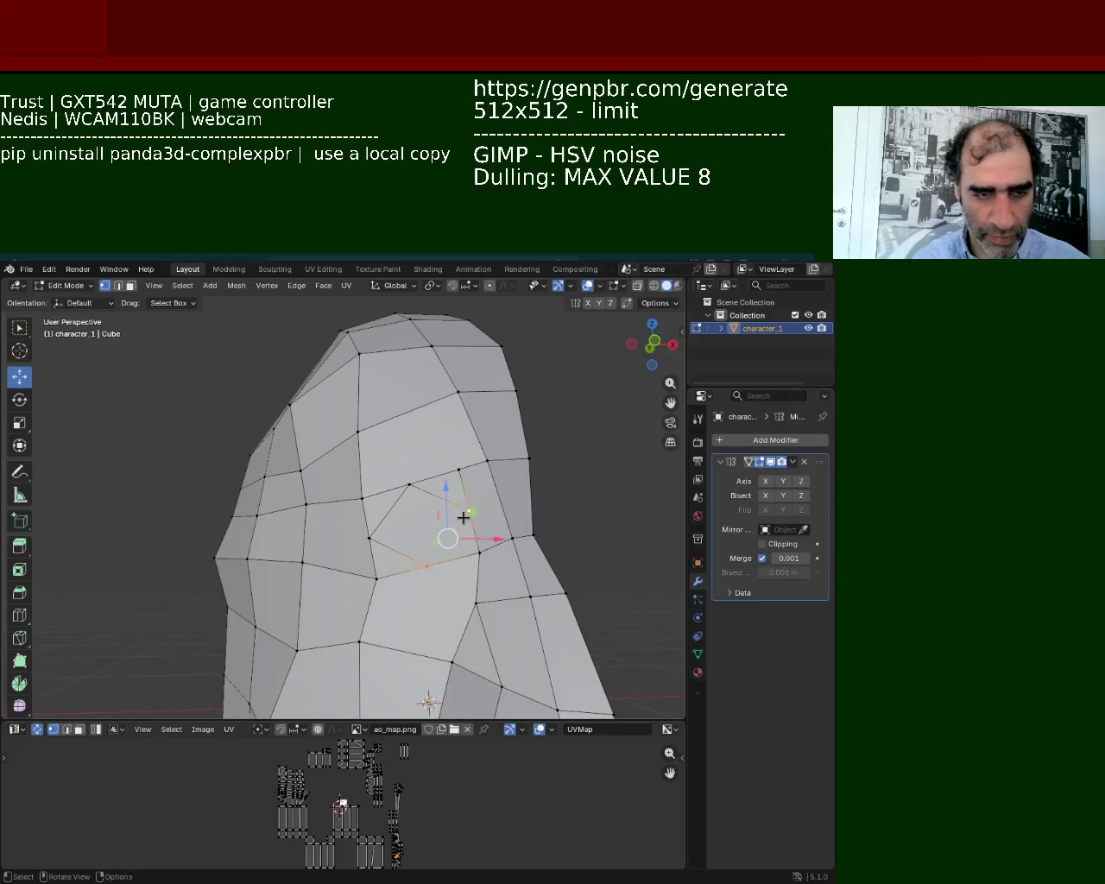
click(464, 517)
click(376, 544)
click(410, 489)
right_click(470, 514)
click(382, 525)
Select the new middle vertex and neighbouring vertices near the eye and lower face.
click(434, 494)
click(455, 472)
click(382, 570)
click(369, 538)
click(397, 550)
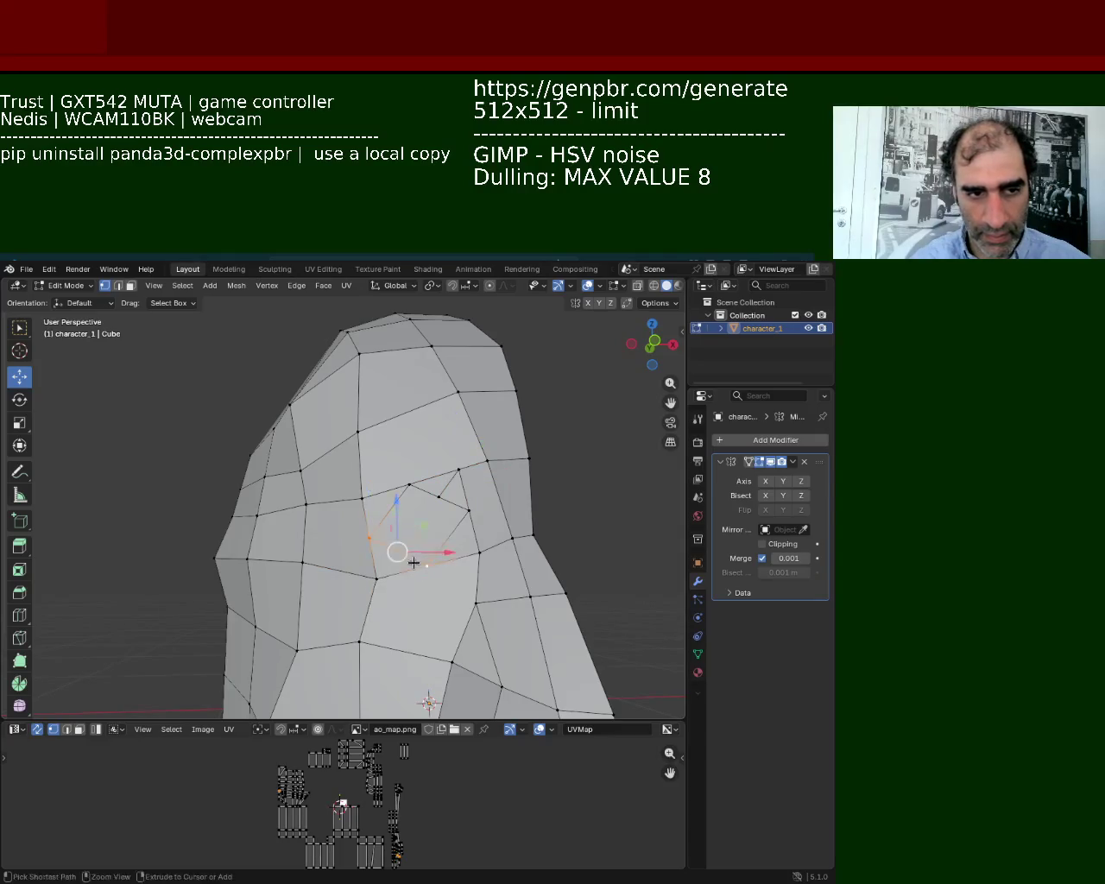
shift+click(376, 578)
Select the edges around the eye area and subdivide them.
click(377, 578)
click(472, 512)
shift+click(429, 559)
click(441, 550)
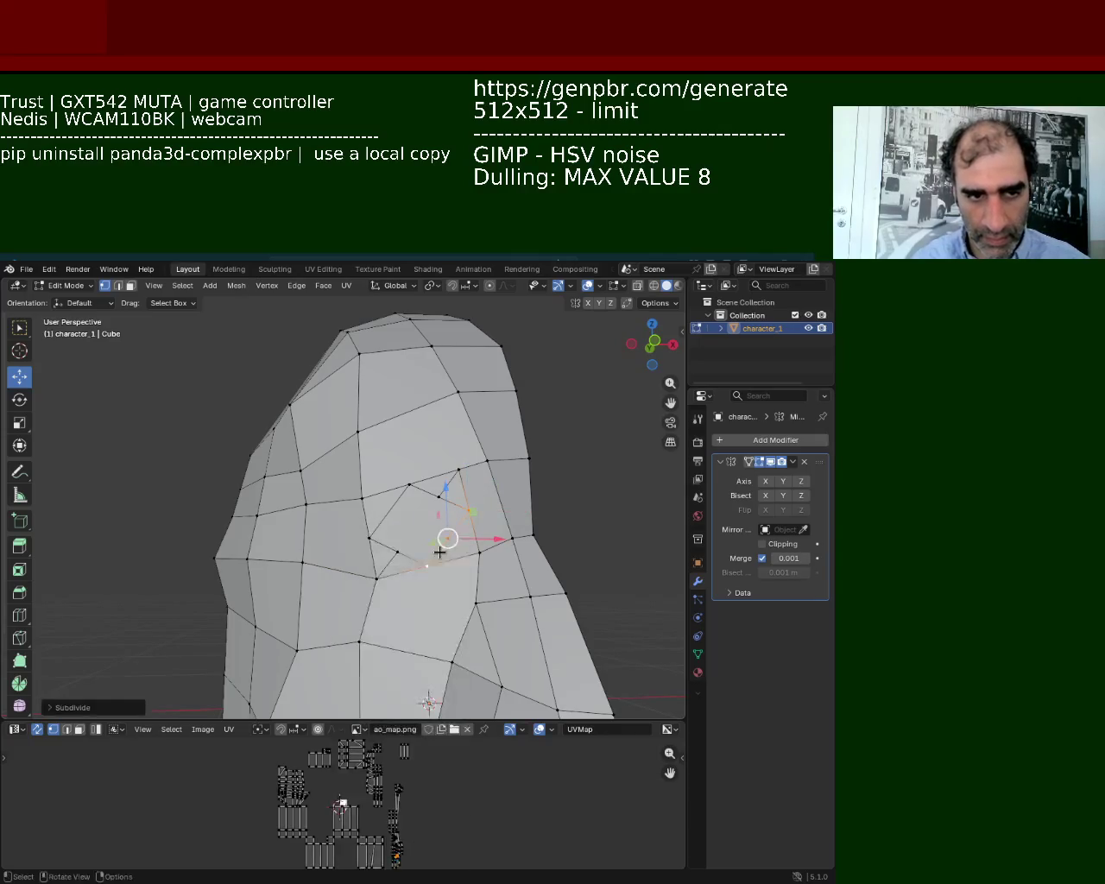
click(438, 538)
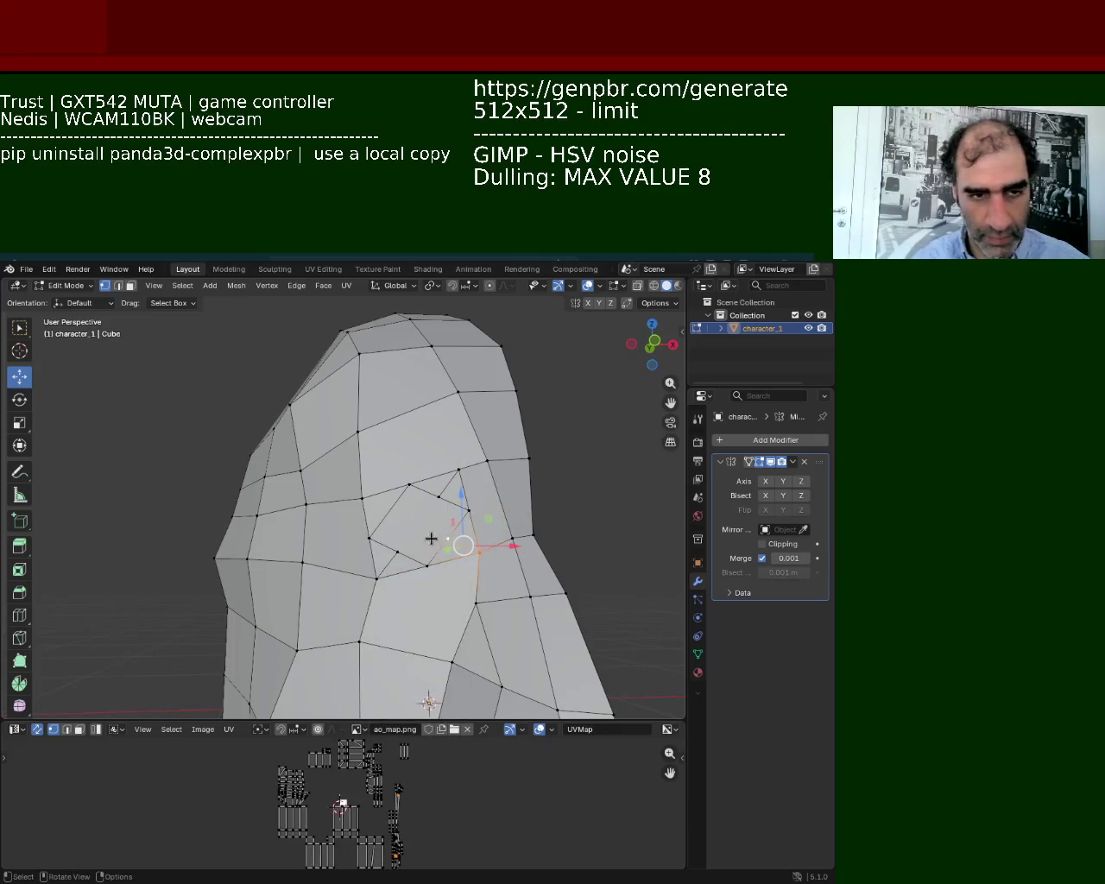
Raise the eye-corner vertex vertically along Z.
click(406, 488)
shift+click(373, 537)
click(377, 503)
shift+click(377, 504)
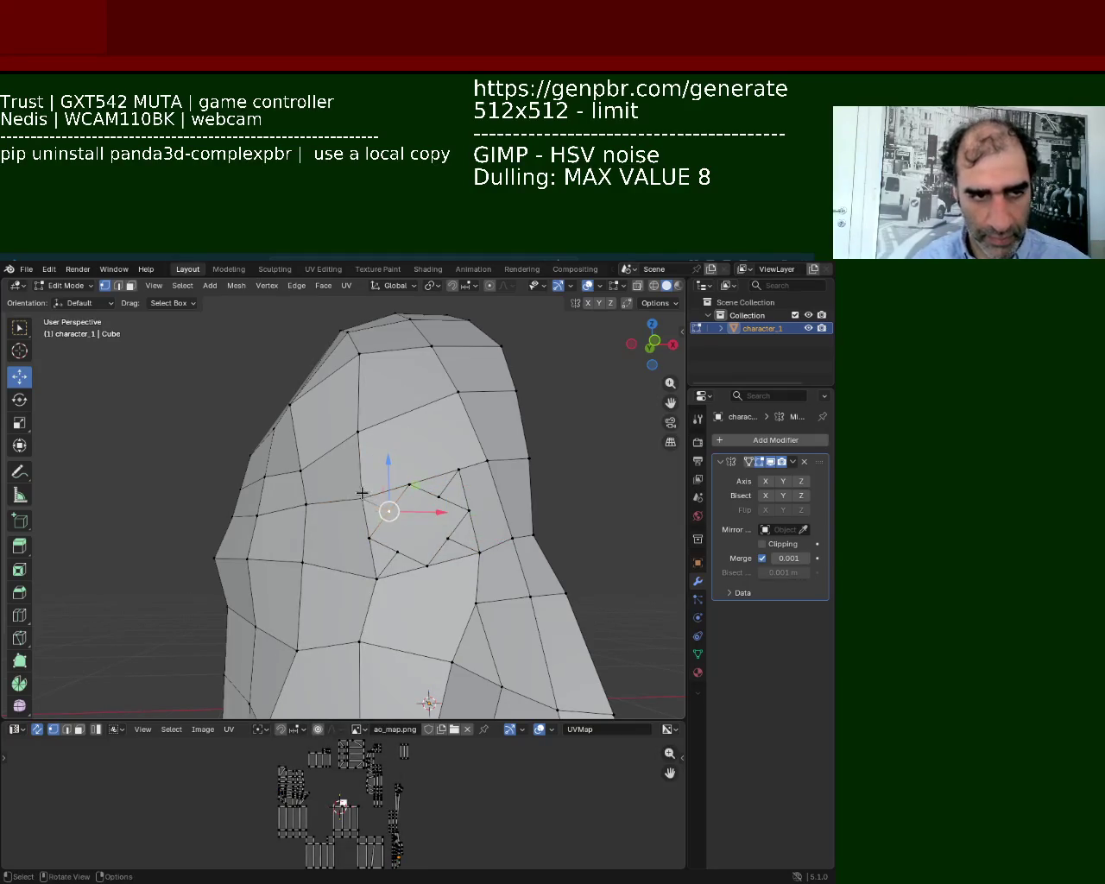
key(g)
key(z)
click(420, 474)
Lower another vertex near the eye along Z.
click(411, 481)
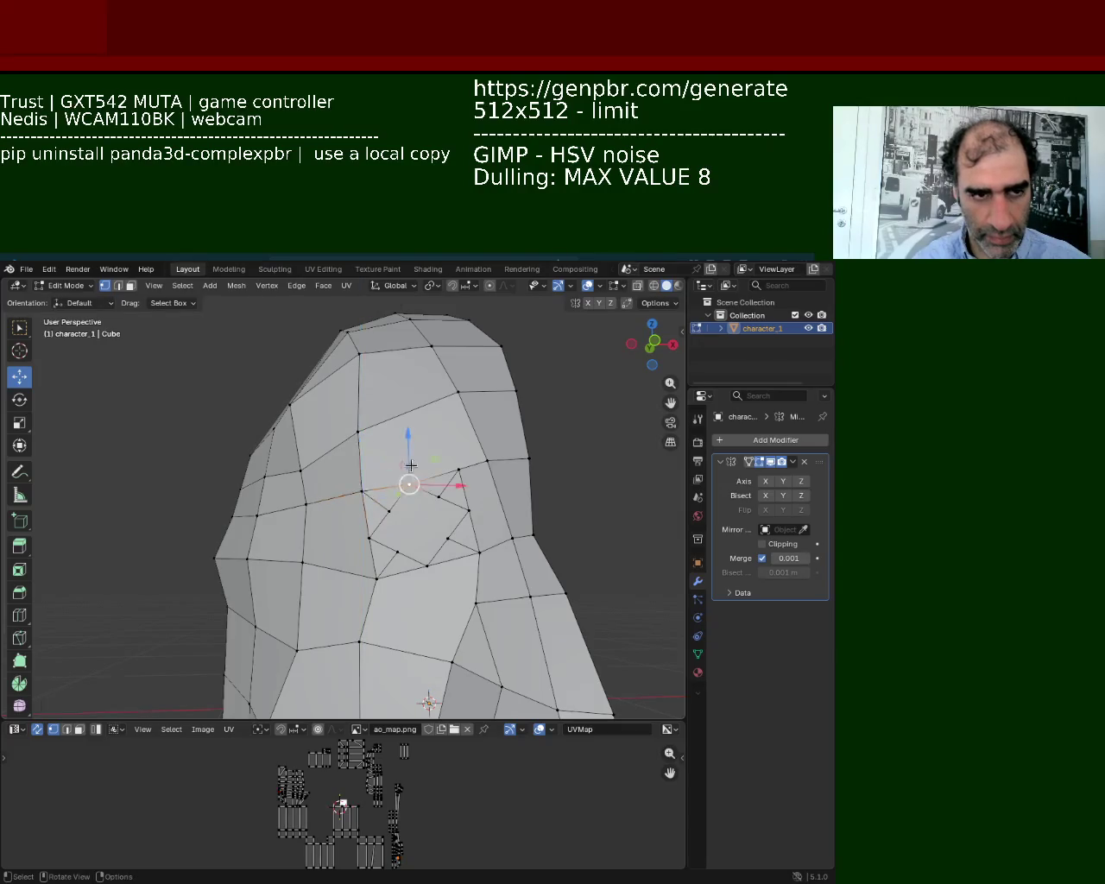
key(g)
key(z)
click(452, 482)
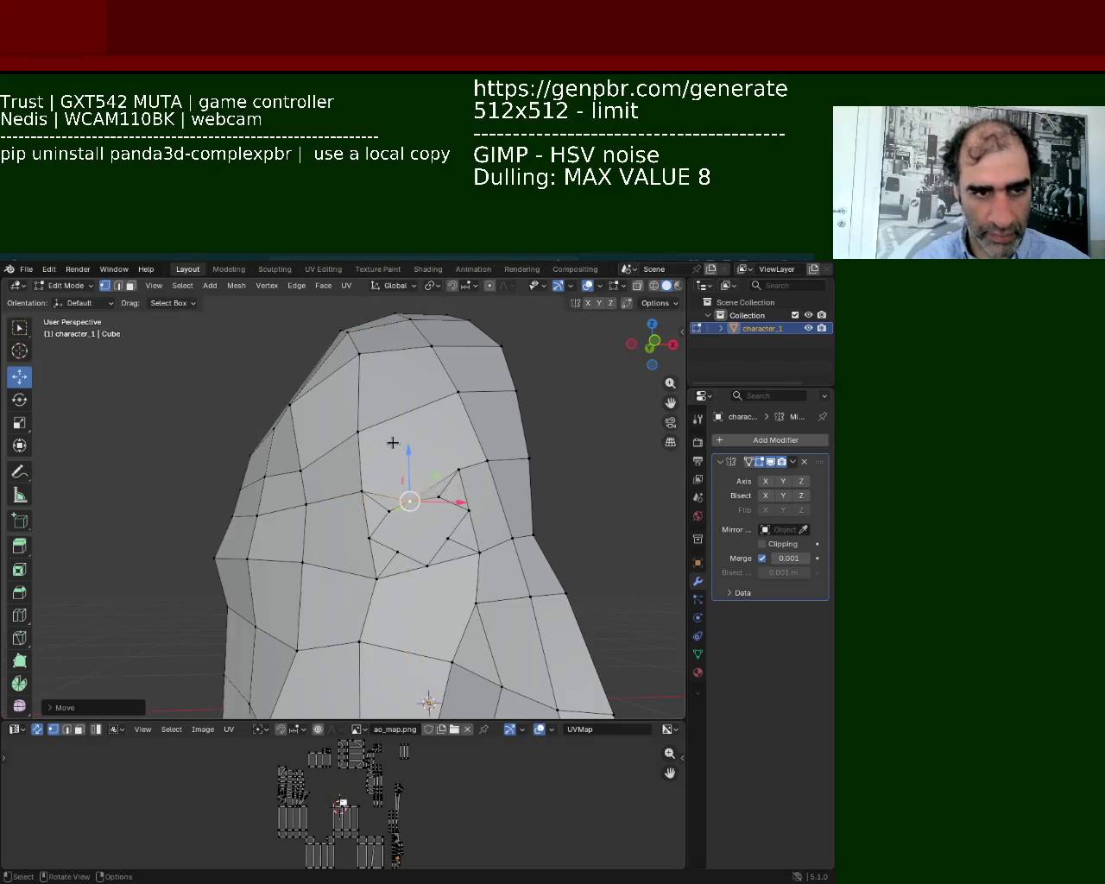
Vertex-slide the vertex below the eye along its edge.
click(439, 496)
click(368, 492)
shift+click(462, 469)
click(463, 468)
click(402, 544)
click(425, 566)
key(shift+v)
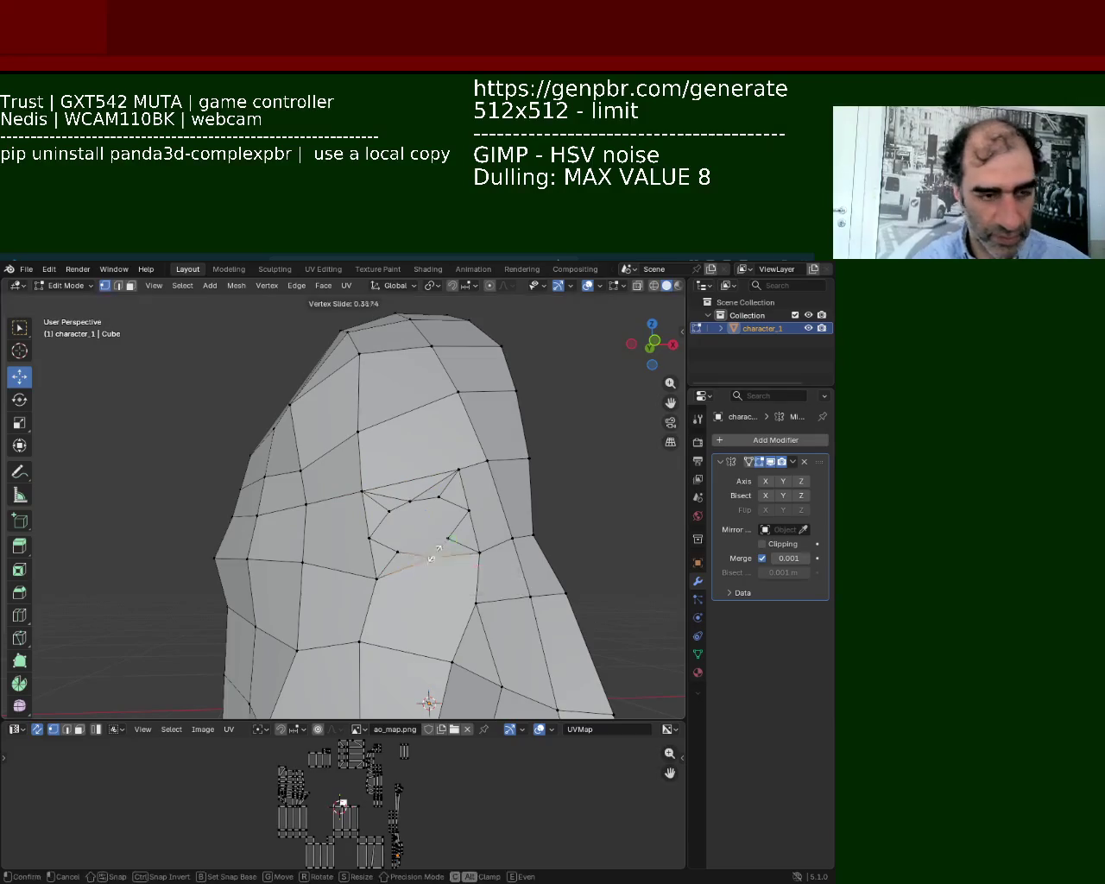
click(426, 531)
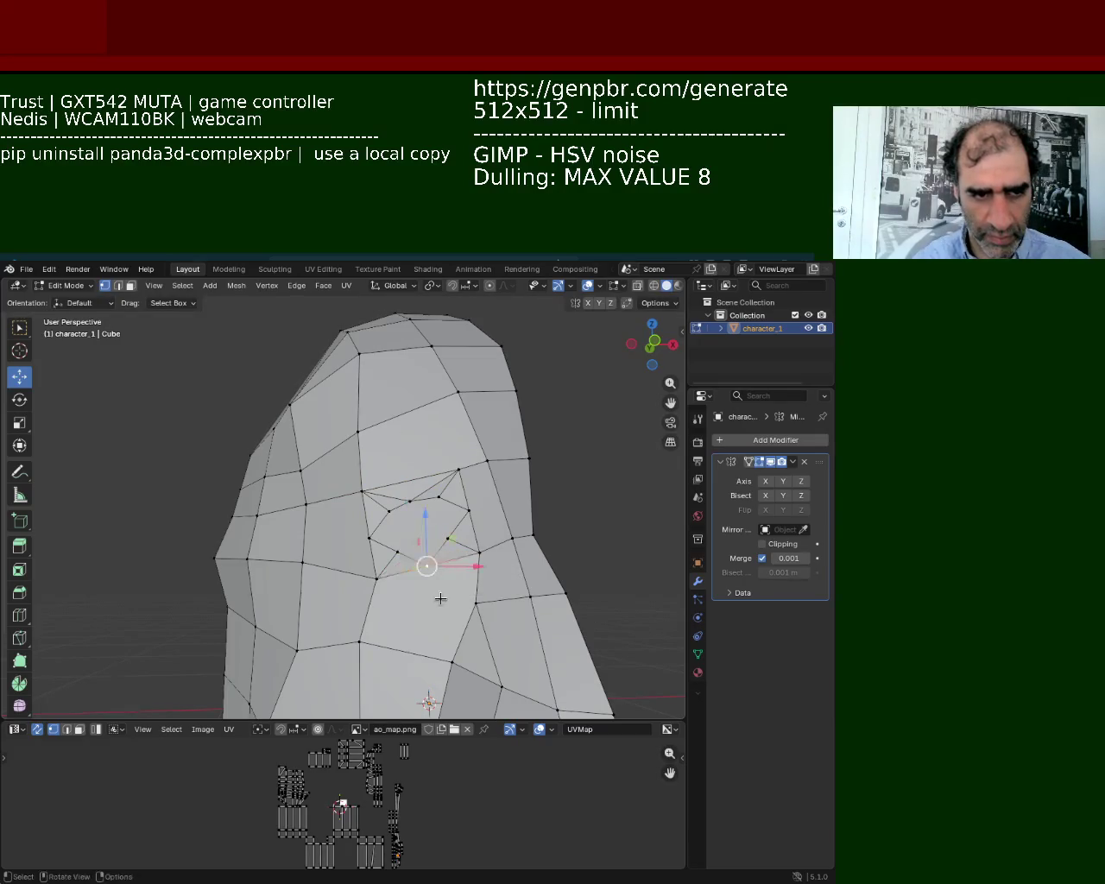
Try a vertical Z move, undo the recent edits, and orbit to a side view.
key(g)
key(z)
click(428, 508)
key(ctrl+z)
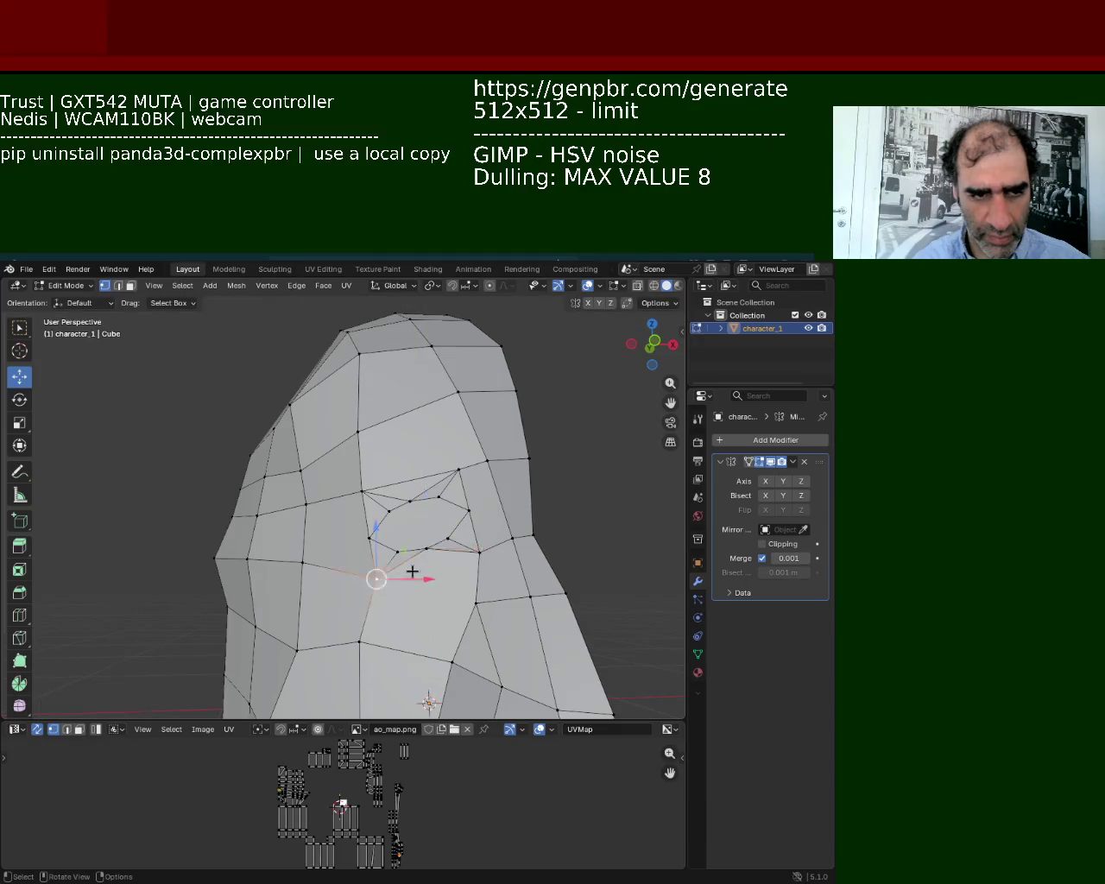
key(ctrl+z)
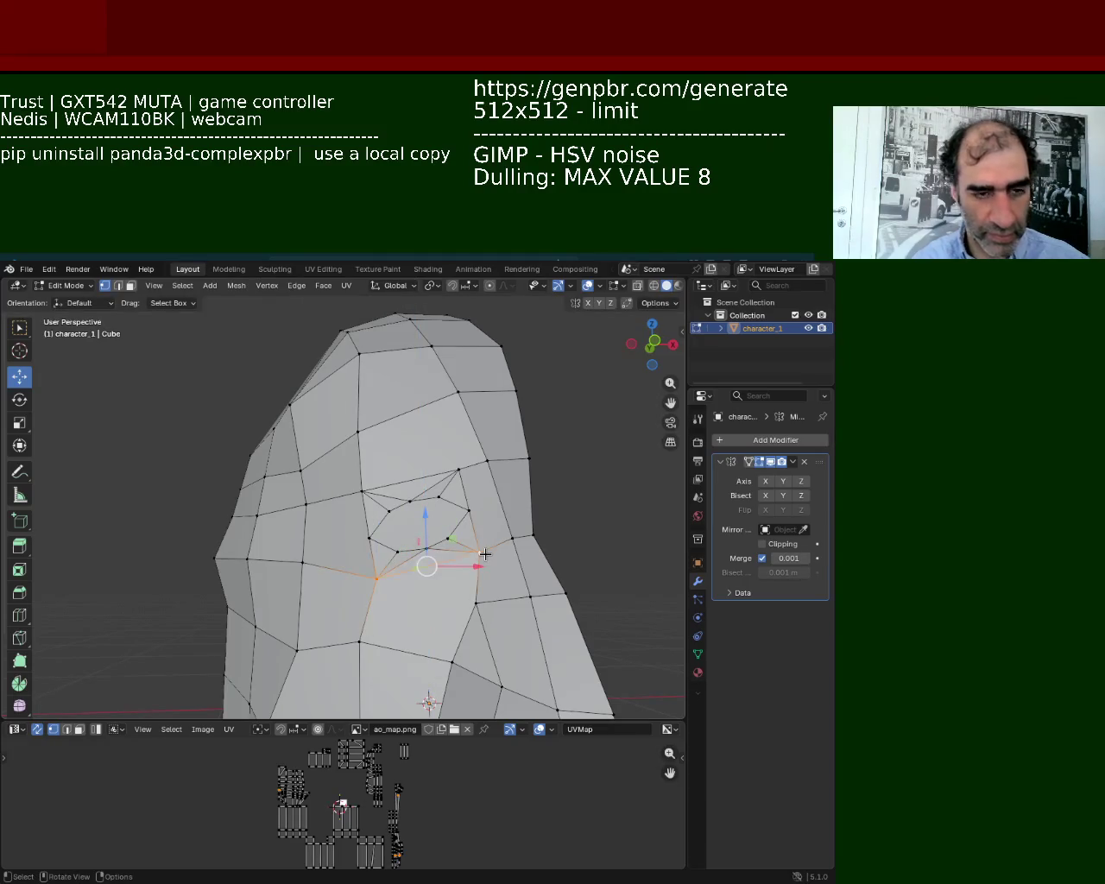
mouse_move(362, 593)
middle_down()
mouse_move(469, 543)
mouse_move(474, 582)
mouse_move(680, 535)
middle_up()
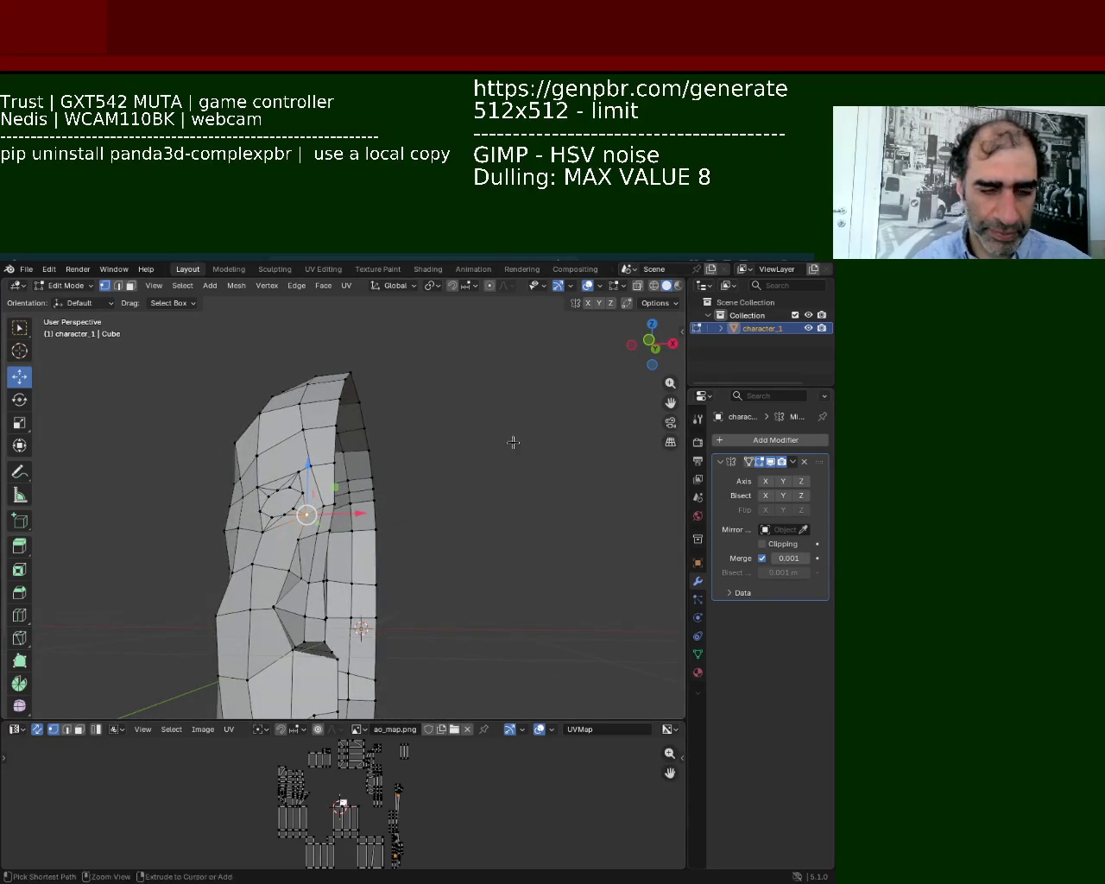
In Object Mode, enable the Mirror modifier's X axis, then toggle it off to compare.
middle_drag(514, 445, 419, 525)
key(a)
key(Tab)
middle_drag(545, 560, 461, 542)
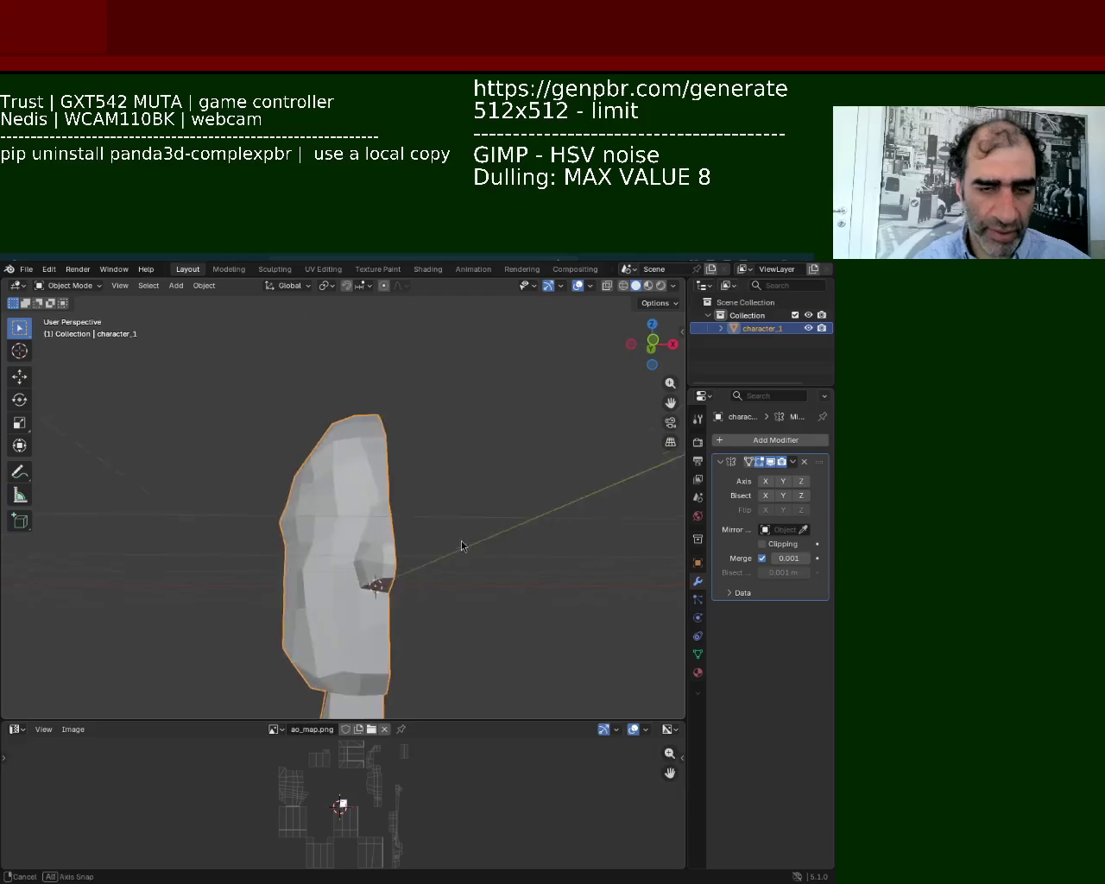
click(766, 482)
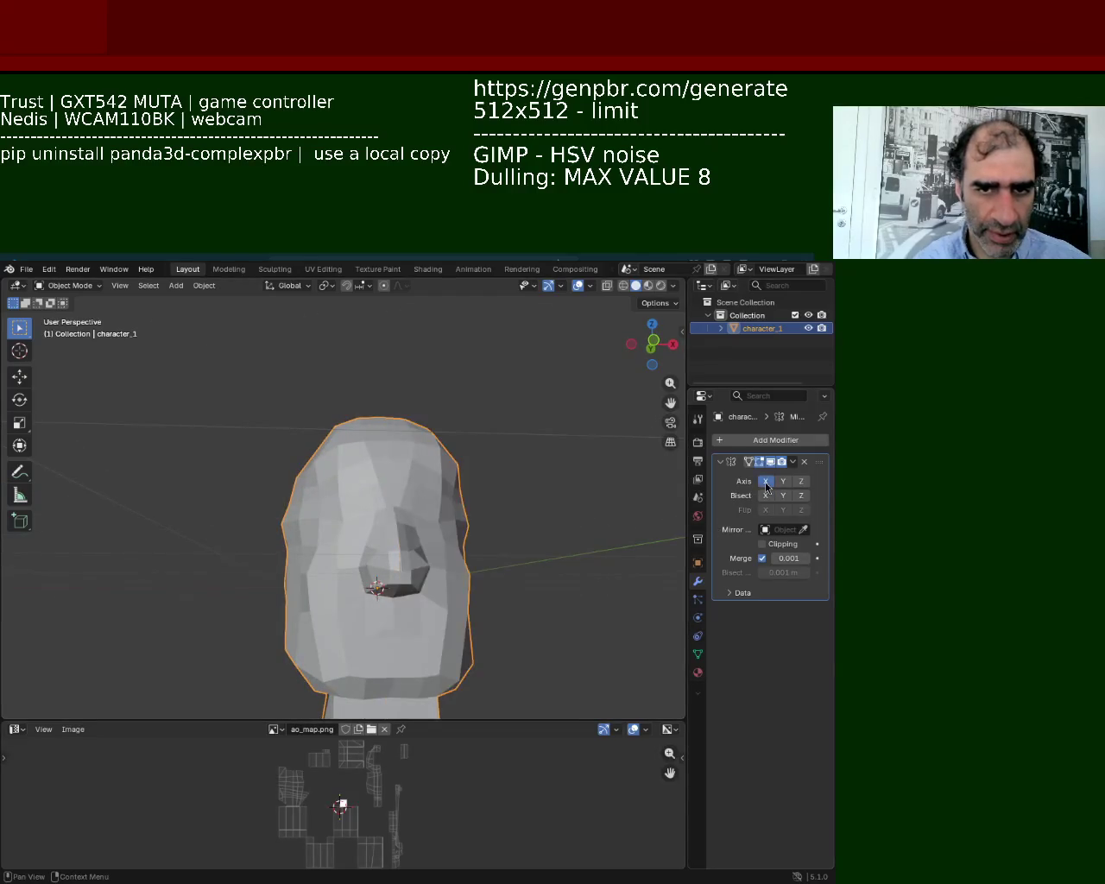
scroll(432, 570, up, 3)
scroll(444, 565, up, 3)
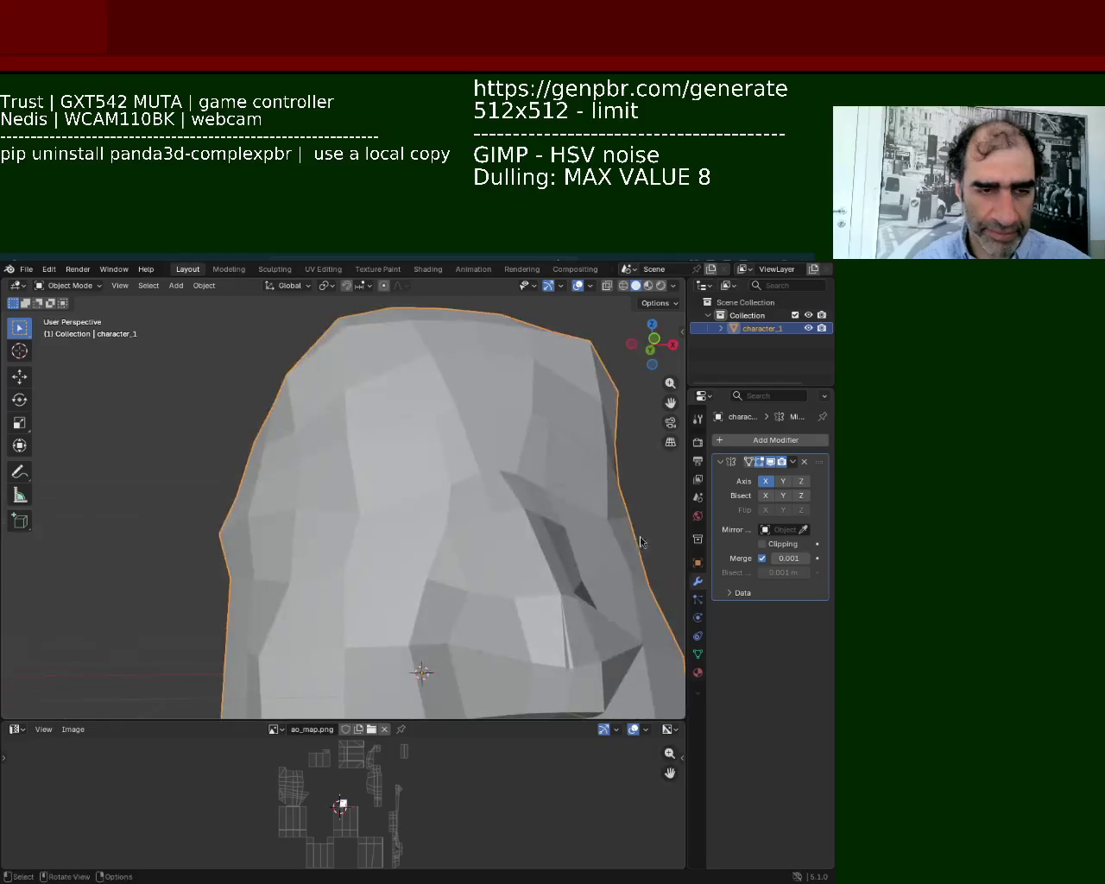
click(766, 482)
Back in Edit Mode, re-enable X-axis mirroring and deselect all vertices.
key(Tab)
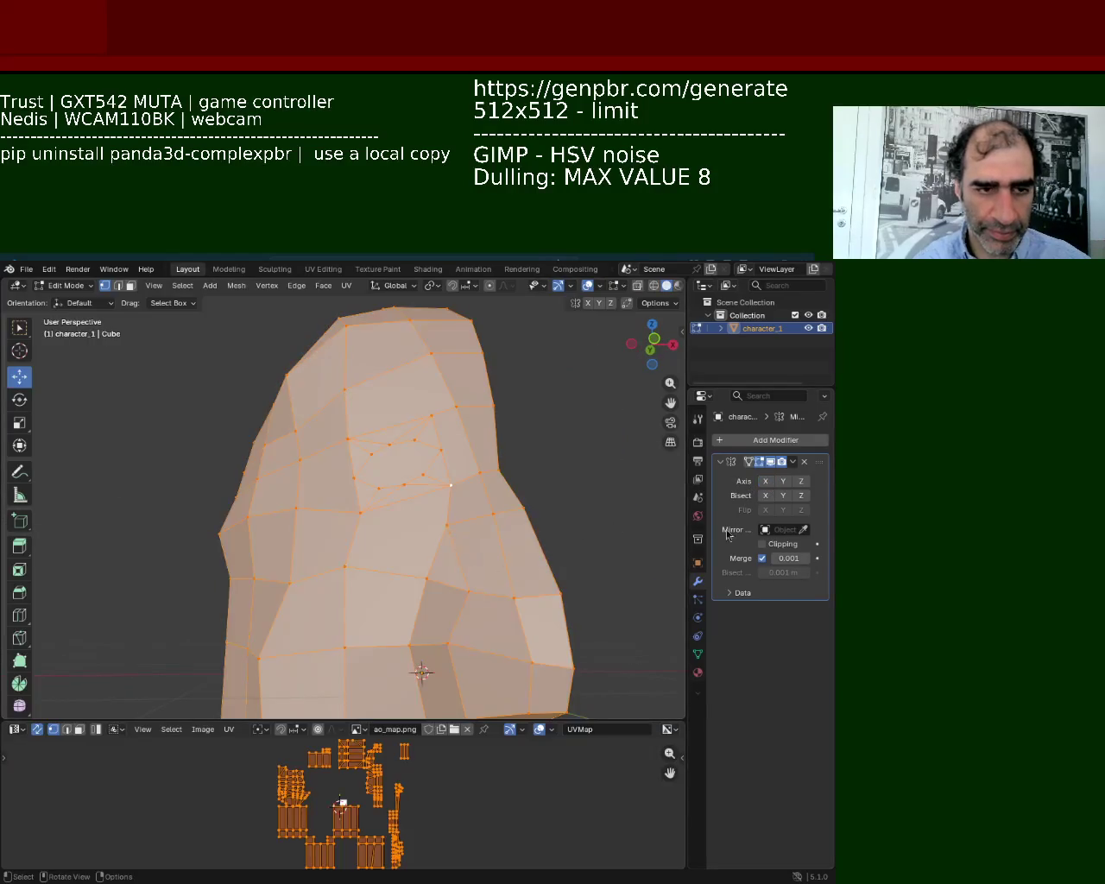
click(765, 482)
mouse_move(656, 500)
middle_down()
mouse_move(564, 515)
mouse_move(441, 595)
mouse_move(483, 561)
mouse_move(456, 533)
mouse_move(504, 590)
middle_up()
key(alt+a)
scroll(472, 547, up, 5)
scroll(472, 546, down, 5)
scroll(457, 533, up, 5)
scroll(456, 533, down, 5)
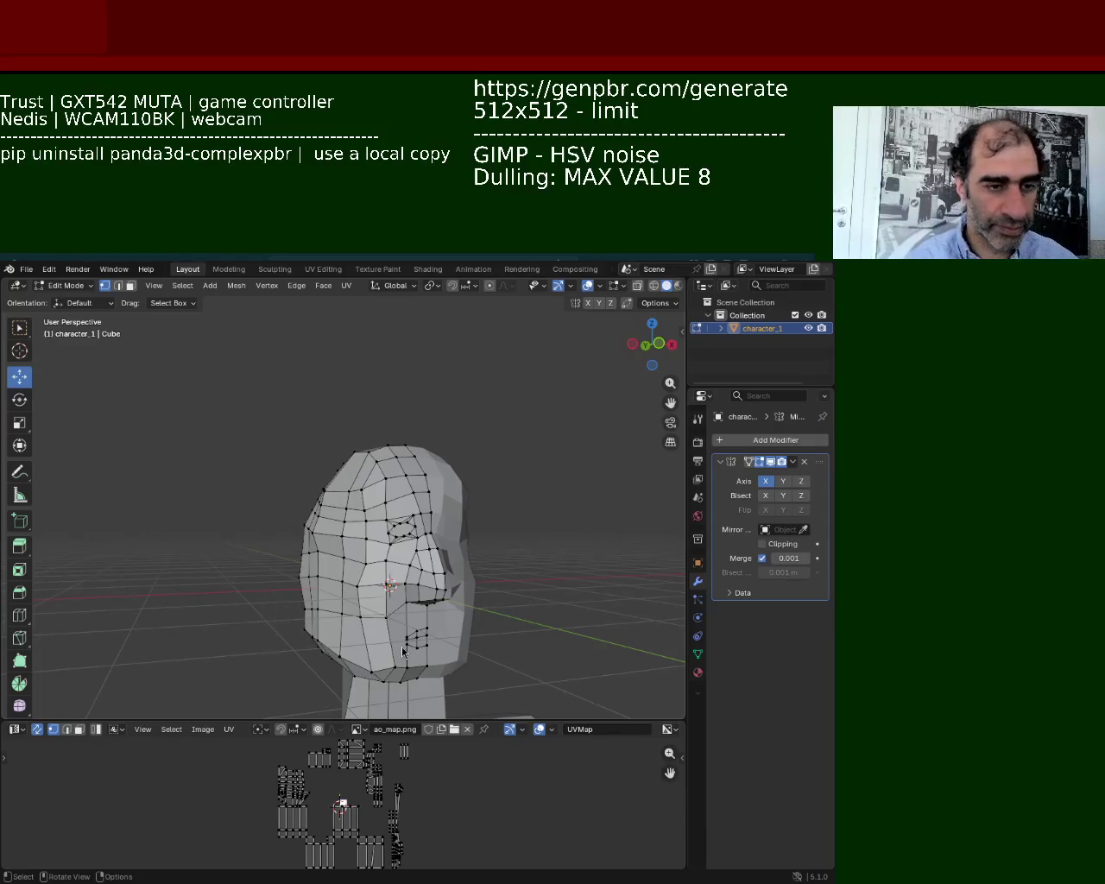
Lower the vertex below the nose straight down.
mouse_move(402, 647)
middle_down()
mouse_move(446, 600)
mouse_move(429, 439)
mouse_move(382, 472)
mouse_move(376, 518)
middle_up()
click(373, 542)
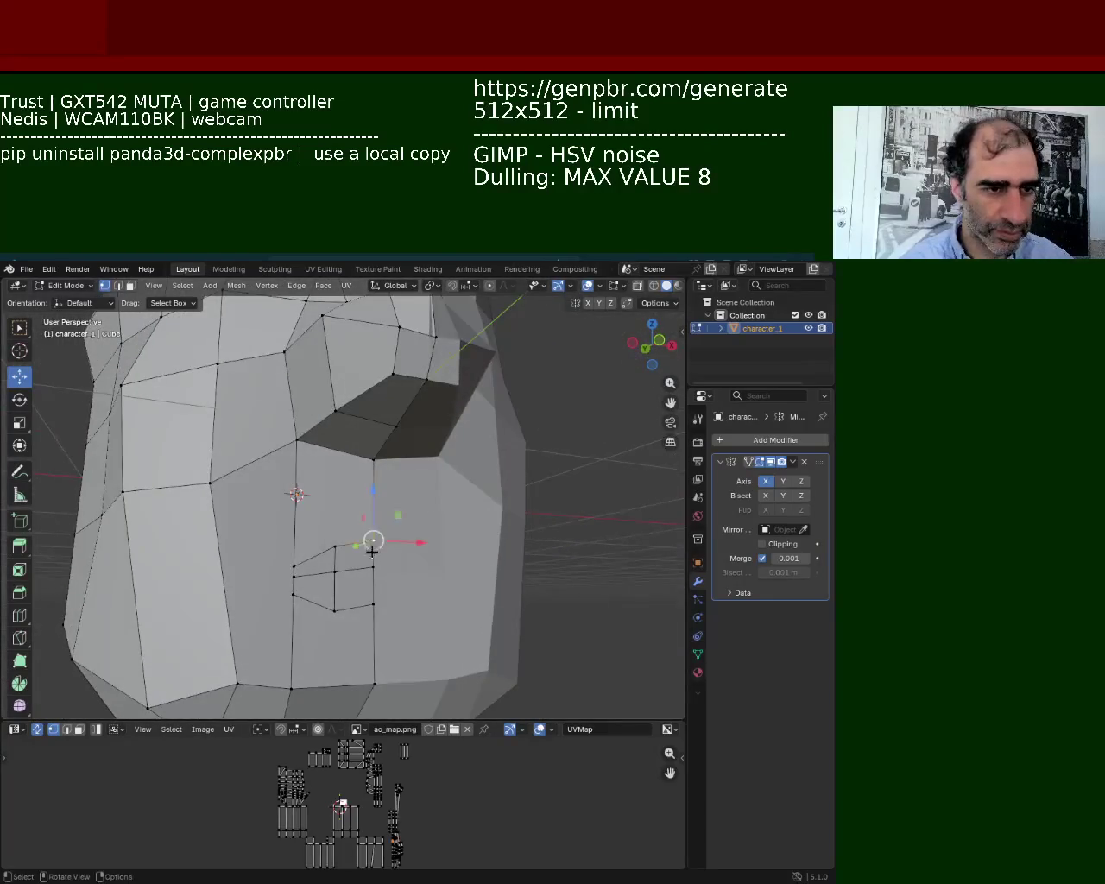
click(373, 604)
mouse_move(378, 556)
mouse_down()
mouse_move(374, 528)
mouse_move(370, 575)
mouse_move(377, 509)
mouse_up()
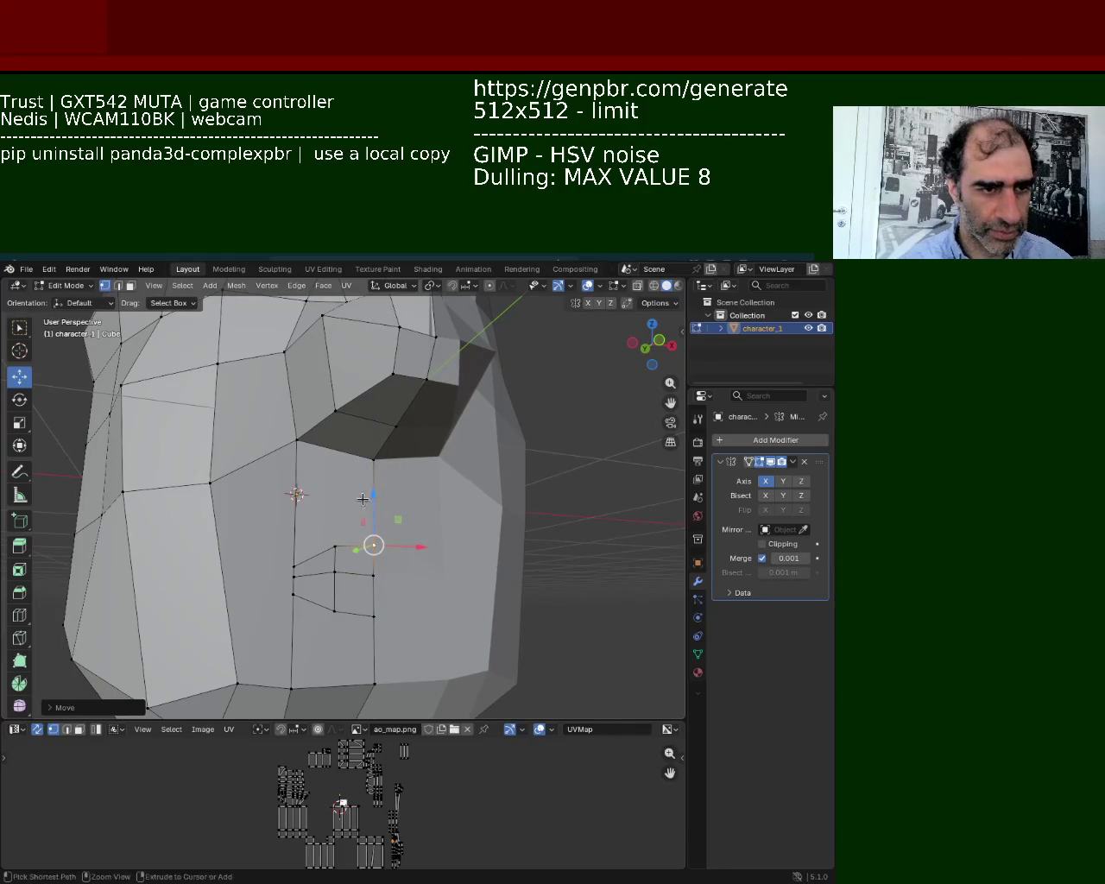
middle_drag(376, 509, 378, 470)
Select the upper vertex and orbit to a closer angle on the face.
click(379, 452)
shift+click(336, 549)
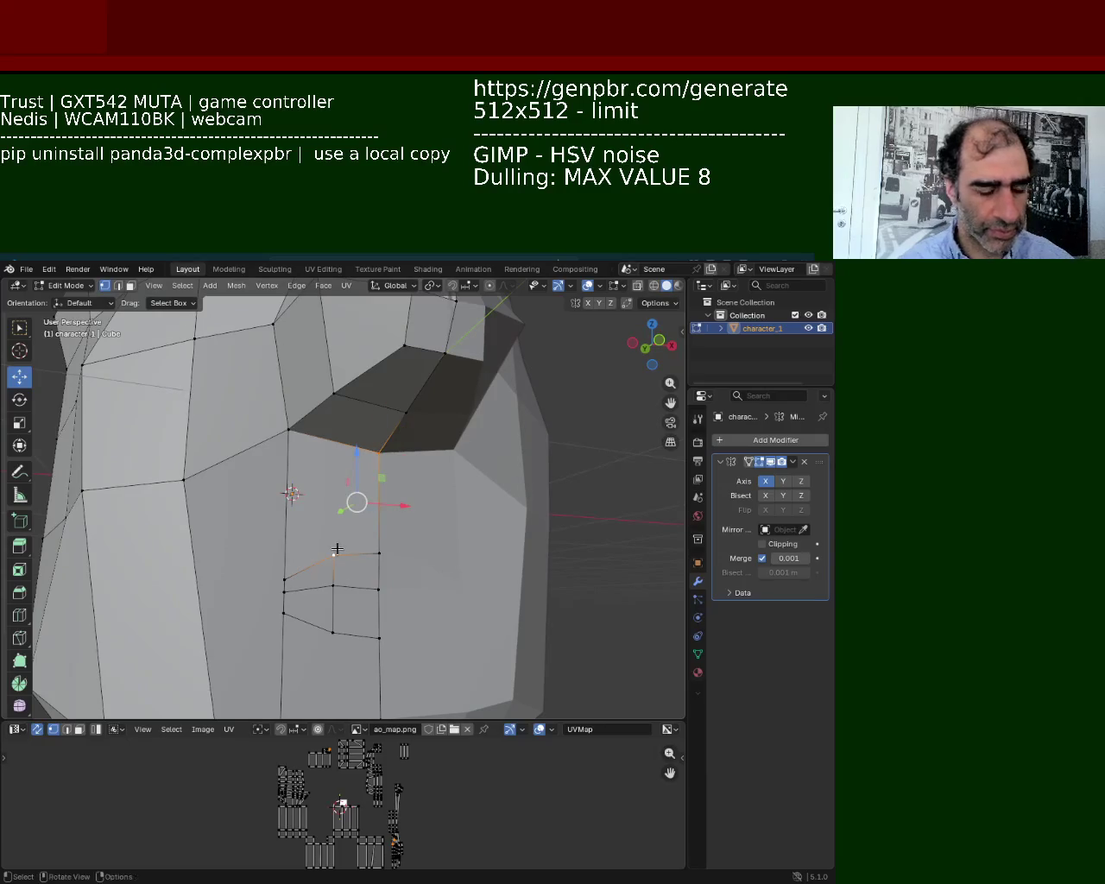
click(383, 506)
mouse_move(348, 538)
middle_down()
mouse_move(393, 515)
mouse_move(363, 475)
mouse_move(380, 469)
middle_up()
scroll(366, 466, up, 3)
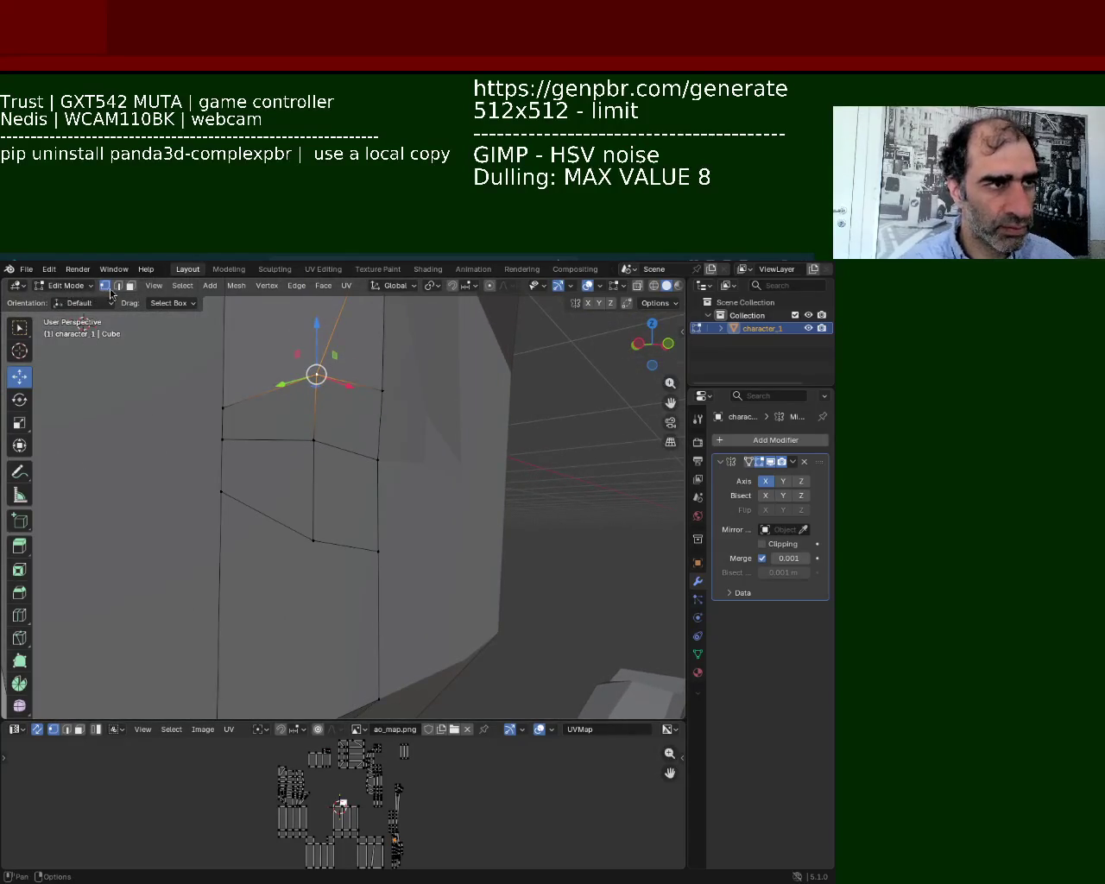
Subdivide the right vertical edge beside the nose.
click(378, 459)
shift+click(377, 550)
key(ctrl+e)
key(Escape)
click(313, 440)
shift+click(313, 540)
right_click(312, 516)
click(312, 521)
Subdivide the left vertical edge of the face as well.
click(313, 491)
click(377, 505)
shift+click(313, 490)
click(222, 440)
shift+click(221, 492)
right_click(220, 470)
click(216, 470)
Join the new left, middle and right vertices with an edge across the face.
click(222, 466)
shift+click(314, 490)
shift+click(360, 501)
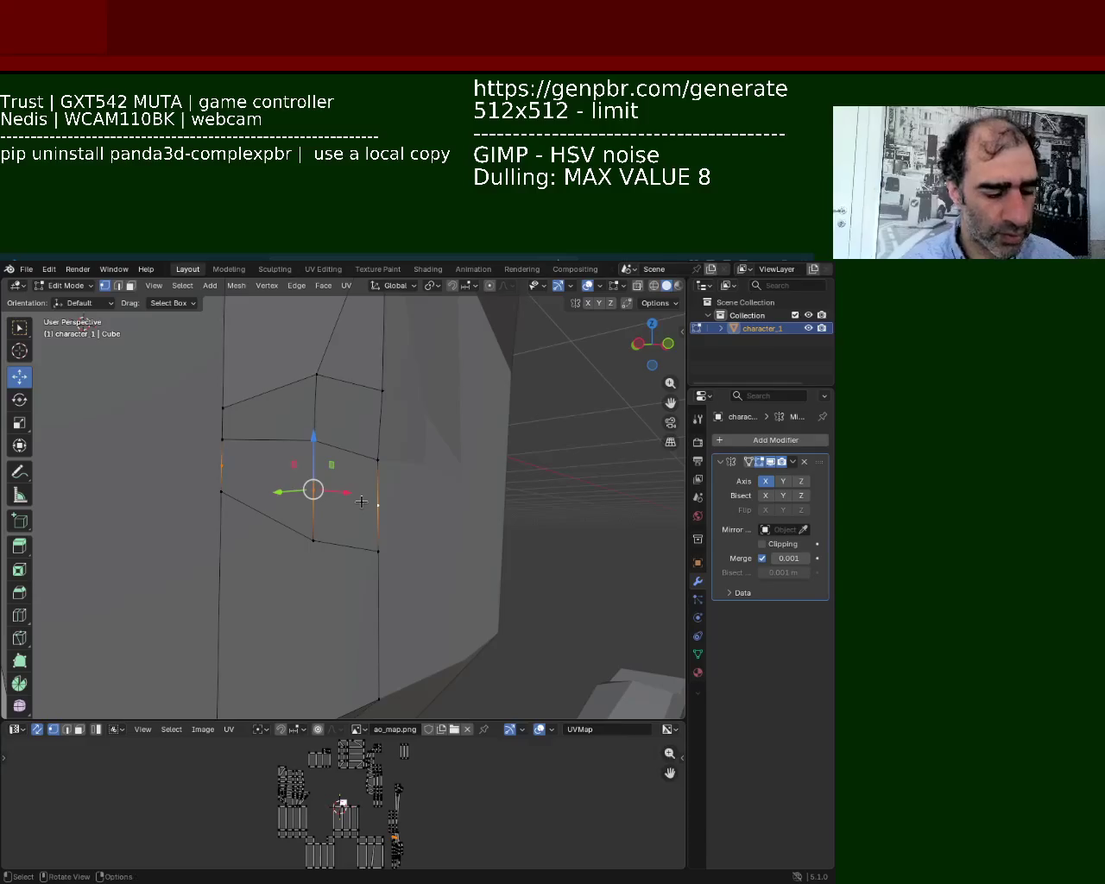
key(j)
click(130, 285)
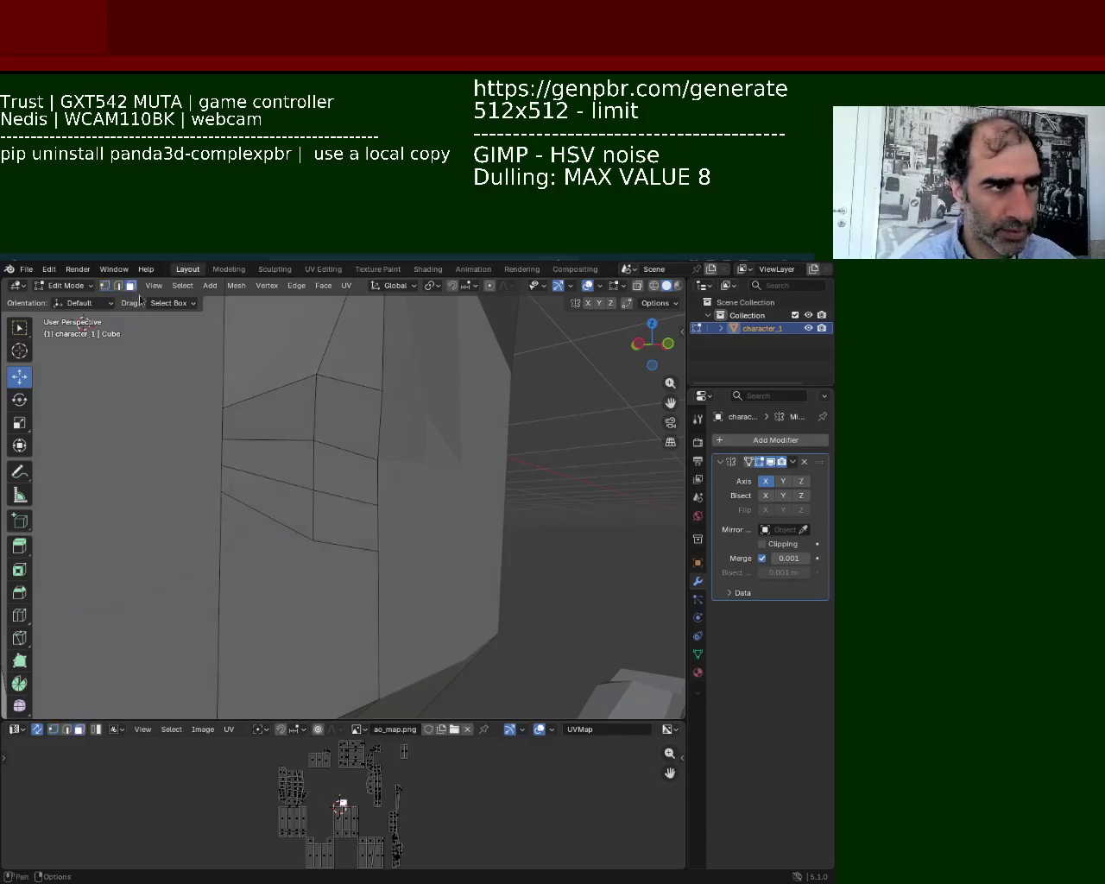
Delete the two mouth faces to open a hole in the head.
click(345, 474)
key(c)
click(291, 448)
right_click(291, 448)
key(x)
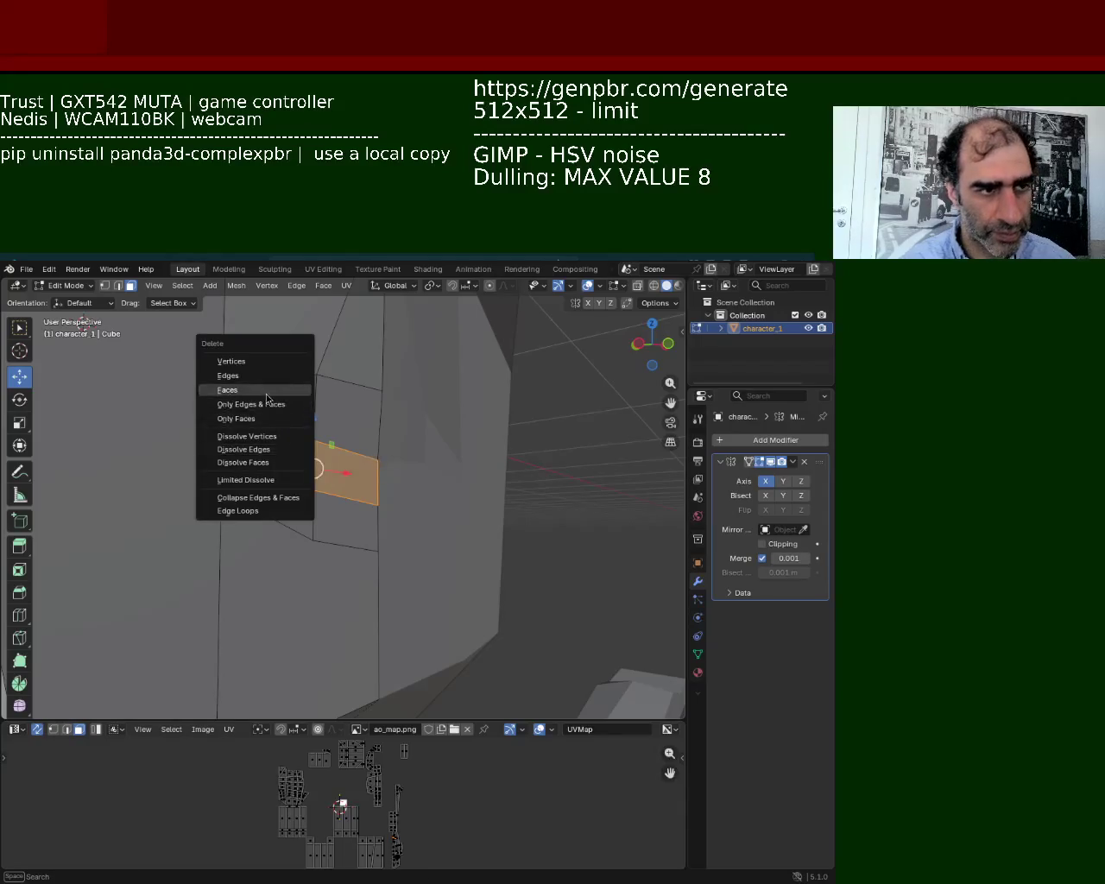
click(267, 399)
mouse_move(357, 504)
middle_down()
mouse_move(258, 478)
mouse_move(178, 434)
mouse_move(333, 530)
mouse_move(340, 567)
mouse_move(336, 524)
mouse_move(321, 562)
mouse_move(314, 532)
mouse_move(348, 576)
mouse_move(308, 521)
mouse_move(371, 494)
mouse_move(289, 501)
mouse_move(319, 505)
middle_up()
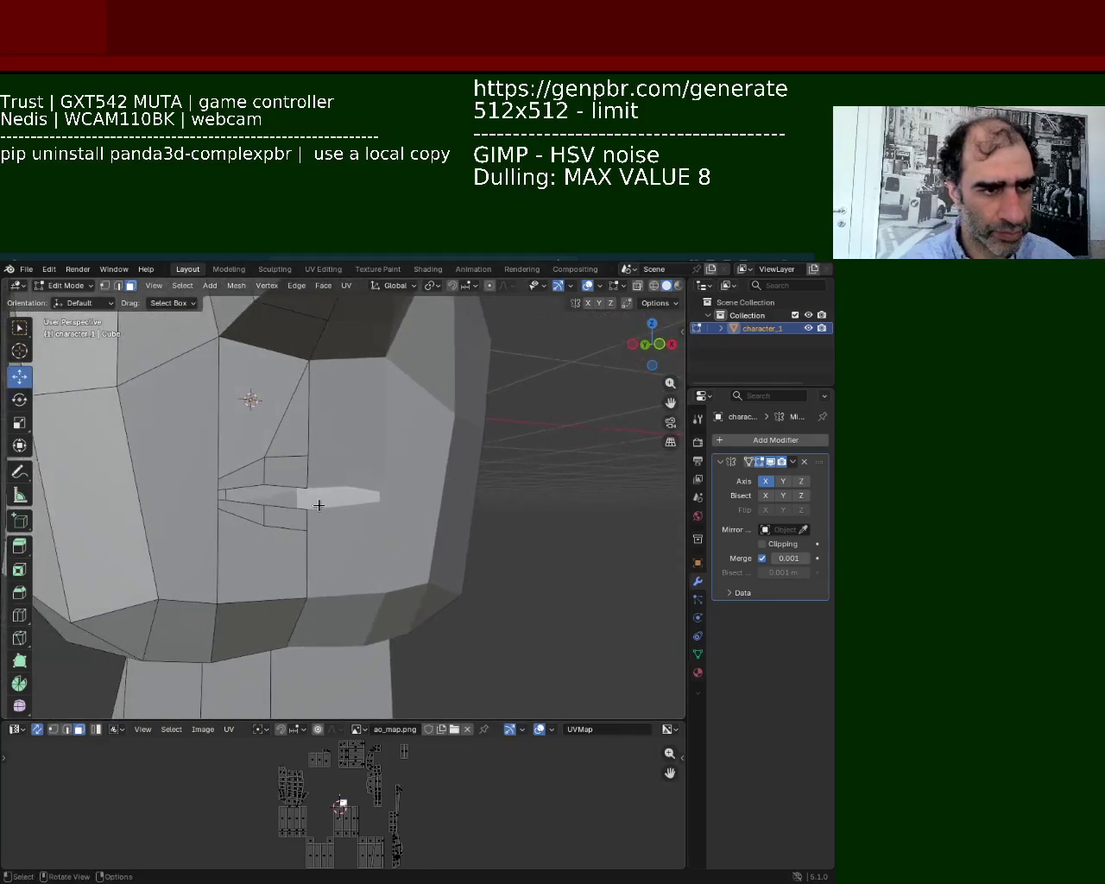
scroll(247, 481, up, 2)
scroll(264, 489, up, 2)
scroll(389, 570, up, 1)
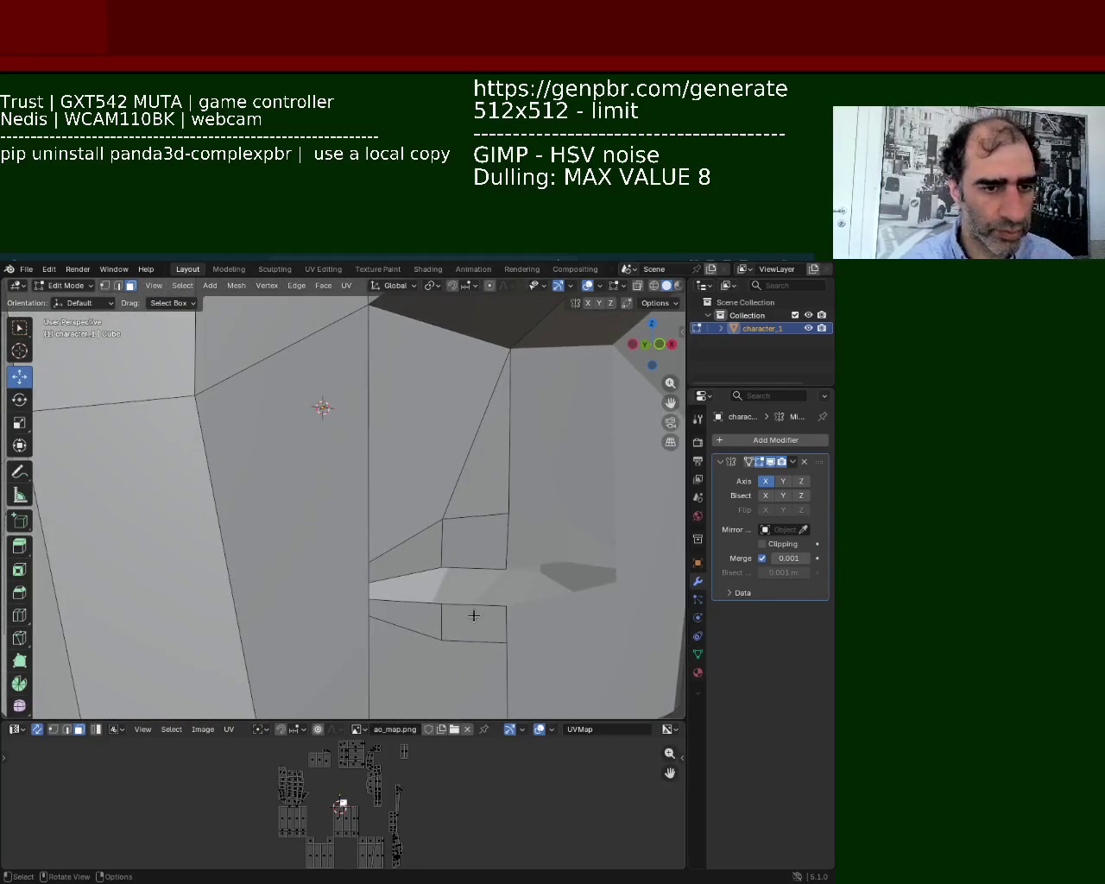
Push the two lower lip faces back along the Y axis.
click(473, 616)
key(g)
key(y)
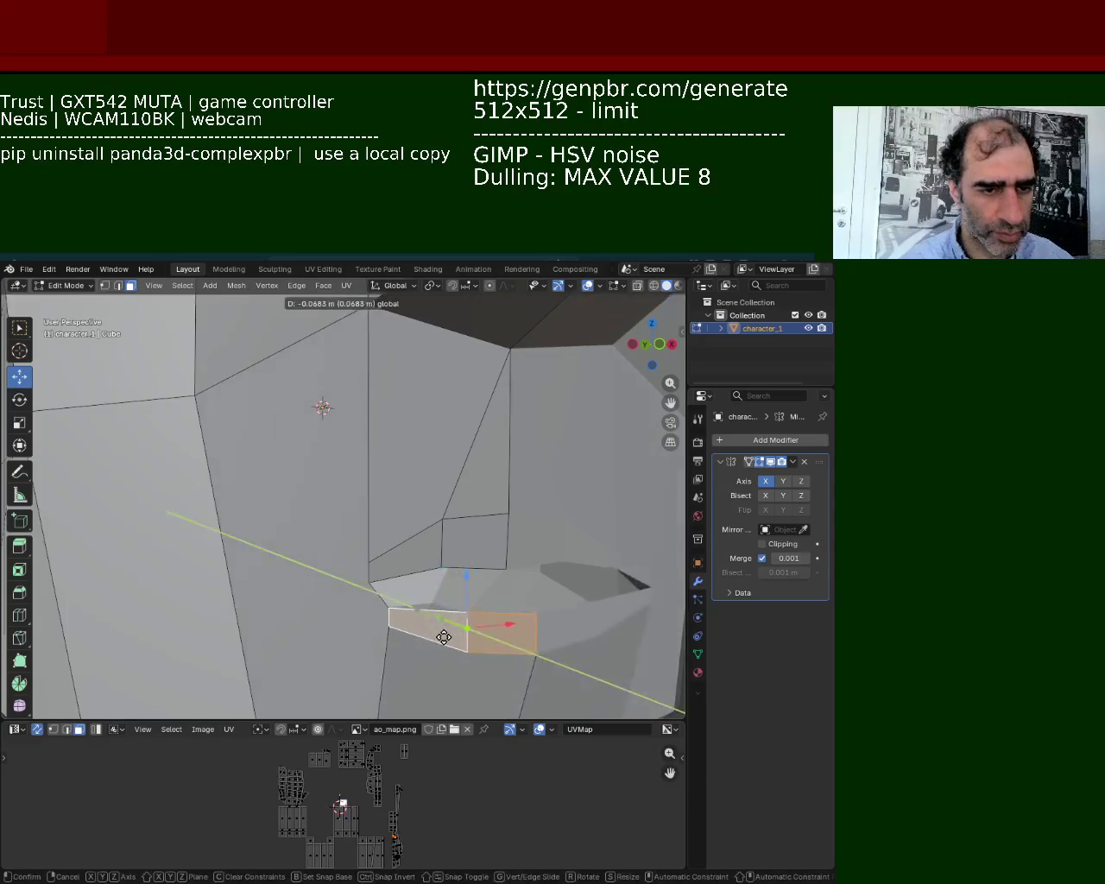
click(461, 653)
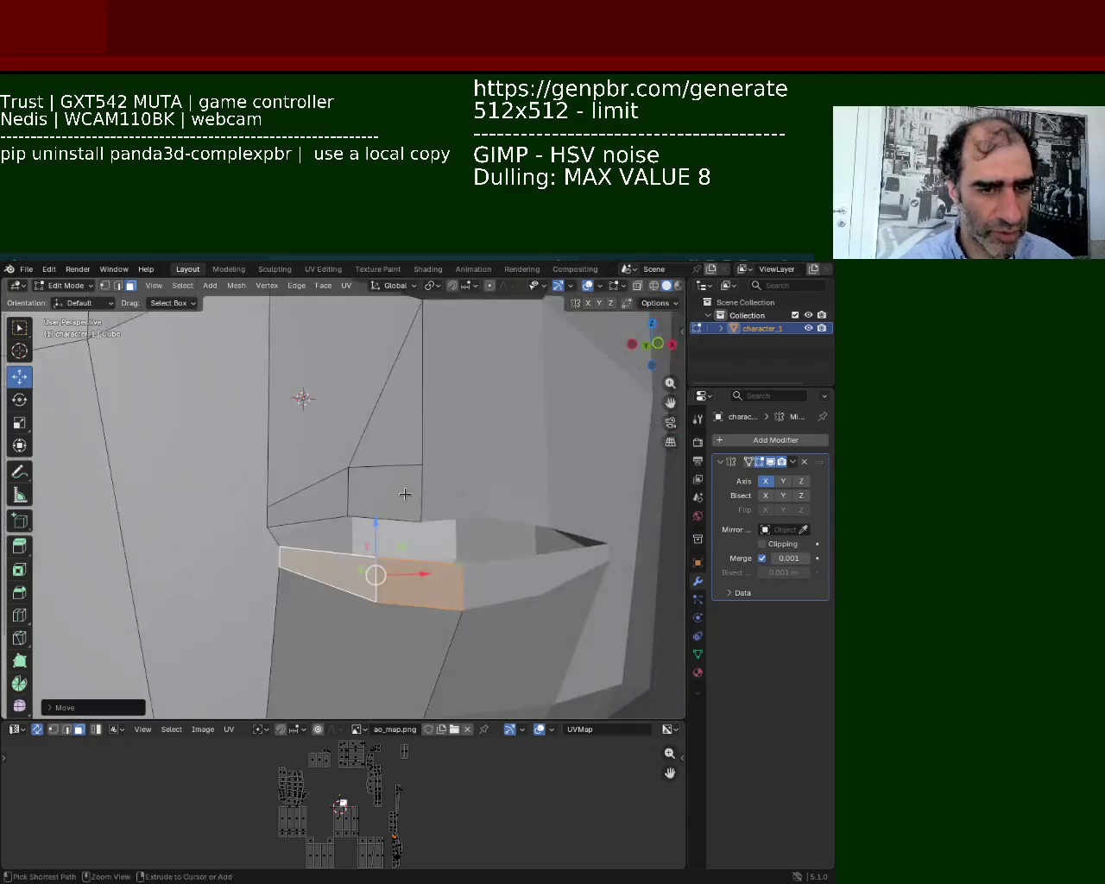
scroll(405, 493, down, 3)
middle_drag(405, 493, 409, 480)
scroll(409, 480, up, 3)
scroll(409, 480, up, 2)
scroll(405, 468, down, 1)
In vertex mode, subdivide the edge running down from the mouth corner.
click(104, 286)
click(564, 450)
key(ctrl+e)
click(509, 604)
shift+click(566, 449)
key(ctrl+e)
click(386, 496)
Select the vertices outlining the chin face below the mouth.
click(378, 373)
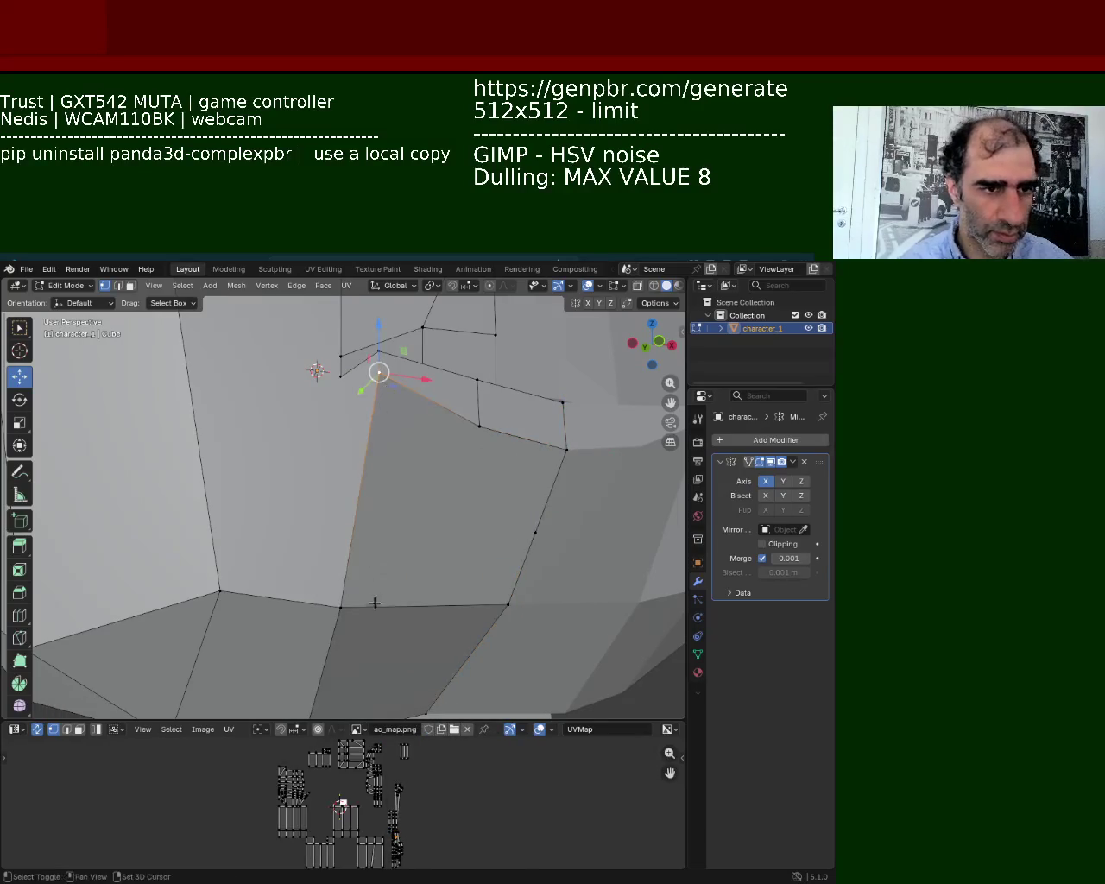
ctrl+click(341, 607)
key(ctrl+e)
click(354, 588)
ctrl+click(504, 531)
click(536, 533)
click(566, 449)
click(479, 426)
click(378, 372)
Connect the new left-edge vertex to the right corner vertex, splitting the chin face.
click(371, 440)
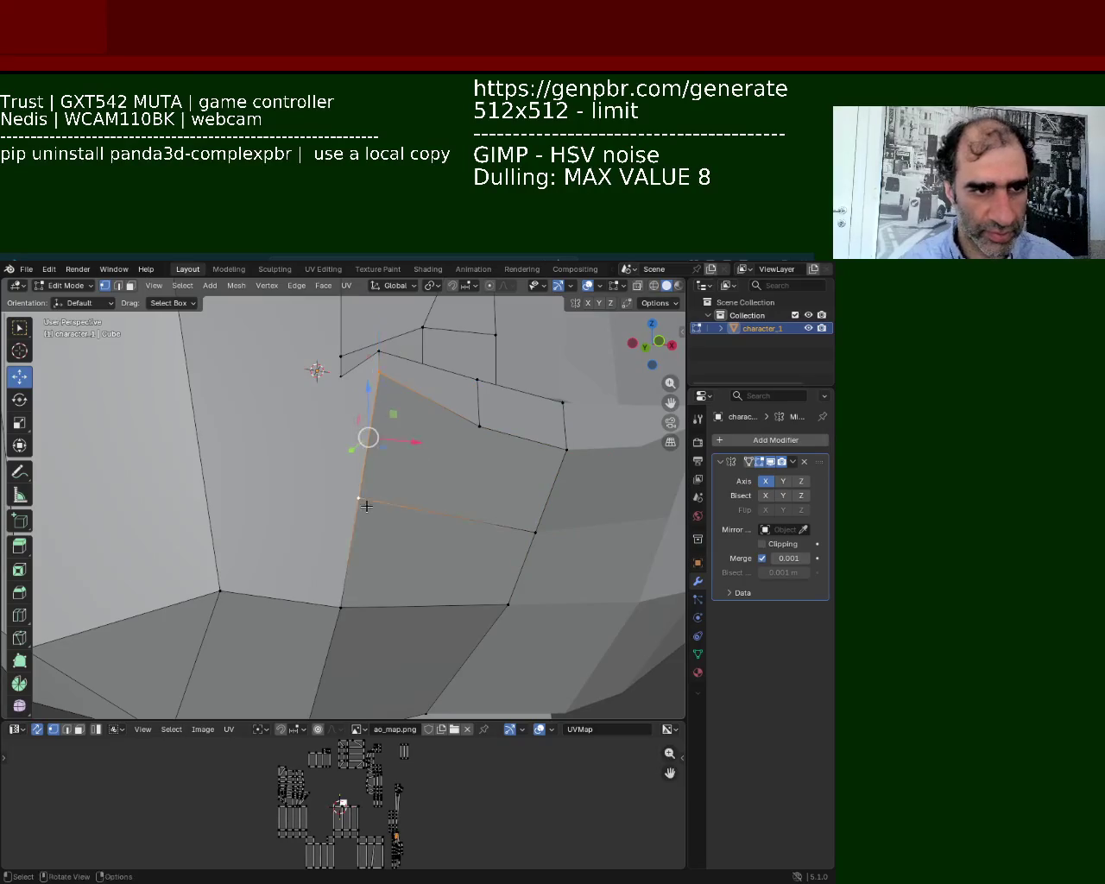
click(558, 474)
key(ctrl+e)
click(518, 516)
Select edges and vertices around the split chin face, then pan toward the lower lip.
shift+click(368, 437)
click(479, 429)
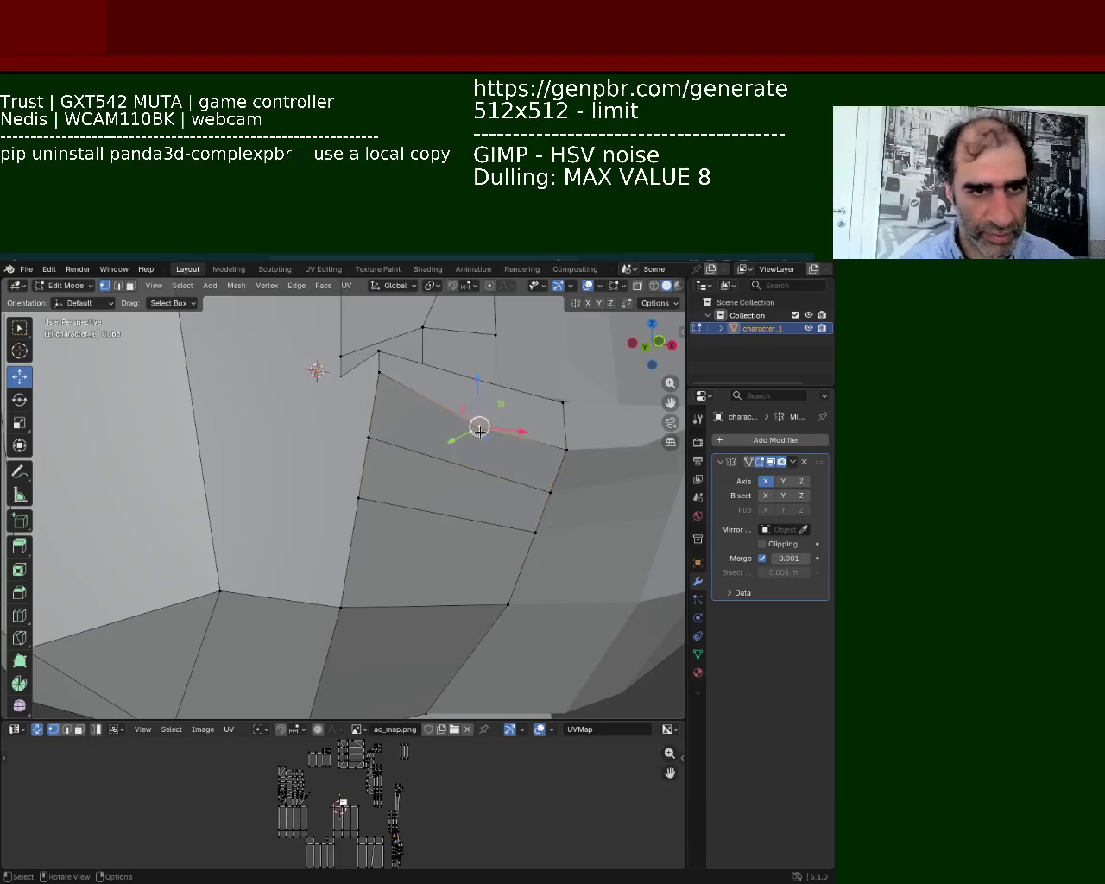
click(403, 515)
mouse_move(471, 449)
middle_down()
mouse_move(279, 437)
mouse_move(427, 494)
middle_up()
shift+click(433, 497)
click(423, 443)
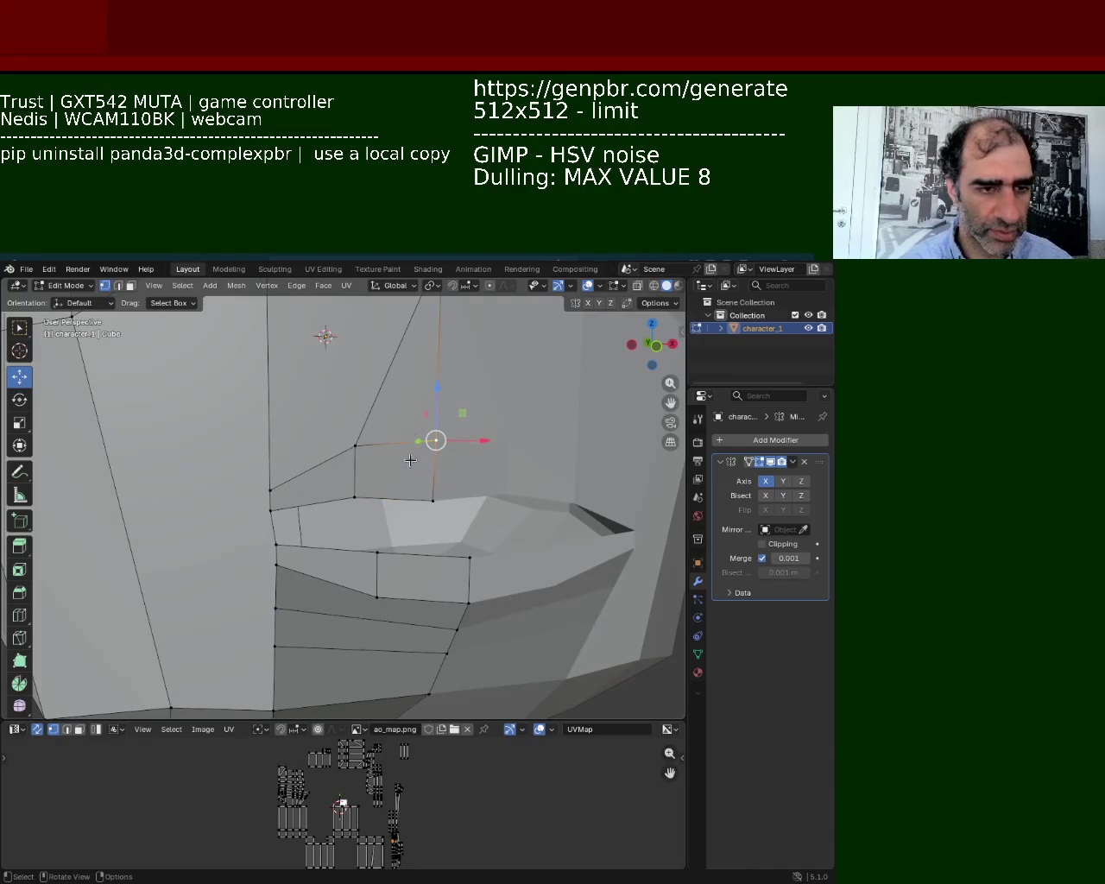
shift+middle_drag(410, 460, 440, 373)
Select vertices along the lower lip edge rows, briefly checking faces in face mode.
click(503, 464)
shift+click(501, 511)
click(487, 541)
shift+click(309, 513)
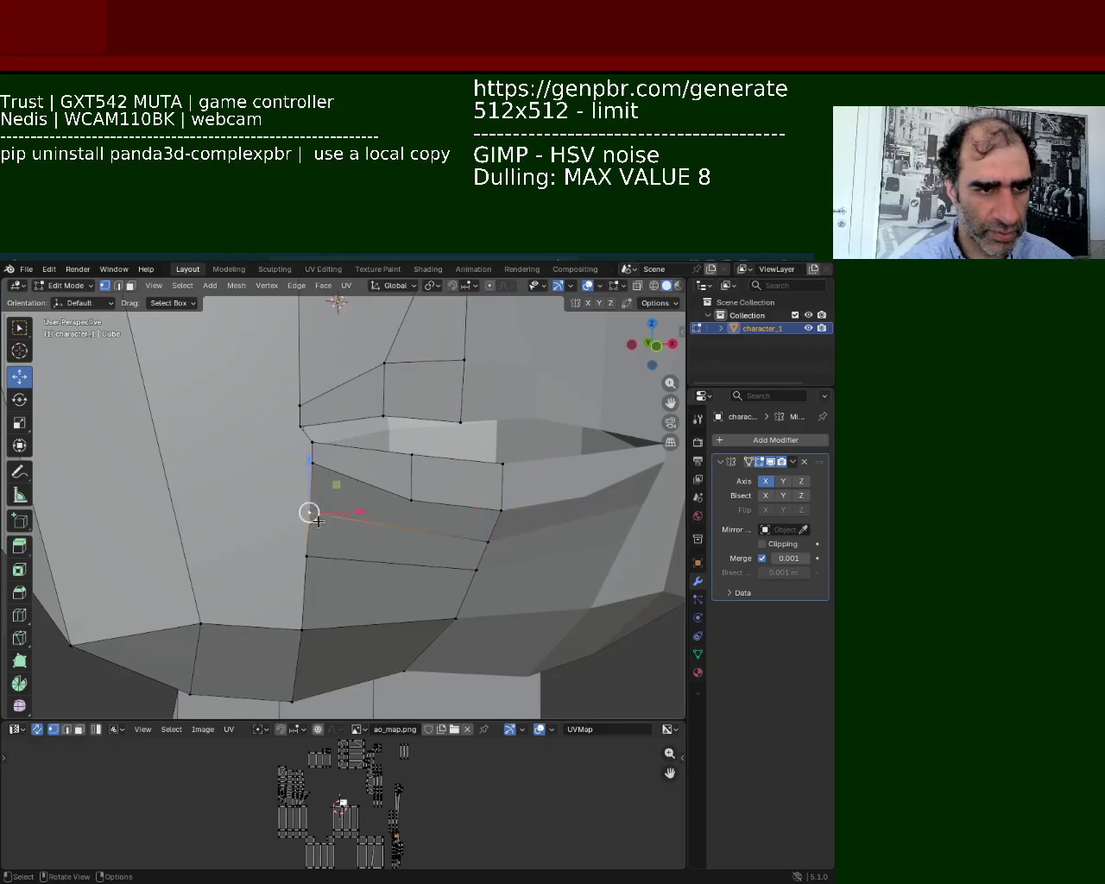
shift+click(411, 500)
shift+click(409, 501)
shift+click(488, 541)
alt+shift+click(411, 500)
shift+click(411, 533)
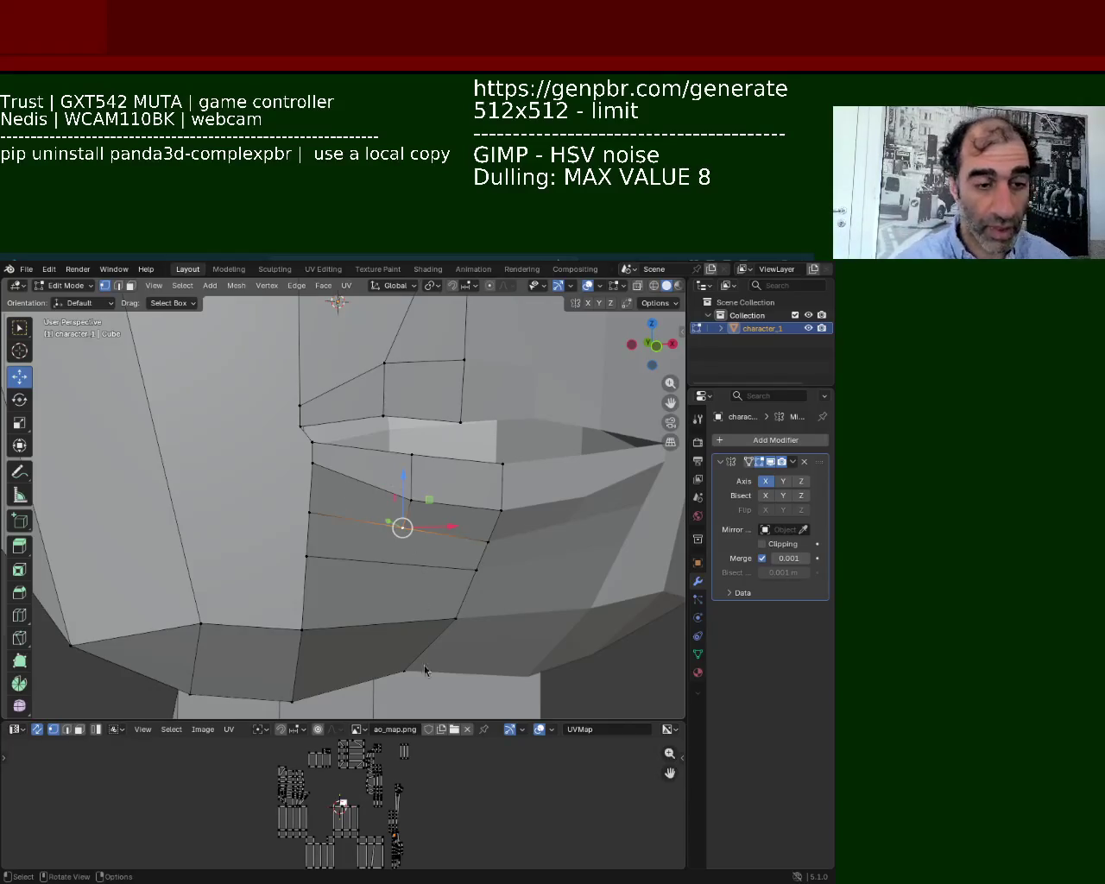
click(130, 284)
click(470, 480)
shift+click(467, 477)
click(104, 285)
Extrude the lower lip's vertical edge, then try a subdivision and undo it.
click(504, 480)
shift+click(504, 506)
key(ctrl+e)
click(506, 508)
click(407, 492)
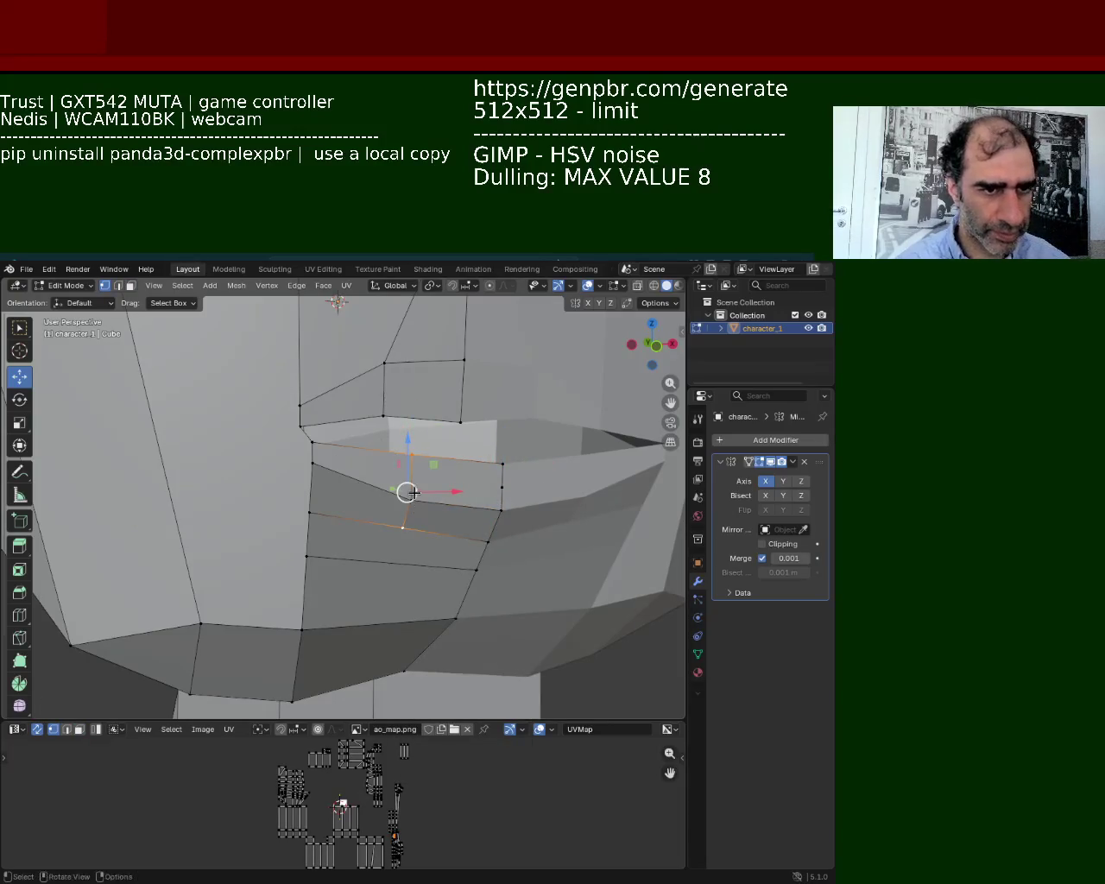
key(ctrl+e)
click(418, 485)
key(ctrl+z)
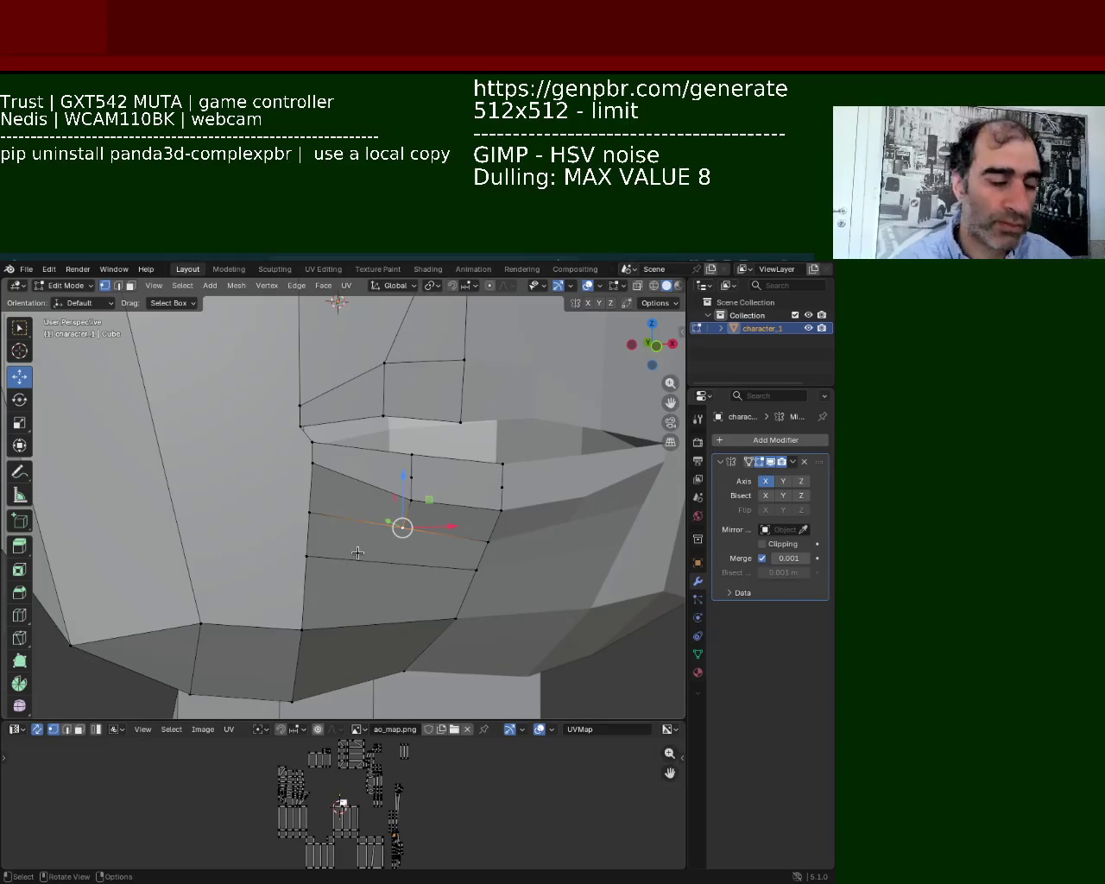
Save the head as character_1.blend and bring up the File menu for a new file.
key(ctrl+s)
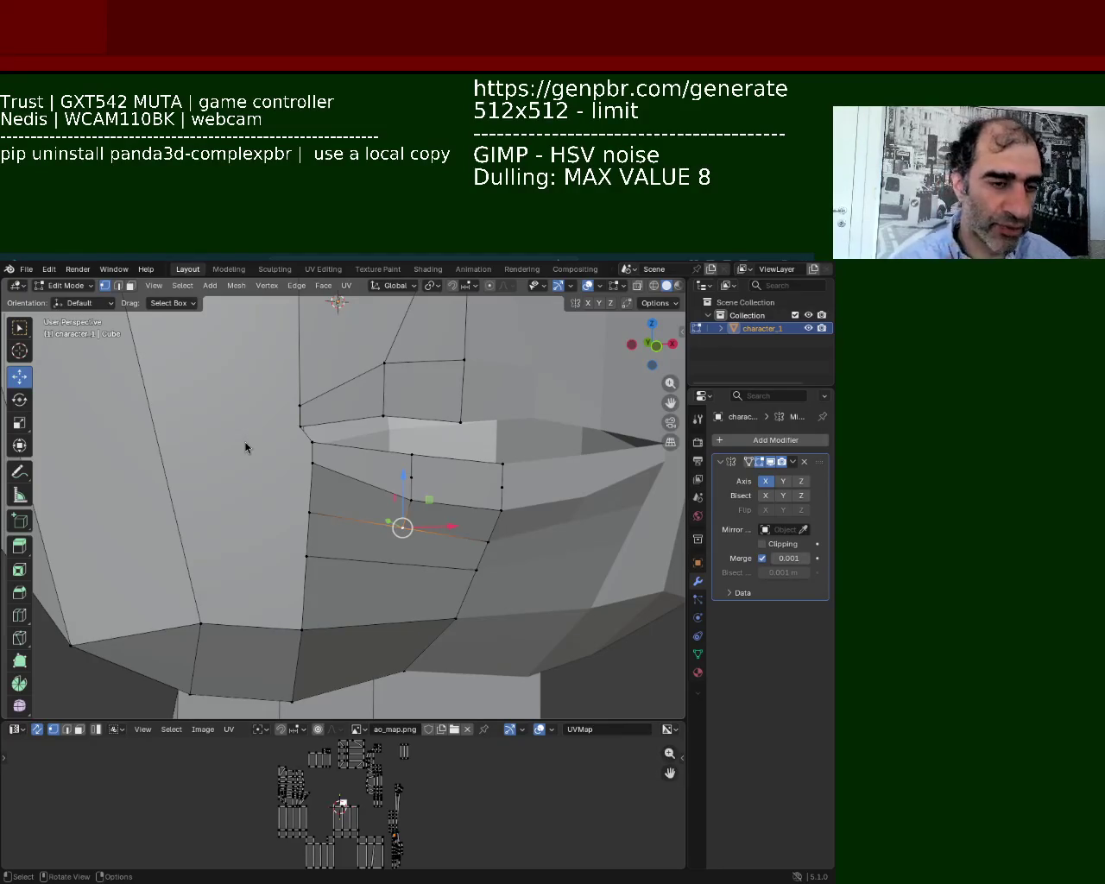
click(26, 268)
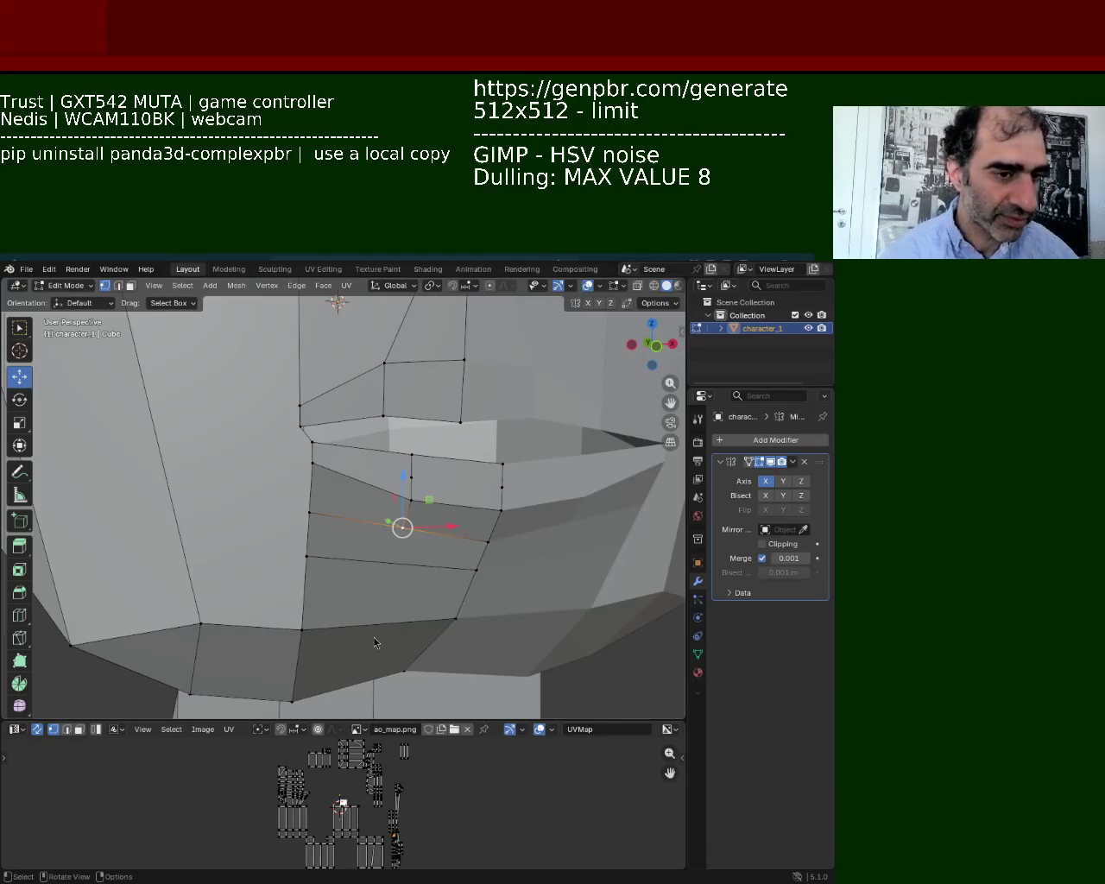
click(26, 268)
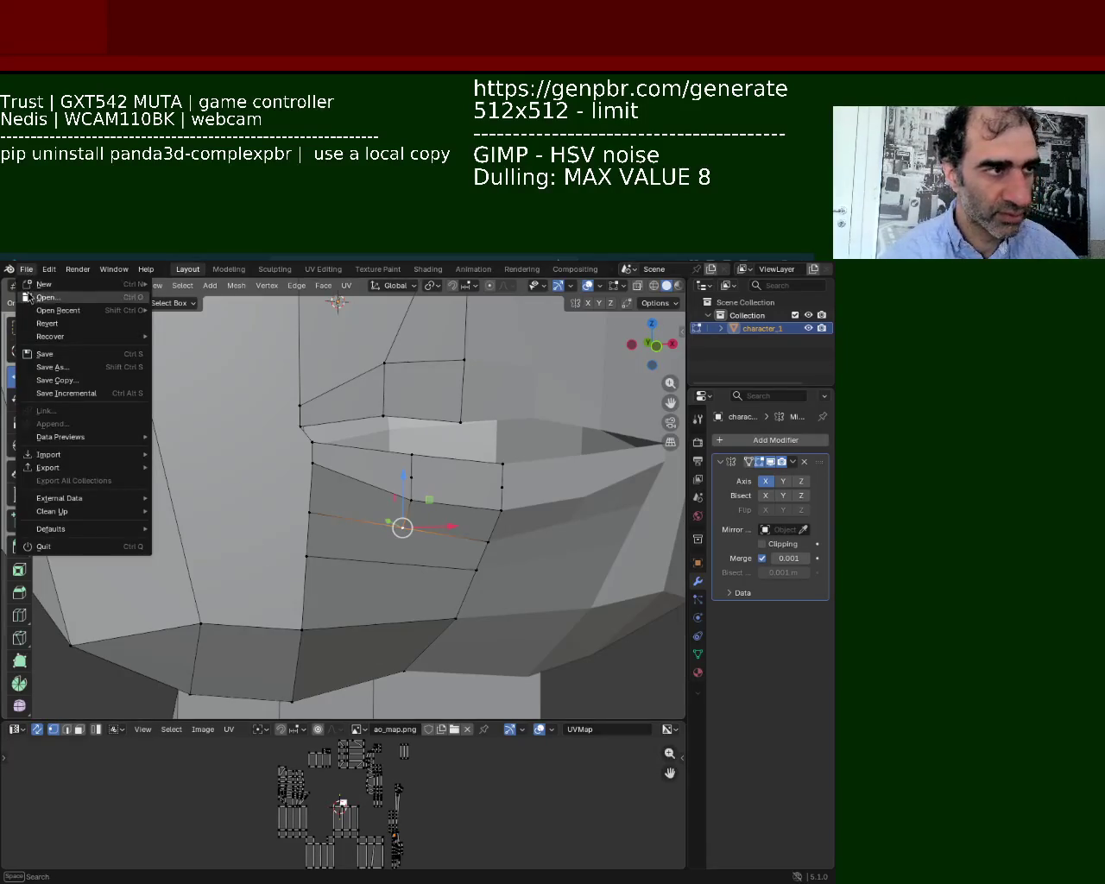
mouse_move(44, 284)
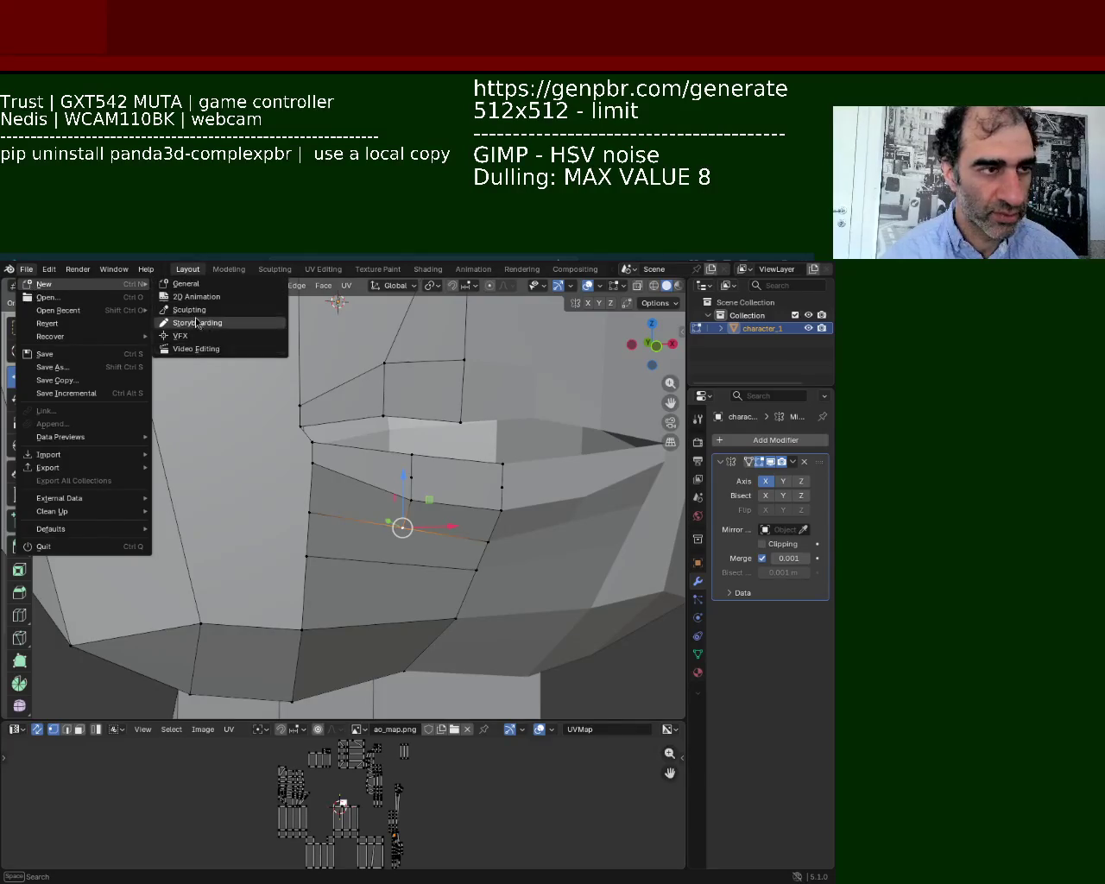
Start a new General scene from the File menu.
click(26, 268)
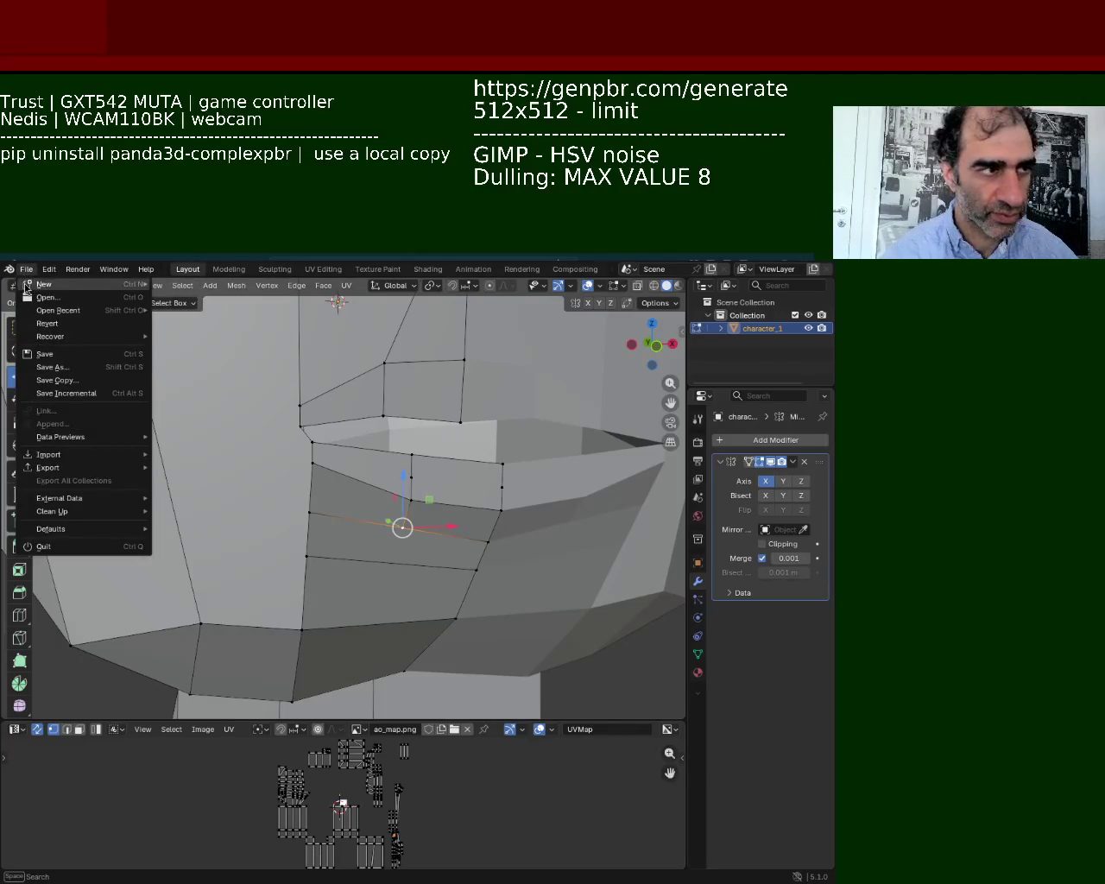
mouse_move(43, 284)
click(177, 284)
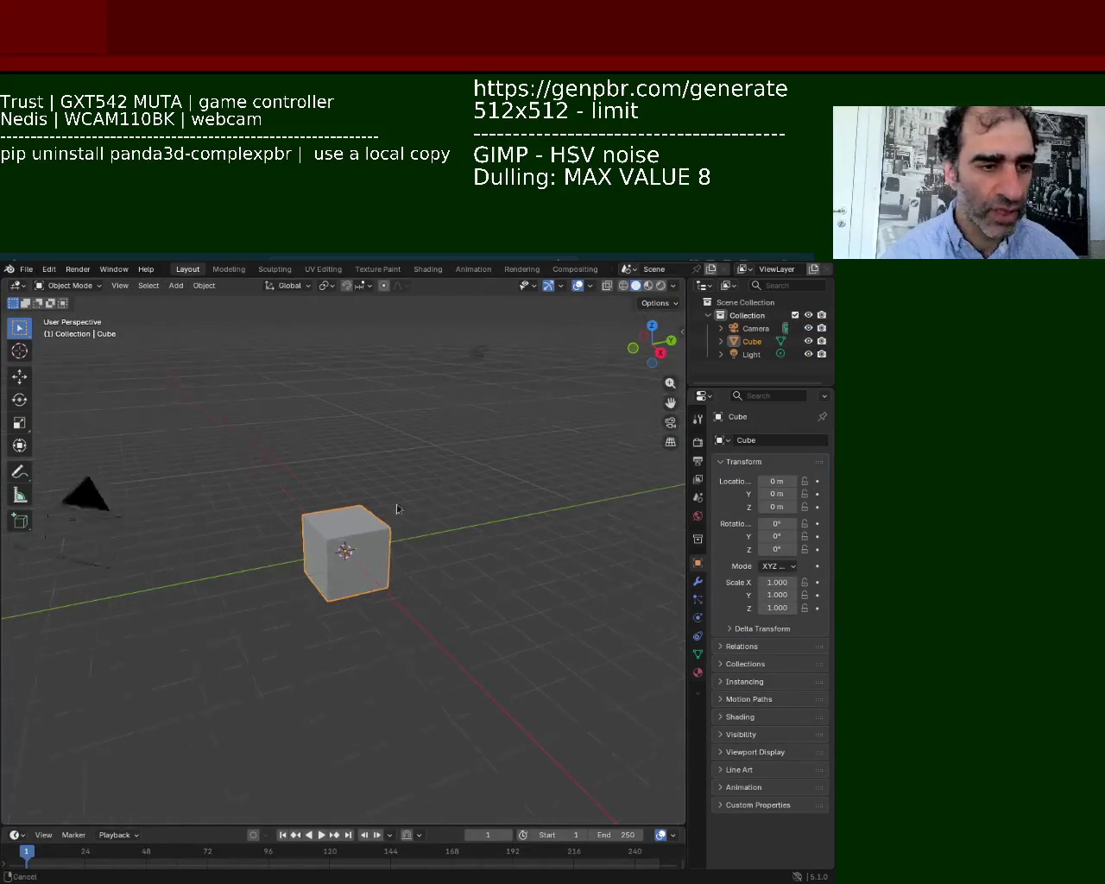
scroll(396, 509, up, 5)
Add a Mirror modifier to the default Cube and enter Edit Mode with nothing selected.
click(699, 580)
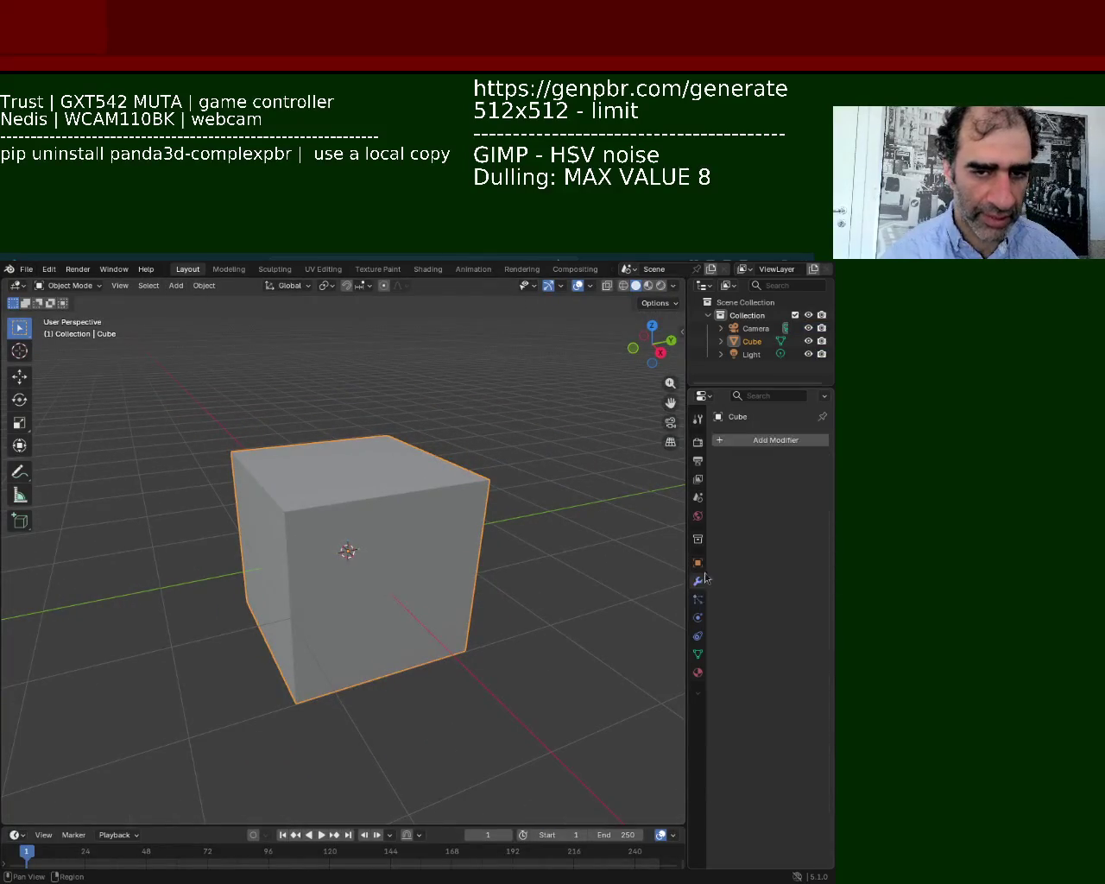
click(751, 442)
click(705, 436)
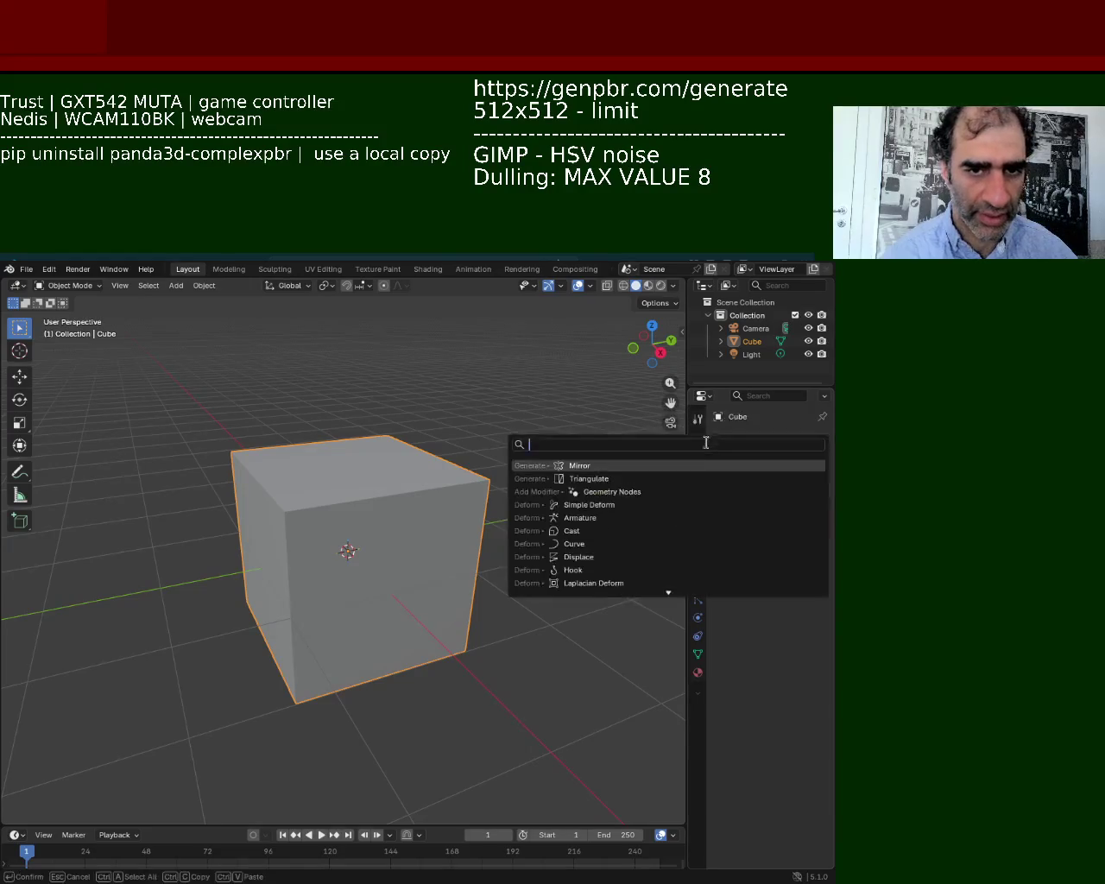
click(615, 465)
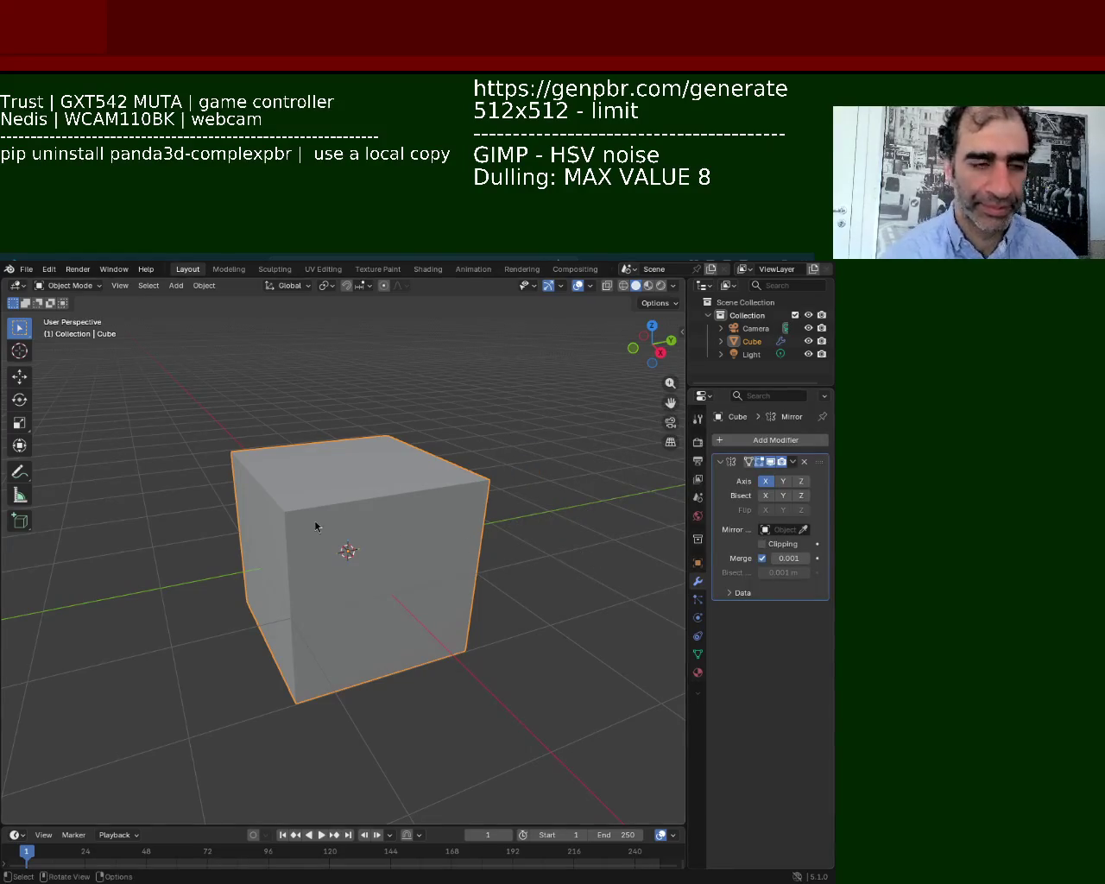
key(Tab)
middle_drag(446, 471, 389, 452)
click(389, 452)
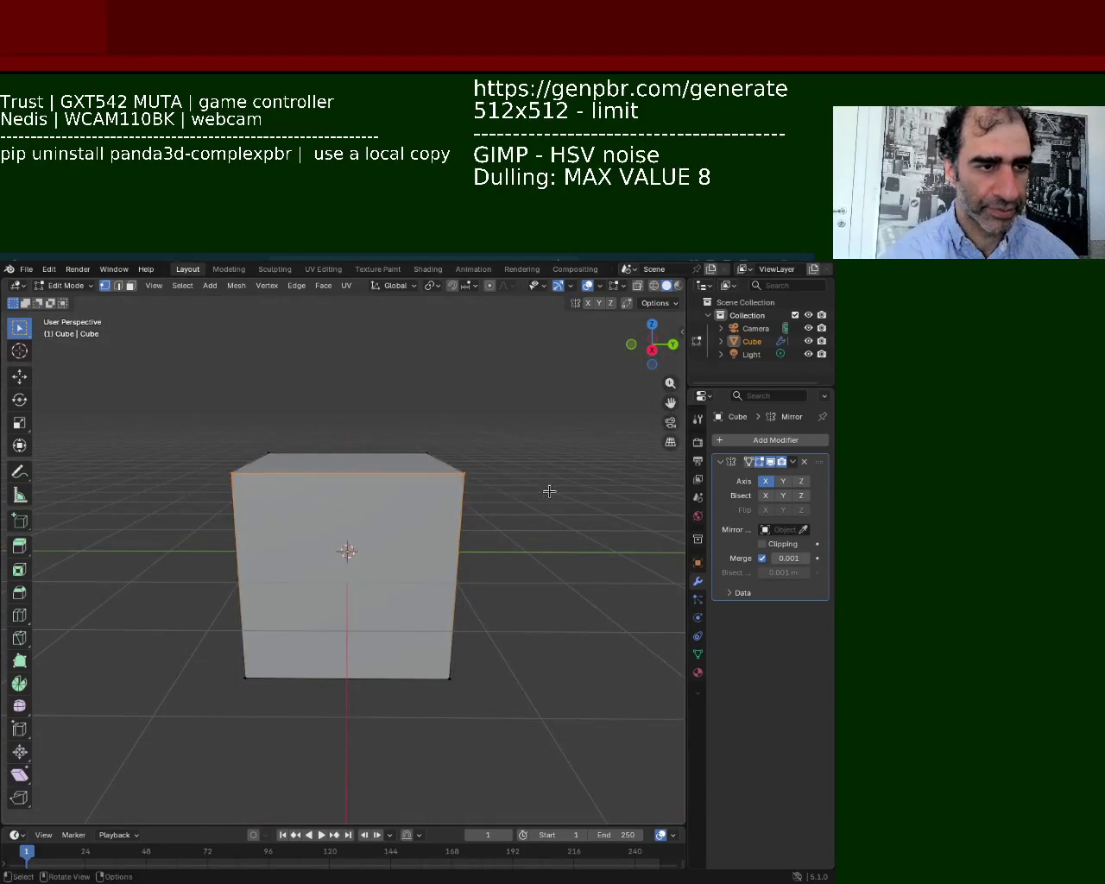
Box-select the cube's top edges and subdivide them.
middle_drag(256, 447, 271, 503)
mouse_move(205, 385)
mouse_down()
mouse_move(559, 422)
mouse_move(483, 431)
mouse_up()
mouse_move(491, 444)
middle_down()
mouse_move(484, 473)
mouse_move(449, 467)
middle_up()
drag(150, 420, 579, 456)
drag(418, 377, 118, 501)
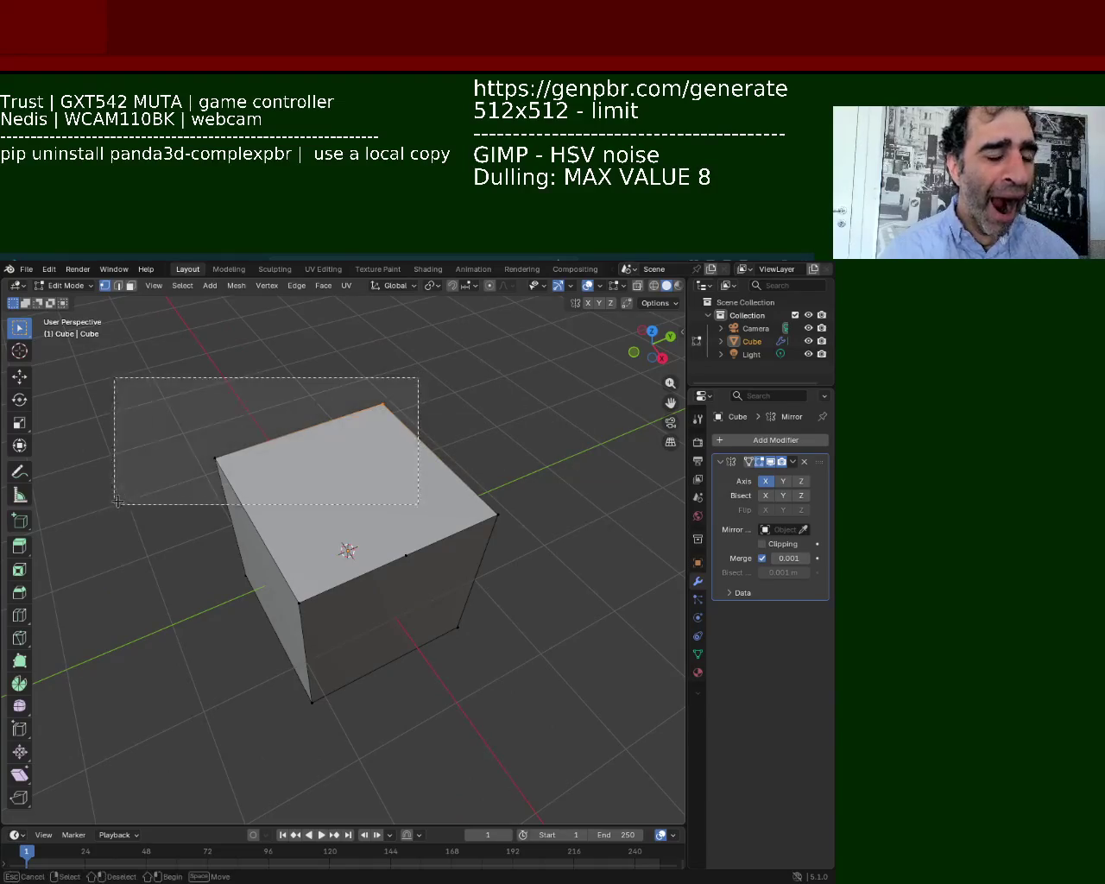
right_click(86, 470)
click(87, 476)
Subdivide the opposite edges too, completing the centre cut around the cube.
mouse_move(86, 476)
middle_down()
mouse_move(333, 483)
mouse_move(320, 676)
middle_up()
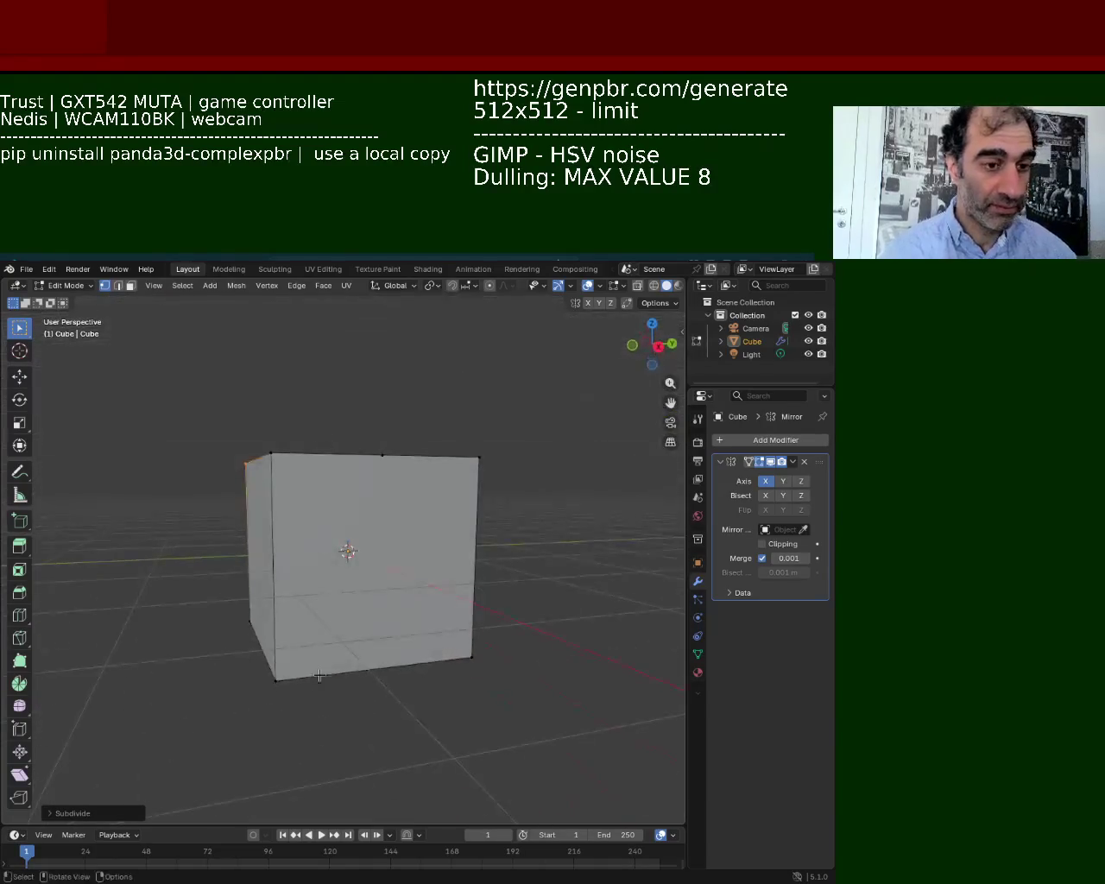
drag(263, 744, 504, 640)
right_click(413, 653)
click(413, 654)
mouse_move(413, 654)
middle_down()
mouse_move(324, 547)
mouse_move(451, 624)
middle_up()
right_click(406, 549)
click(405, 549)
Inspect the centre cut from several angles and select the top edge's midpoint.
middle_drag(406, 549, 353, 466)
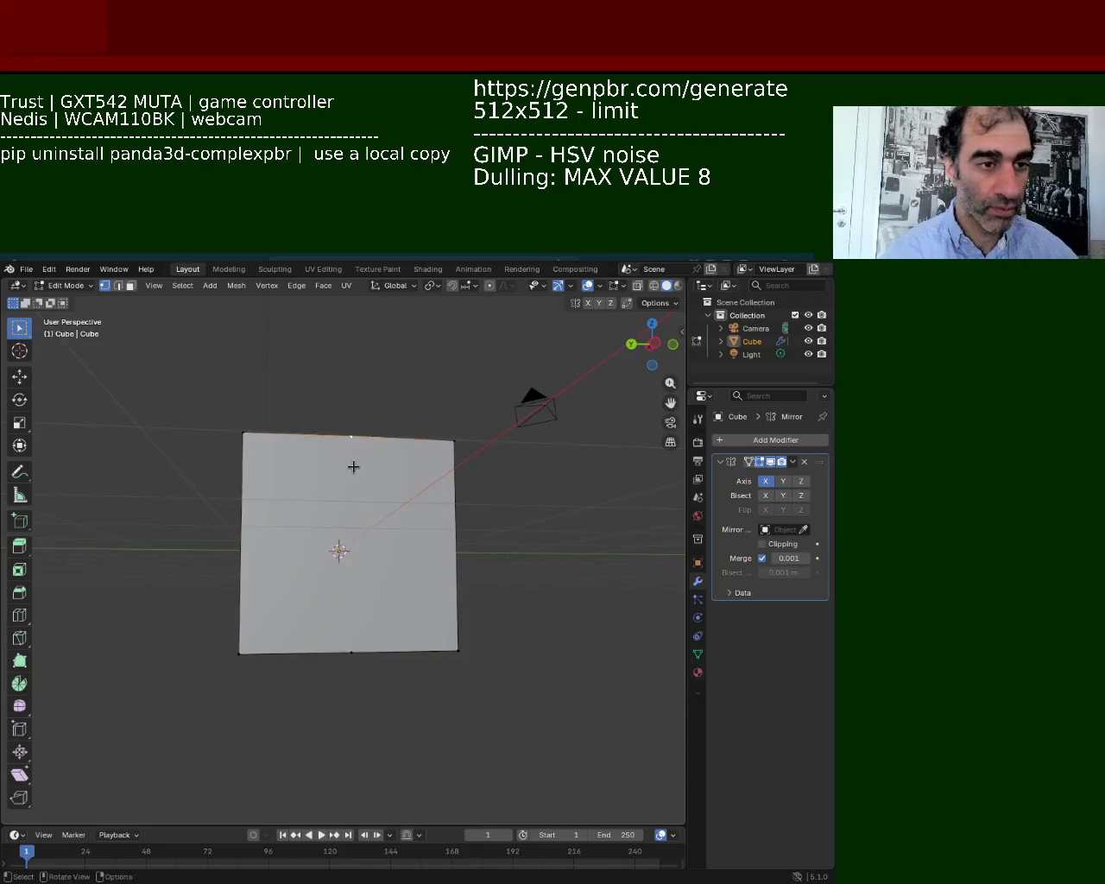
middle_drag(357, 597, 372, 519)
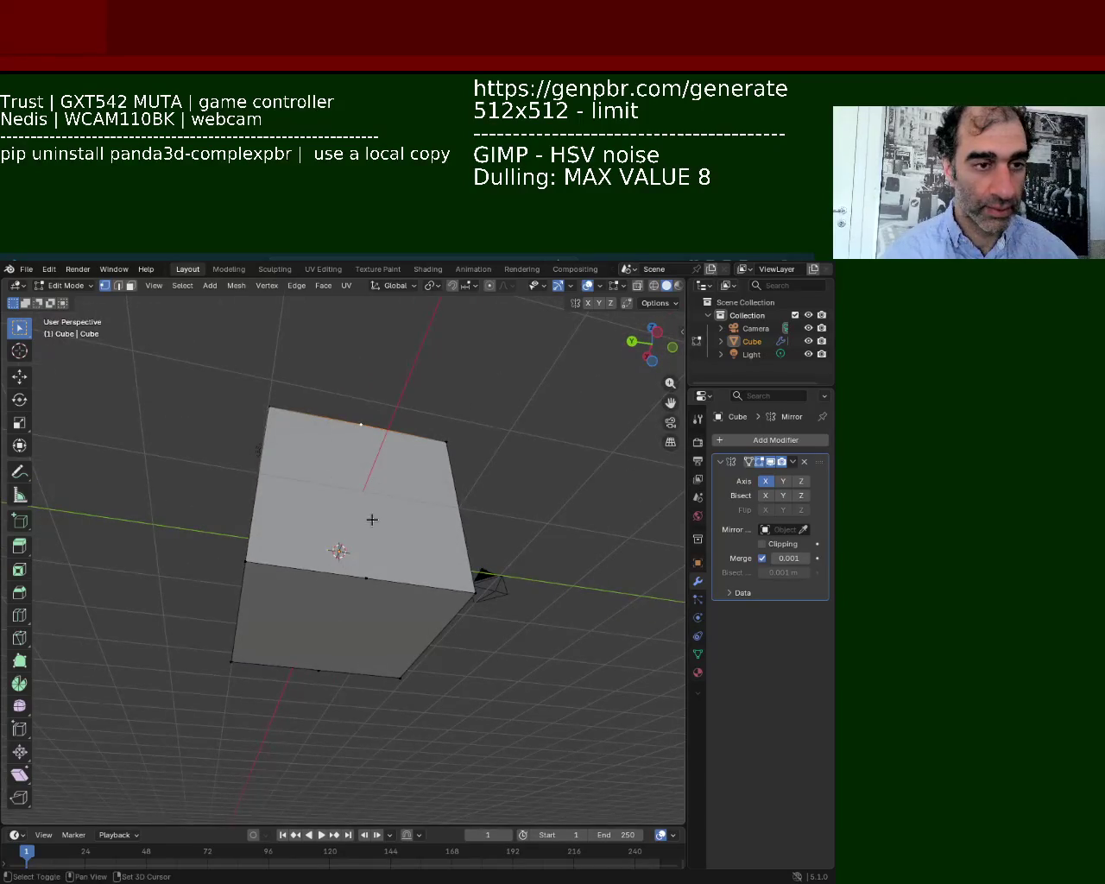
middle_drag(377, 585, 311, 677)
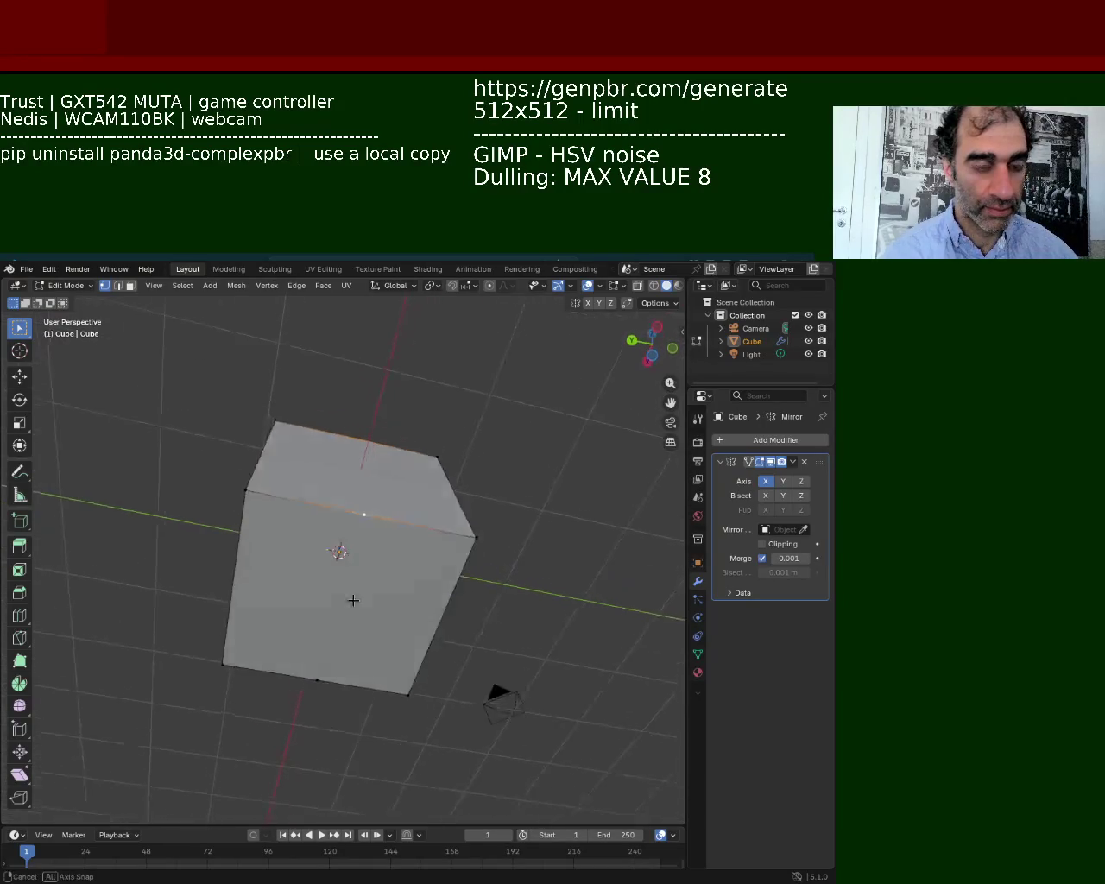
shift+click(333, 672)
mouse_move(345, 672)
middle_down()
mouse_move(280, 581)
mouse_move(326, 476)
mouse_move(353, 588)
middle_up()
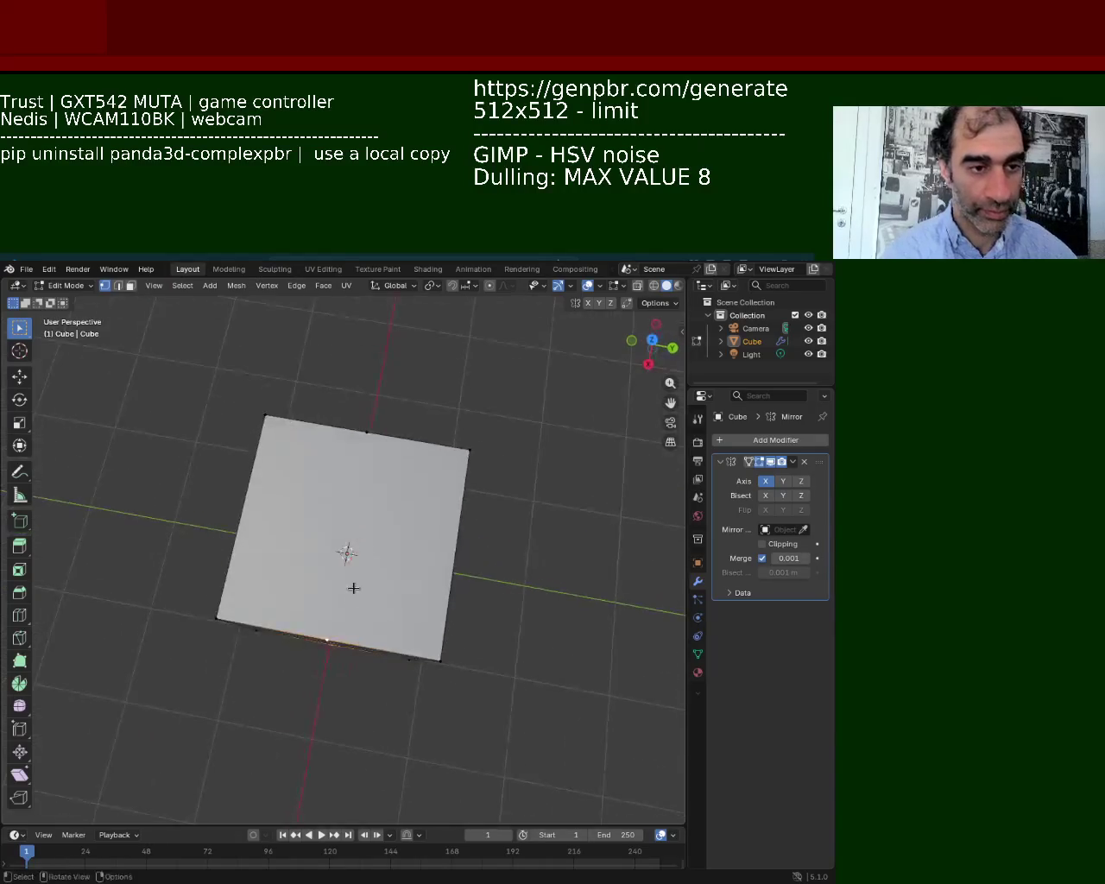
middle_drag(340, 468, 362, 449)
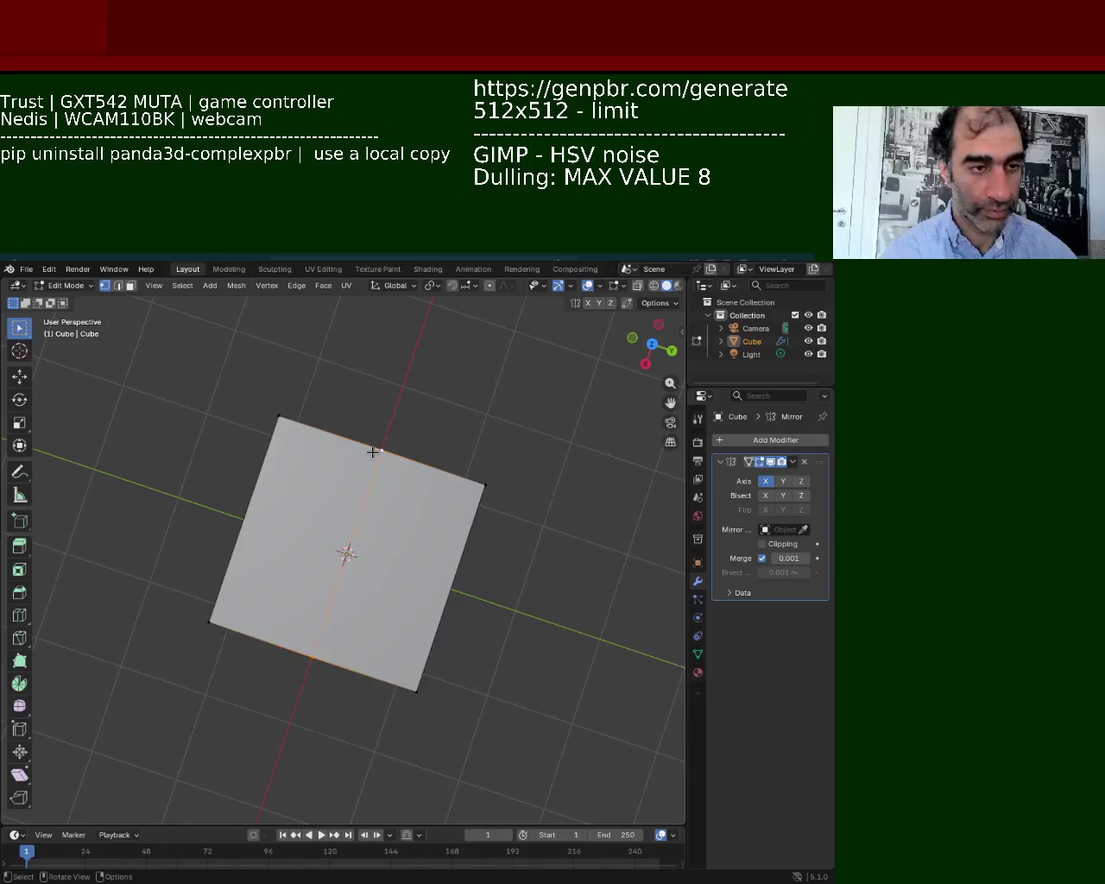
click(372, 452)
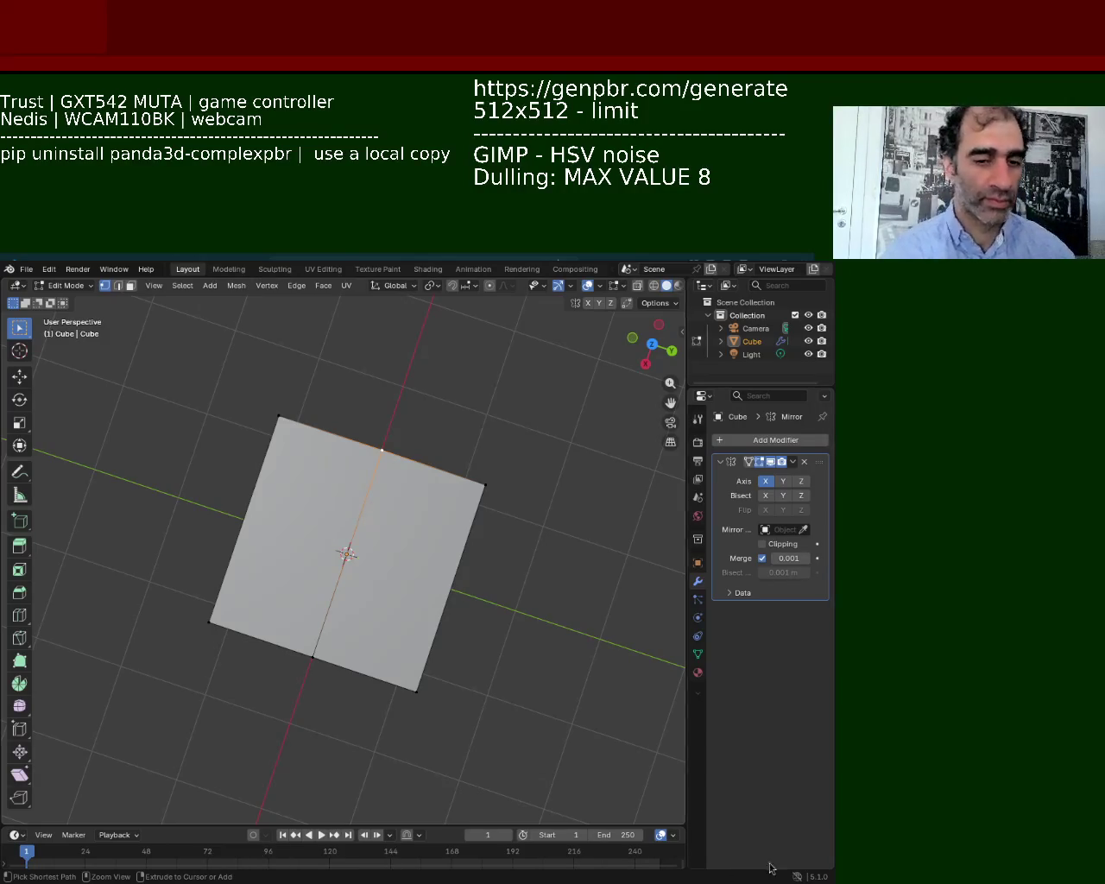
Save the scene as weapon_1.blend.
key(ctrl+s)
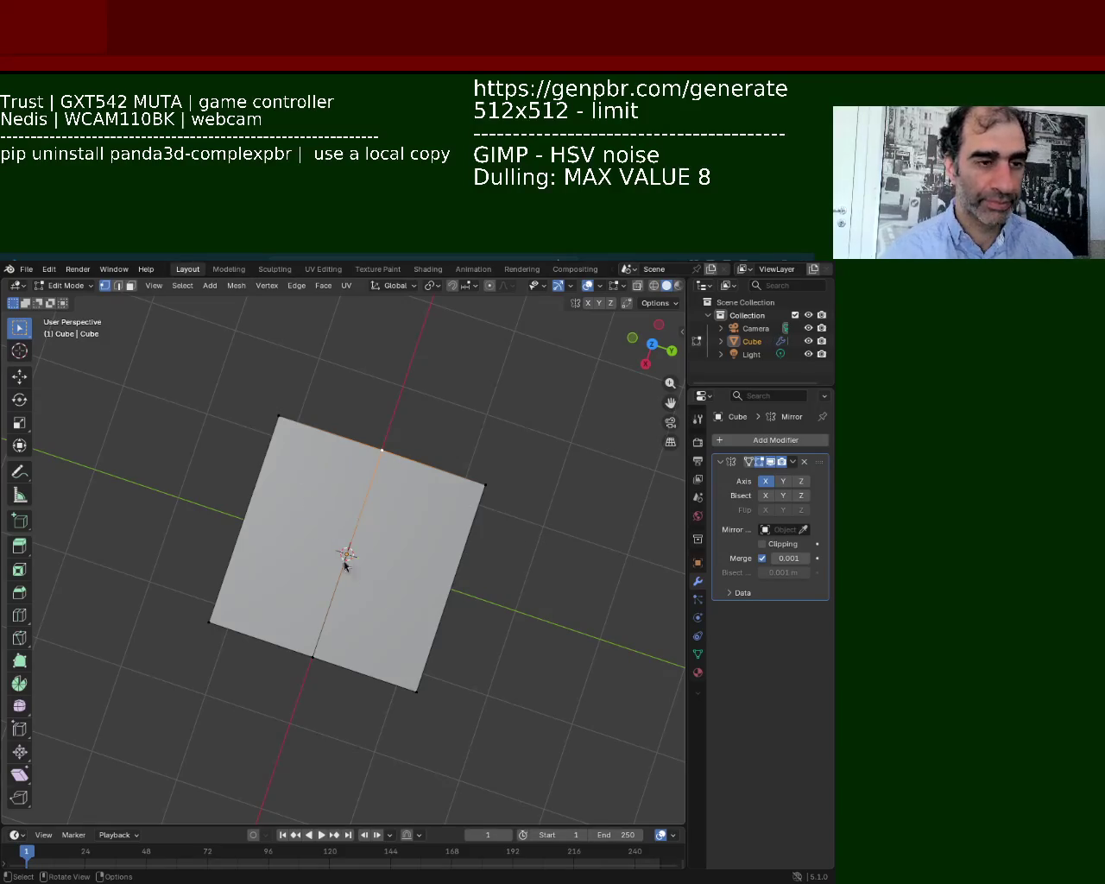
Delete the four vertices of the cube's right face, leaving one half.
middle_drag(407, 638, 468, 466)
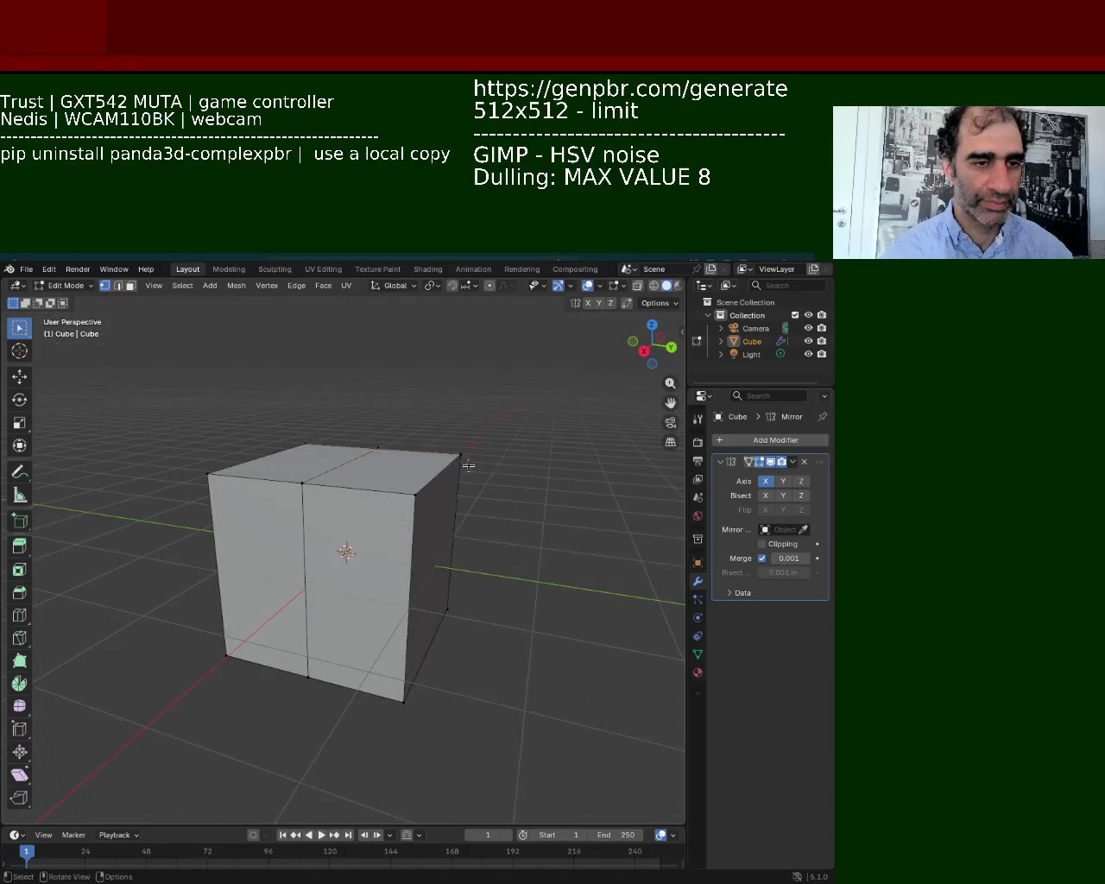
shift+click(415, 494)
shift+click(459, 453)
shift+click(448, 609)
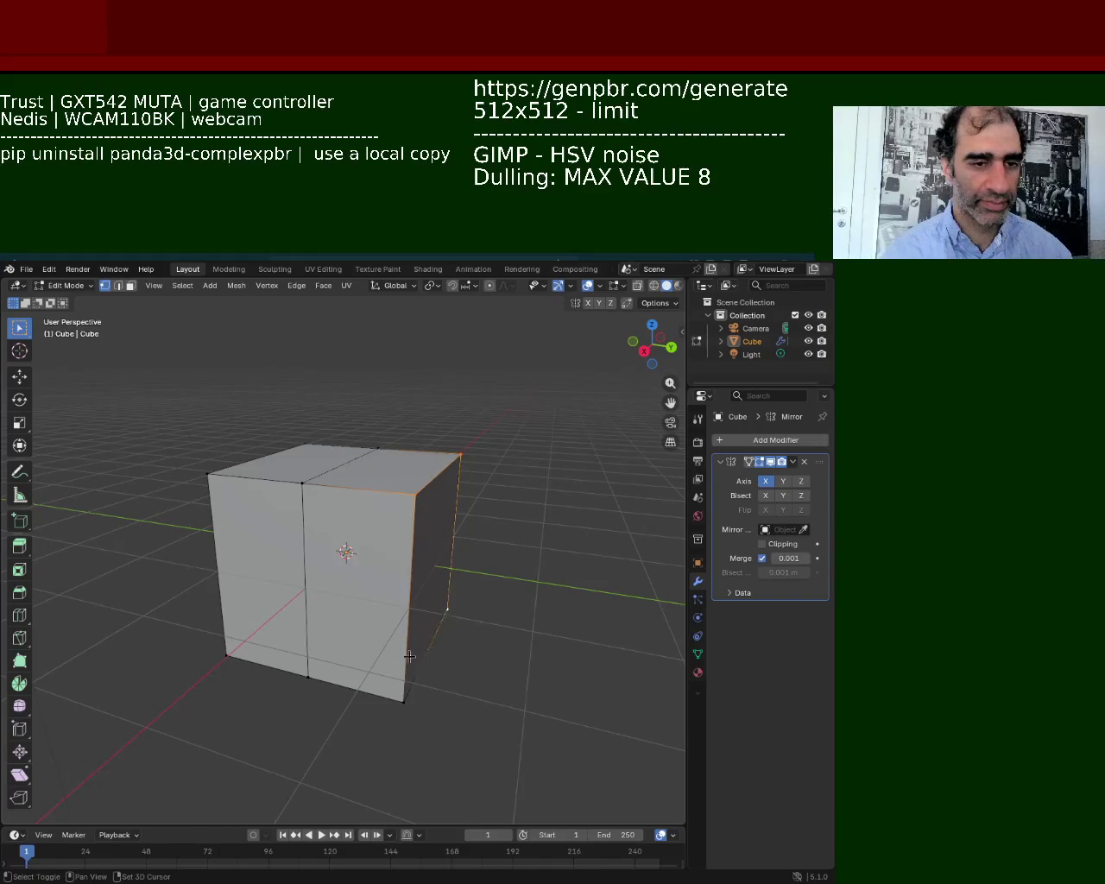
shift+click(404, 687)
key(x)
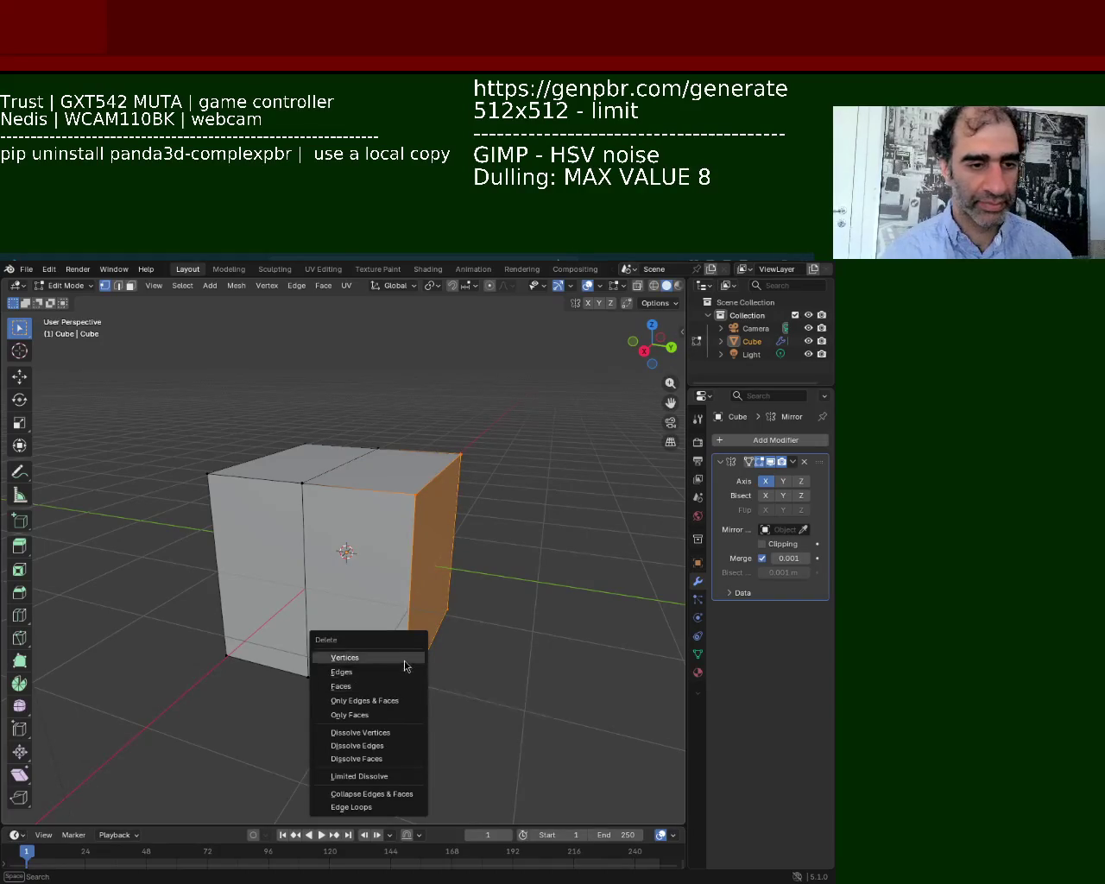
click(404, 658)
Set the Mirror modifier to mirror along Y instead of X.
mouse_move(322, 557)
middle_down()
mouse_move(460, 608)
mouse_move(467, 535)
middle_up()
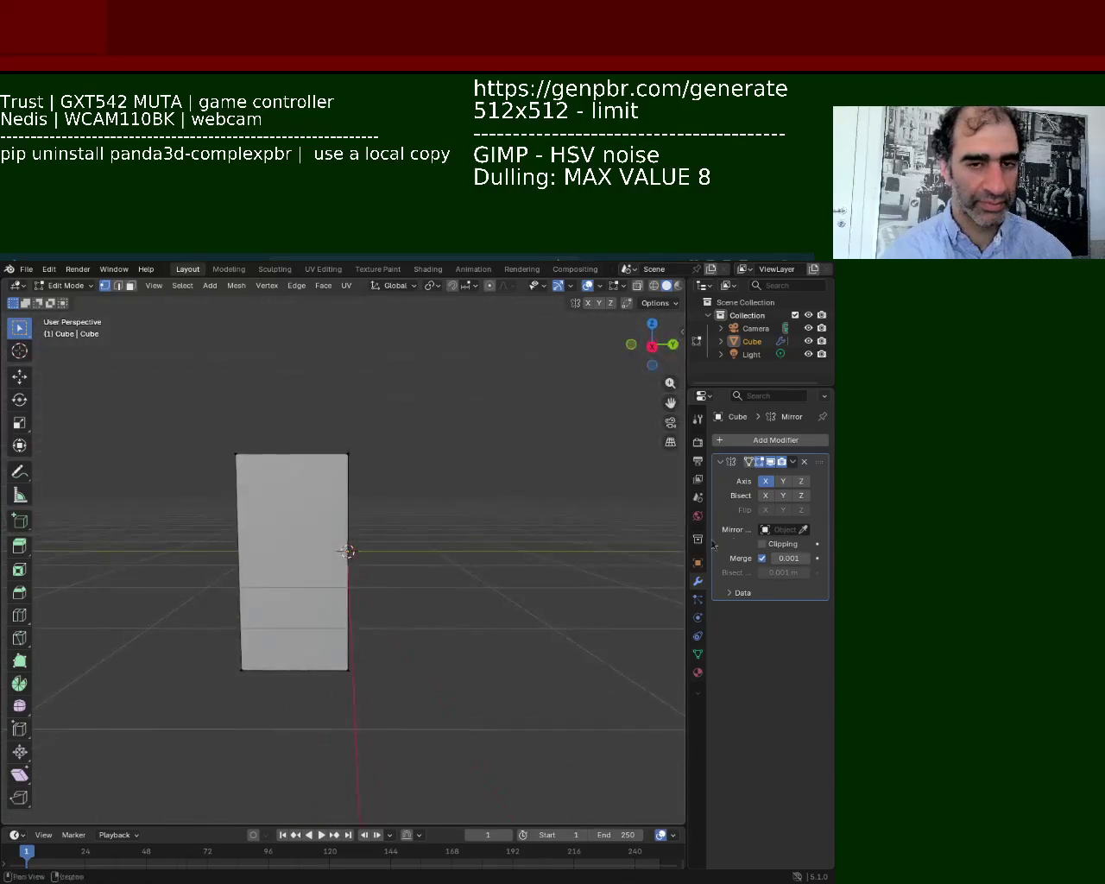
click(782, 481)
click(764, 482)
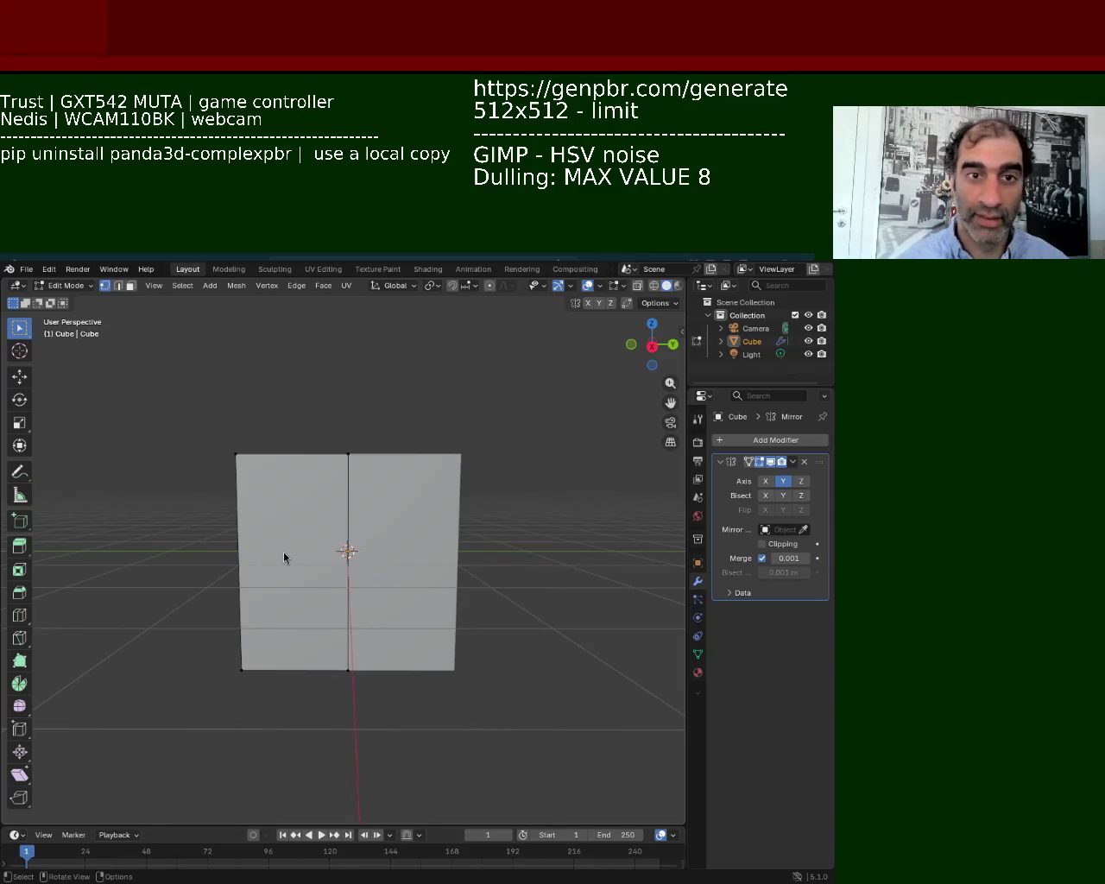
Extrude the half cube's top face upward, undoing an accidental rotation first.
mouse_move(308, 507)
middle_down()
mouse_move(391, 462)
mouse_move(370, 523)
mouse_move(407, 476)
mouse_move(360, 436)
mouse_move(354, 587)
mouse_move(346, 527)
mouse_move(338, 545)
mouse_move(350, 516)
mouse_move(343, 506)
mouse_move(345, 547)
mouse_move(295, 537)
middle_up()
click(129, 286)
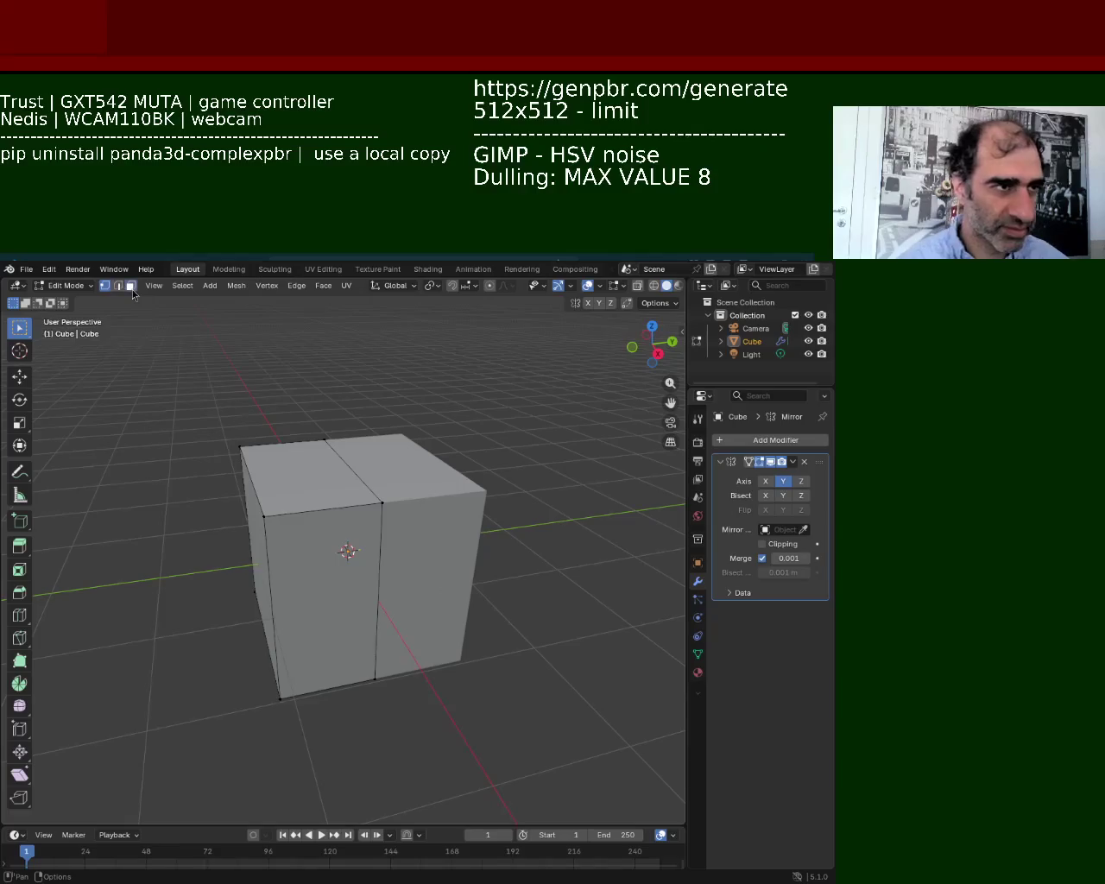
click(311, 507)
key(r)
click(321, 418)
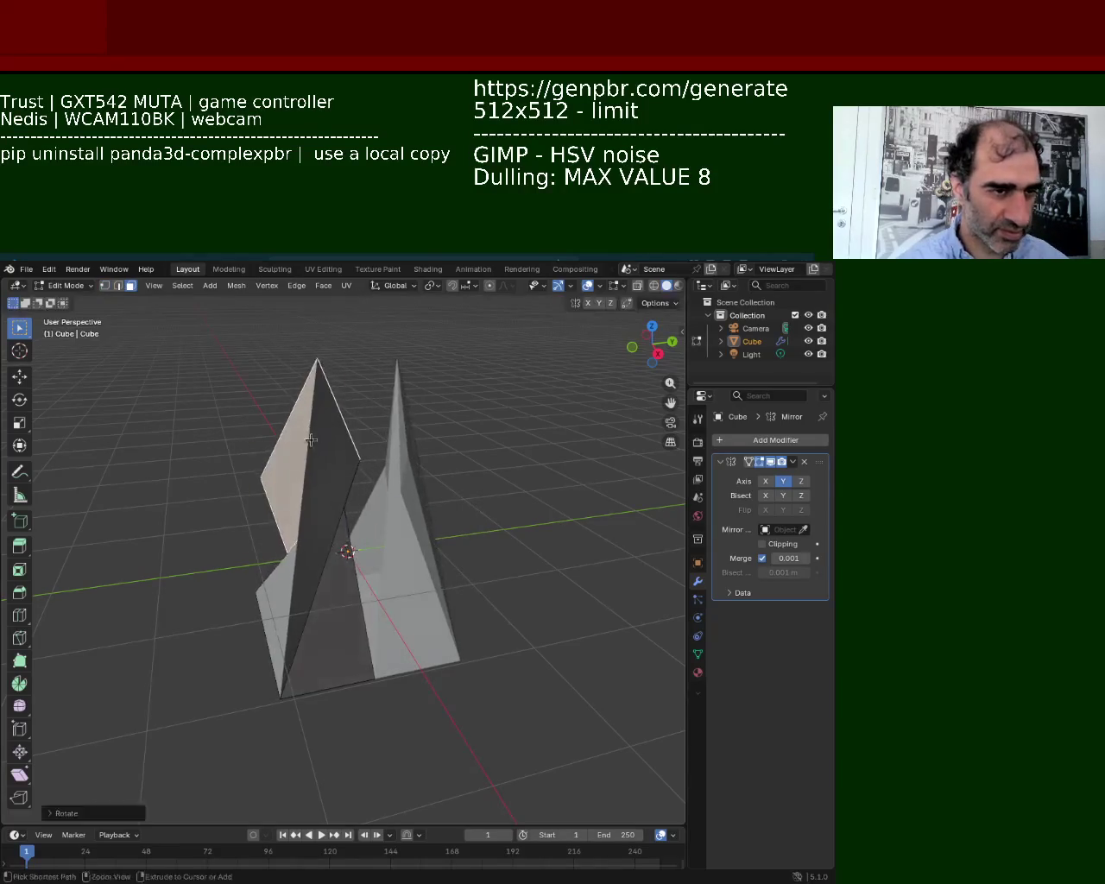
key(ctrl+z)
key(e)
click(330, 411)
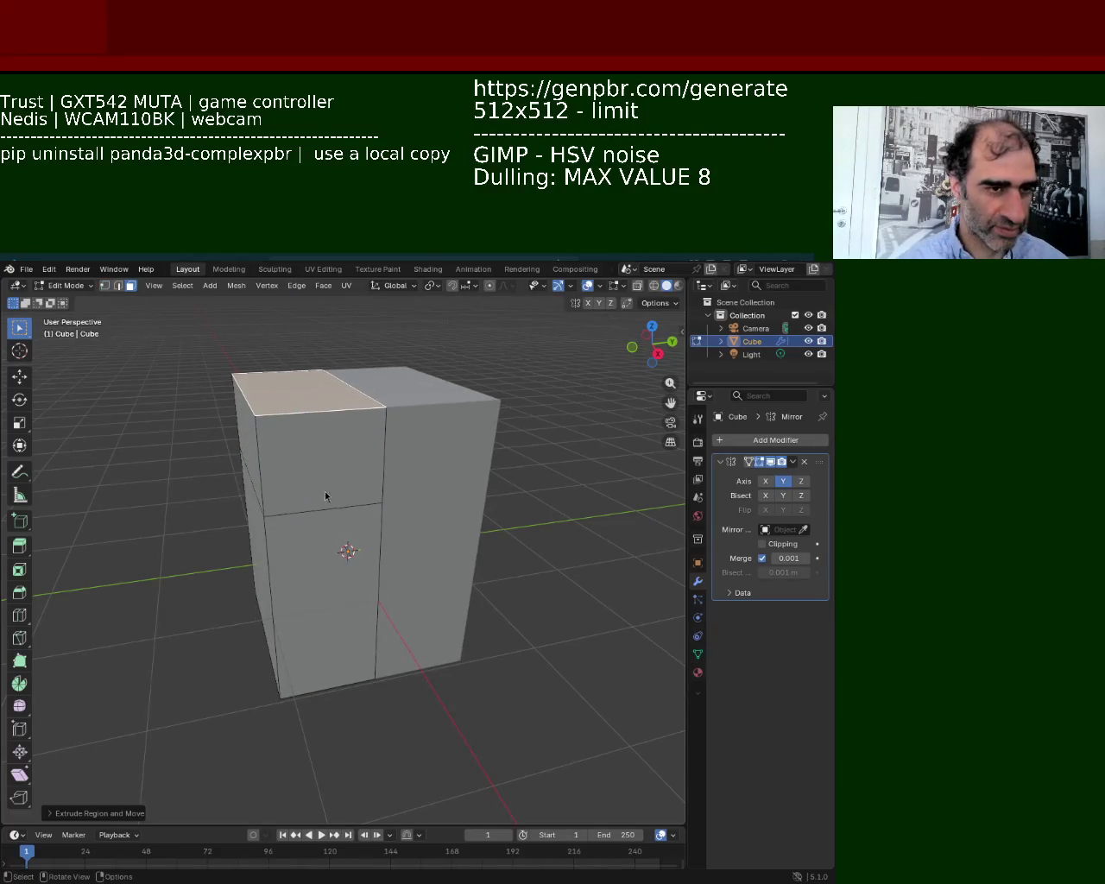
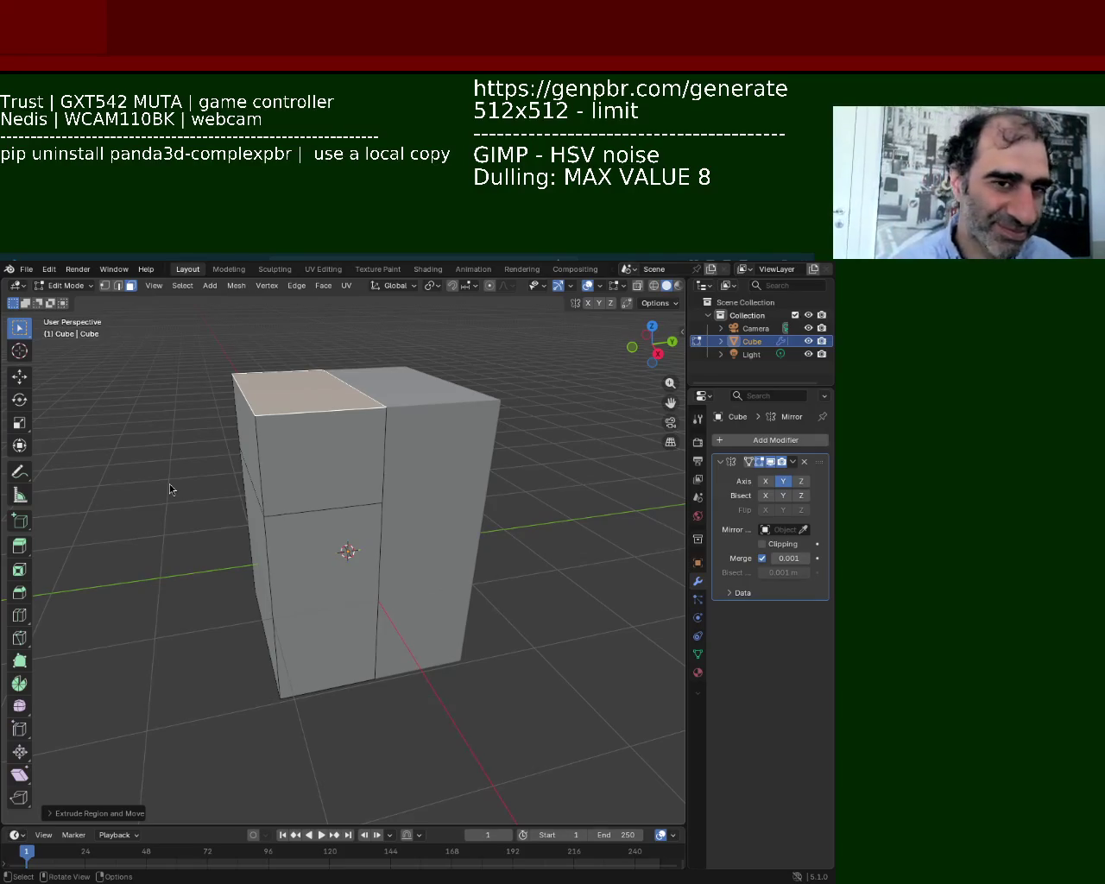
Extrude the selected front faces of the mirrored cube downward about 1.7 m to form the grip.
mouse_move(342, 579)
middle_down()
mouse_move(285, 603)
mouse_move(326, 464)
middle_up()
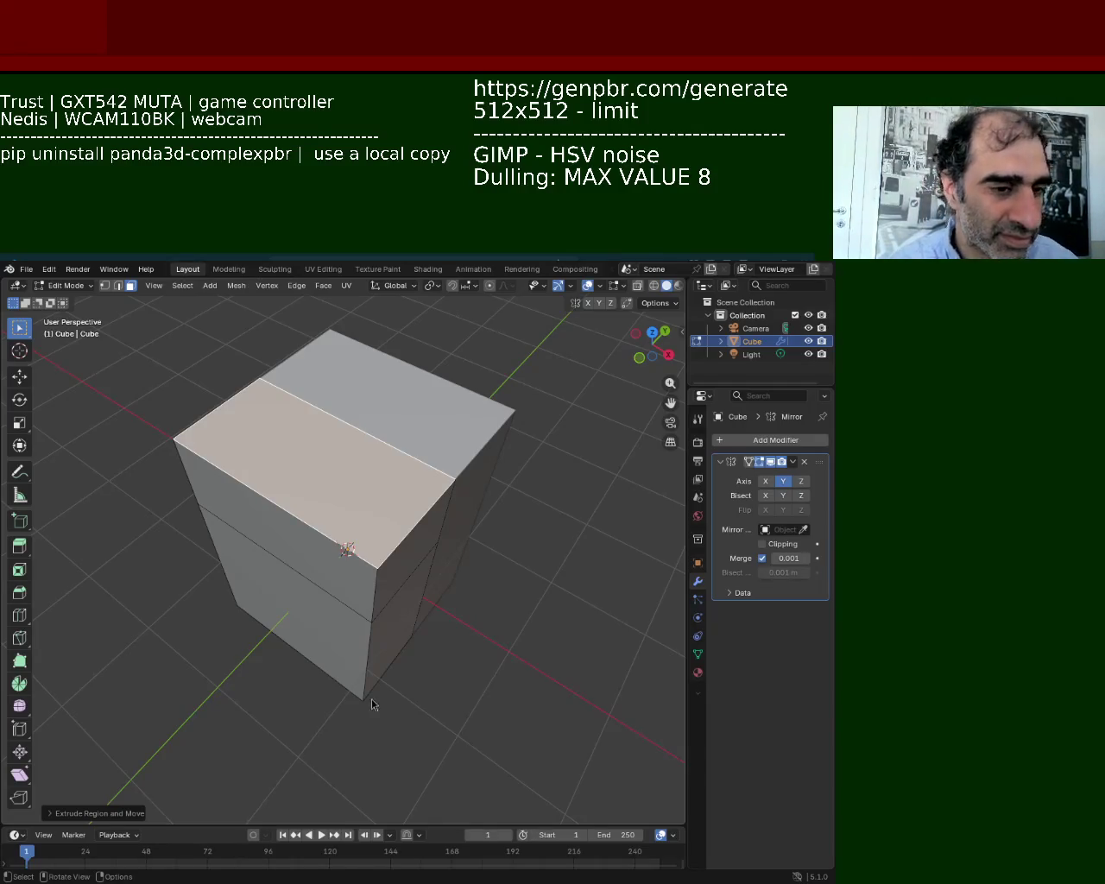
middle_drag(402, 673, 403, 543)
shift+click(404, 543)
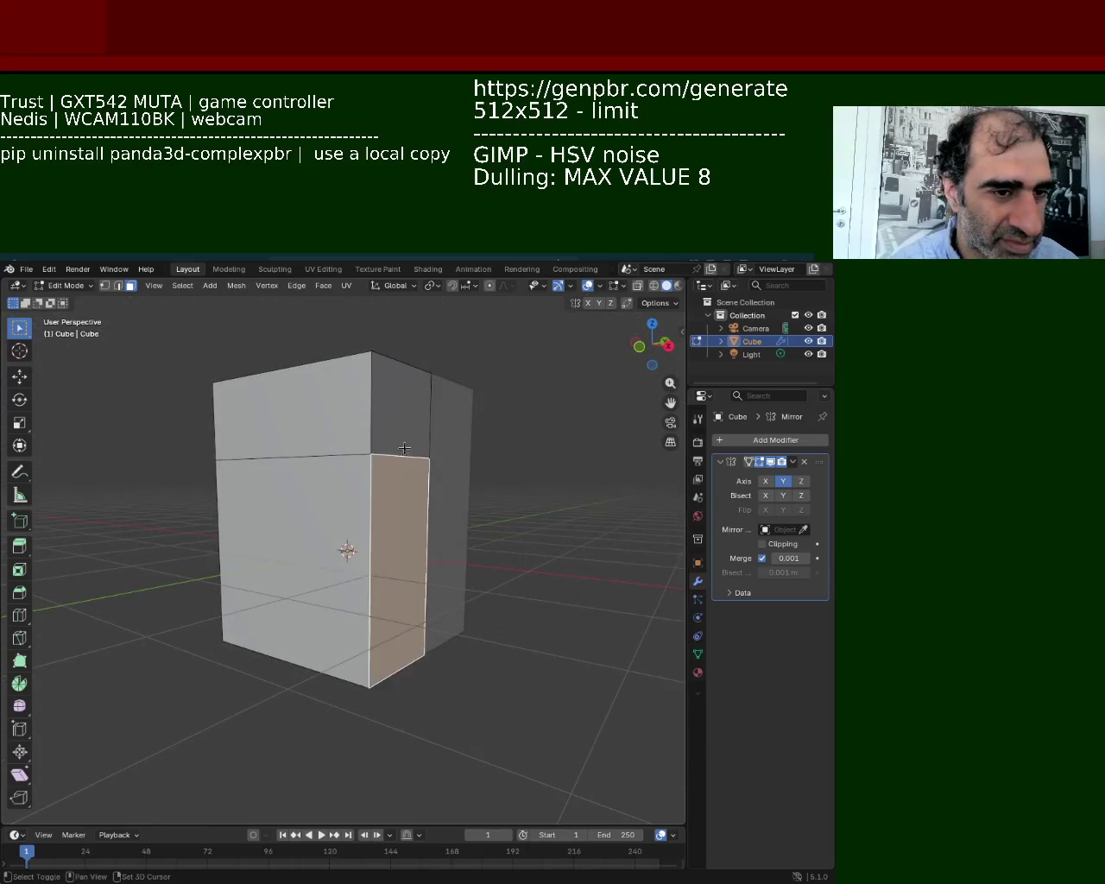
key(e)
key(Escape)
mouse_move(616, 659)
middle_down()
mouse_move(448, 532)
mouse_move(320, 523)
middle_up()
click(259, 555)
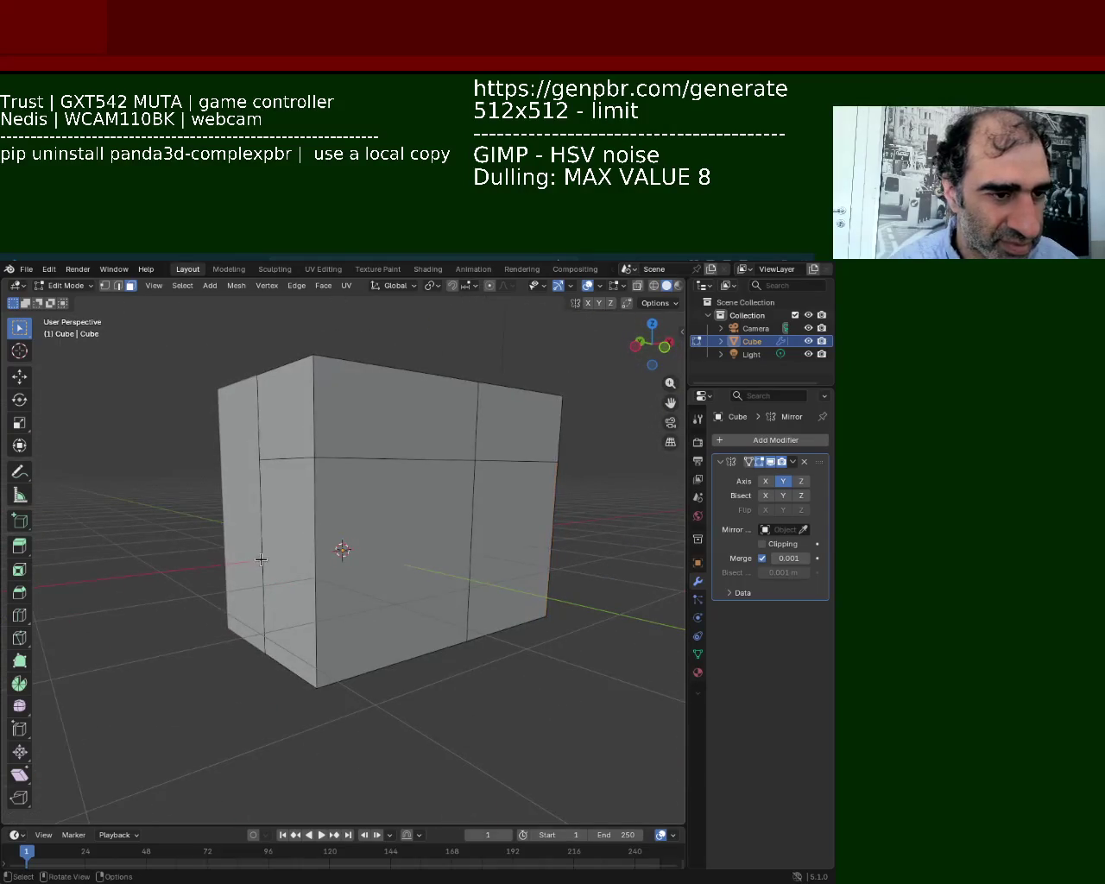
click(276, 422)
shift+click(273, 546)
key(e)
middle_drag(136, 620, 207, 744)
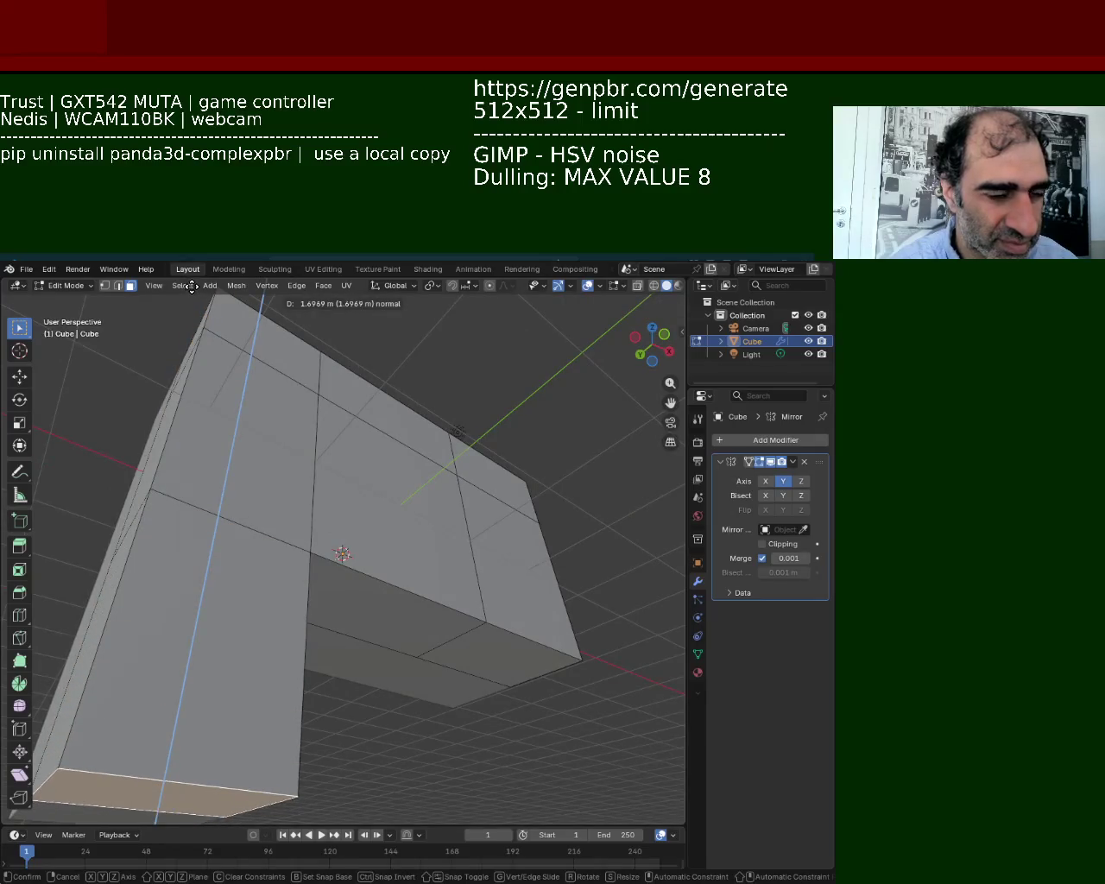
Confirm the downward grip extrusion and view the L-shaped mesh from above.
click(220, 815)
scroll(306, 489, down, 5)
mouse_move(346, 536)
middle_down()
mouse_move(308, 548)
mouse_move(337, 525)
middle_up()
scroll(337, 525, up, 3)
mouse_move(340, 461)
middle_down()
mouse_move(362, 469)
mouse_move(365, 437)
mouse_move(426, 429)
mouse_move(403, 429)
mouse_move(483, 458)
mouse_move(471, 461)
middle_up()
scroll(365, 437, up, 2)
Slide the top front corner vertex inward along X with the Move gizmo.
key(2)
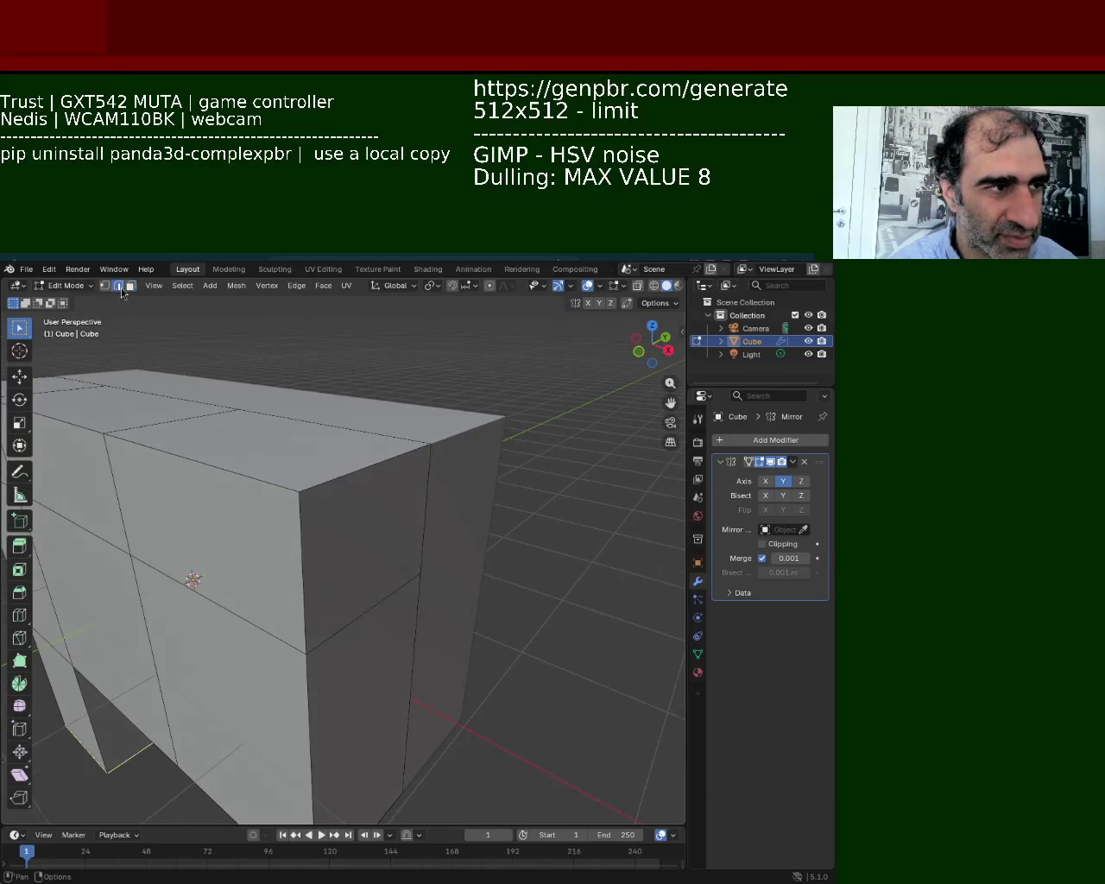
mouse_move(351, 444)
middle_down()
mouse_move(441, 489)
mouse_move(449, 470)
middle_up()
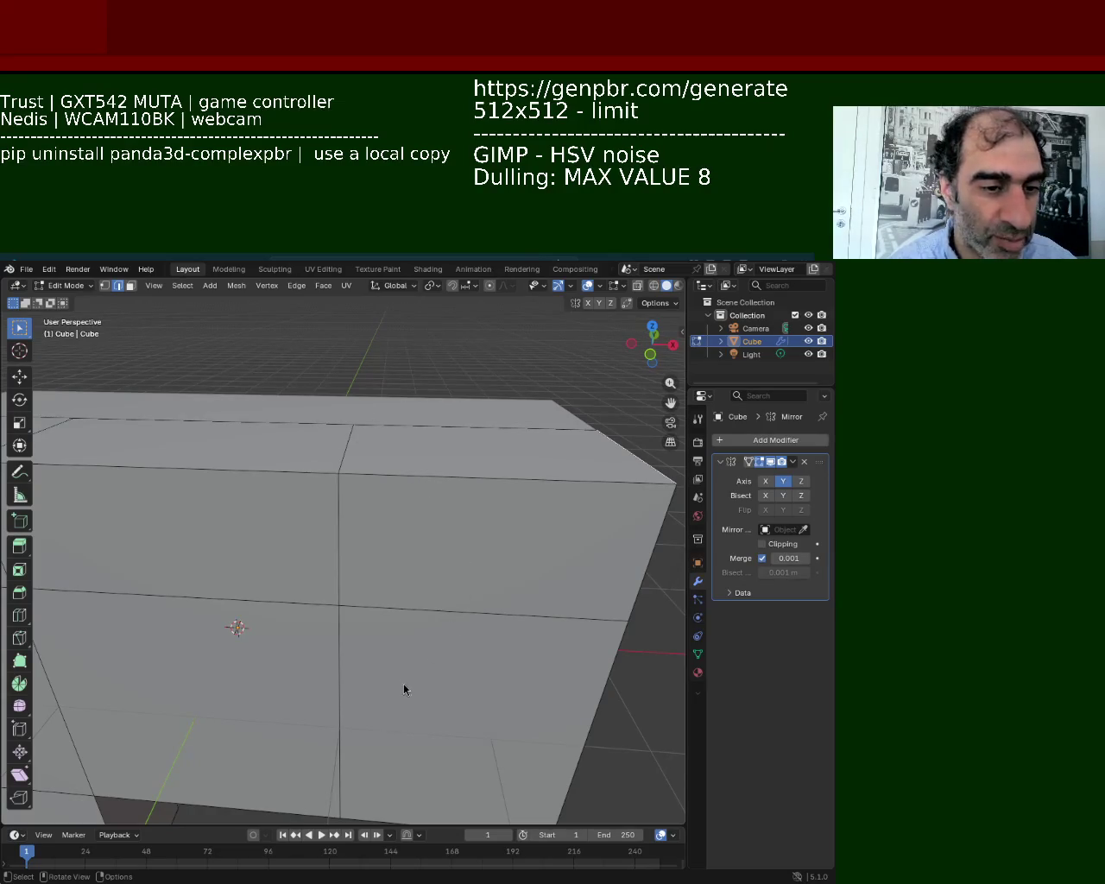
click(21, 376)
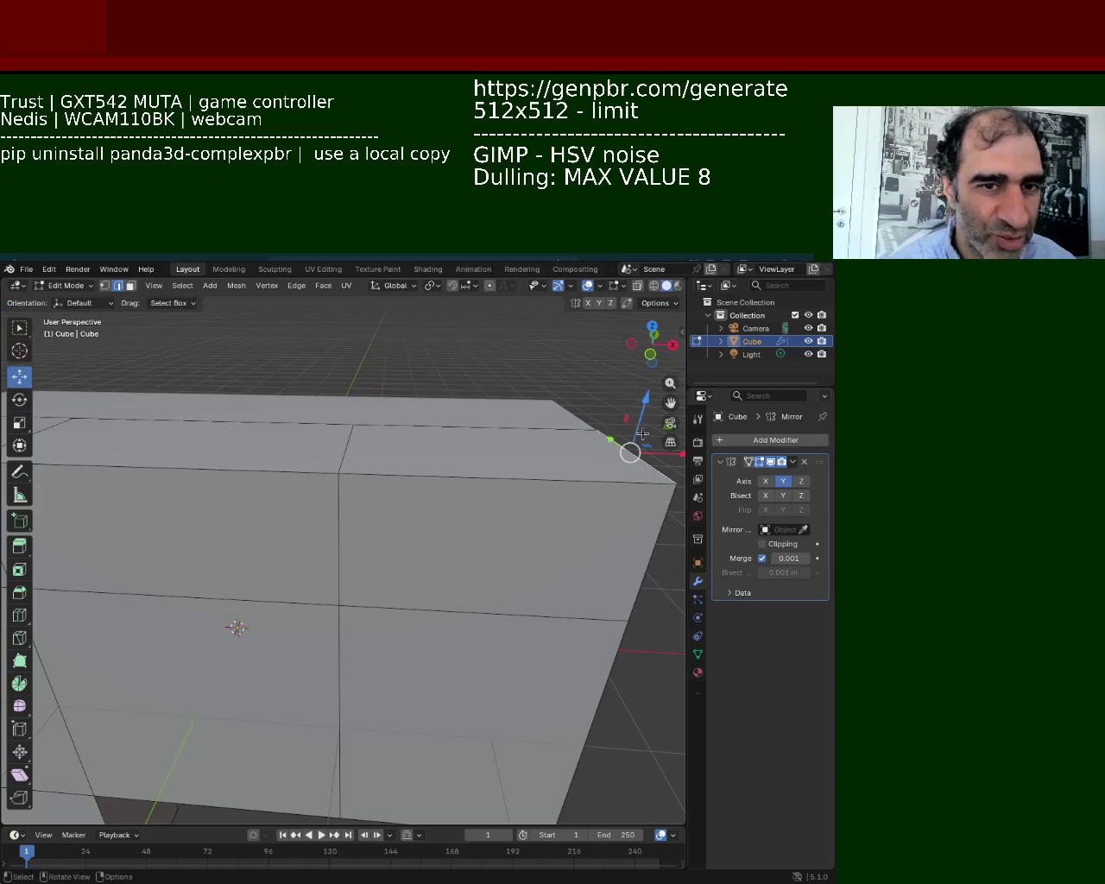
drag(665, 461, 582, 463)
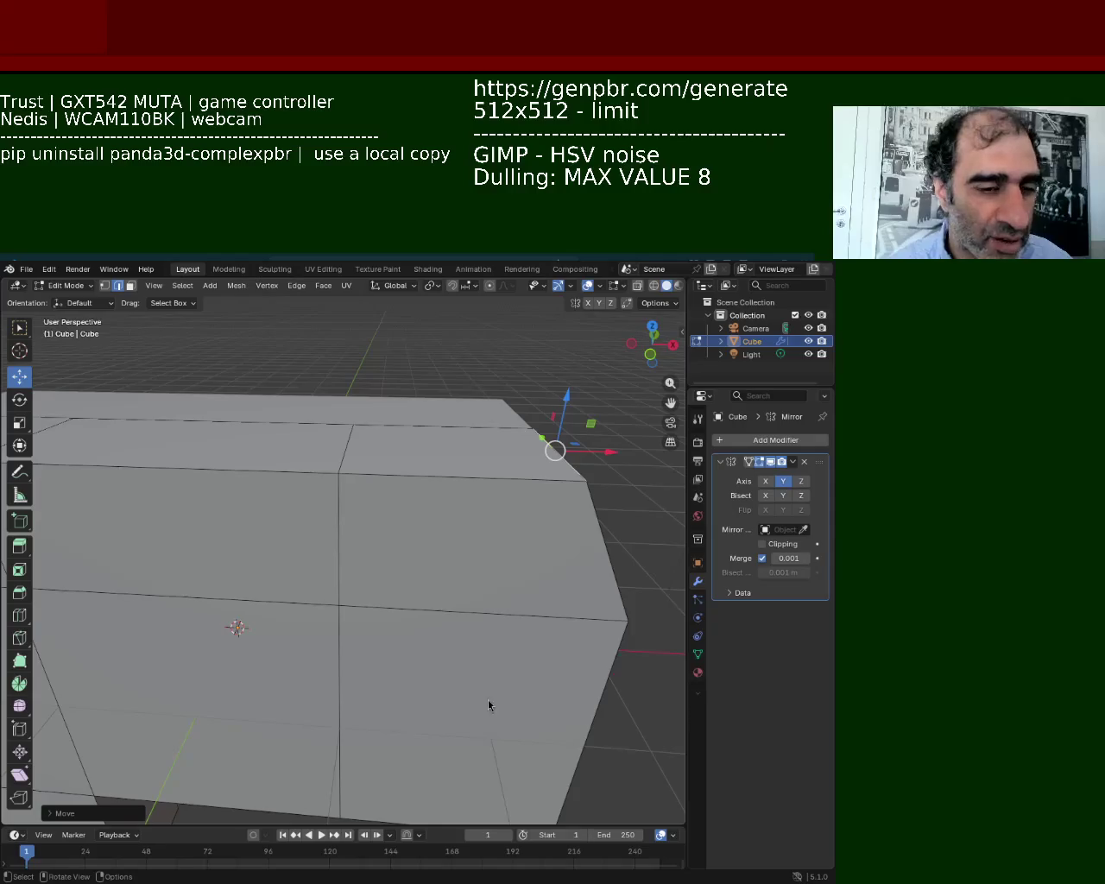
Select a top-edge vertex and start a Z-constrained move, then cancel it.
click(346, 436)
key(g)
key(z)
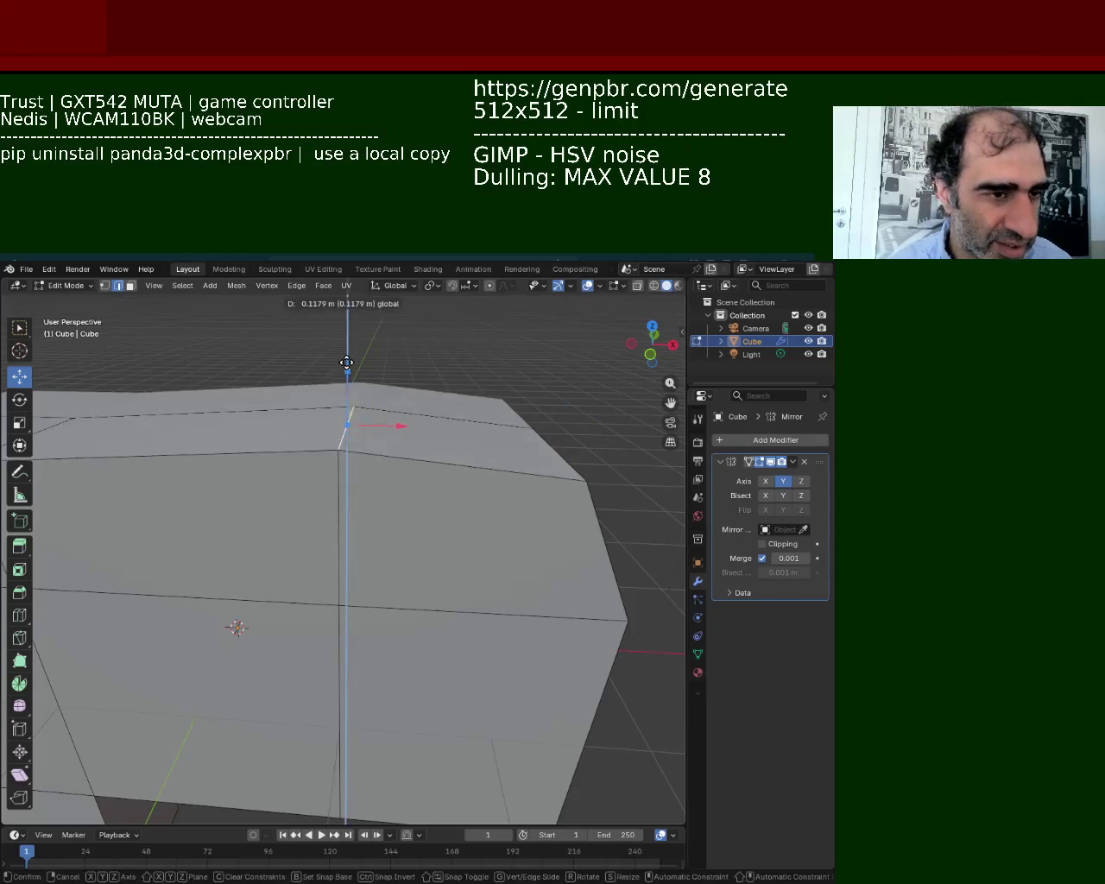
key(Escape)
middle_drag(243, 429, 388, 469)
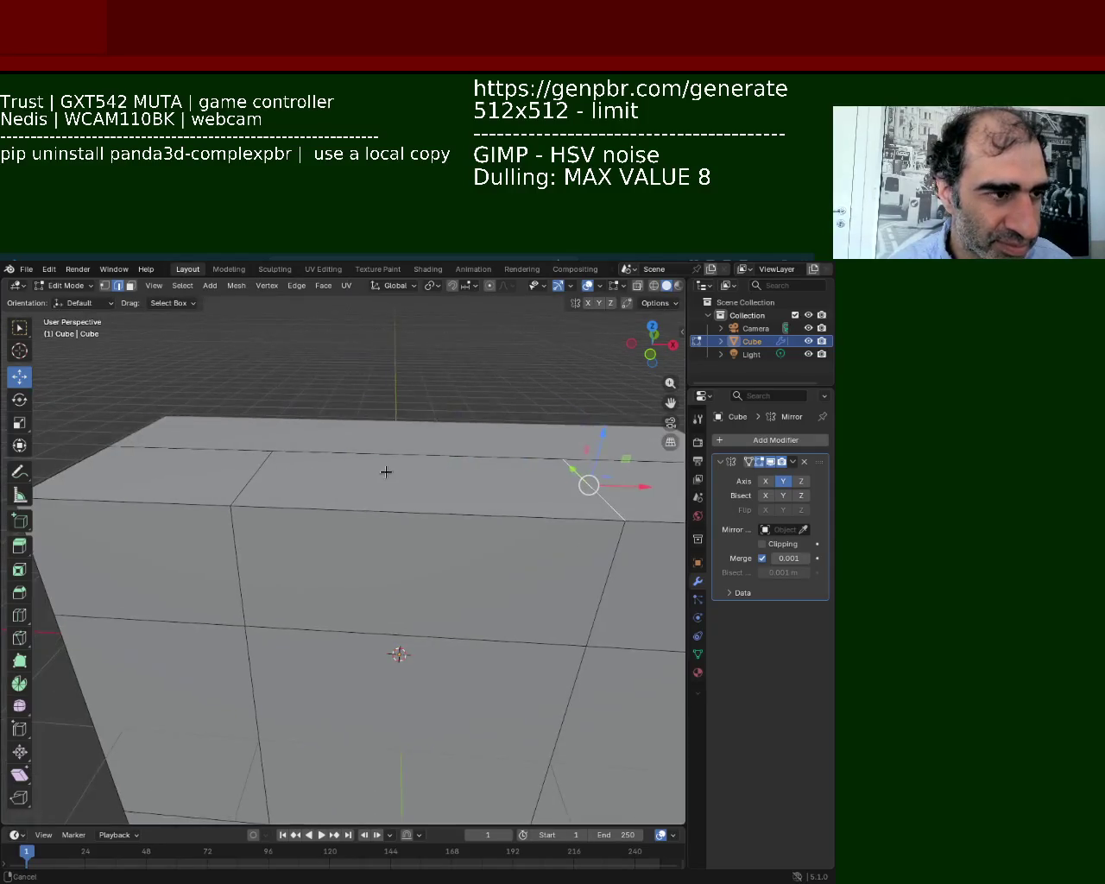
Select the front-top edge and apply an operation from the Ctrl+E edge menu.
alt+click(268, 450)
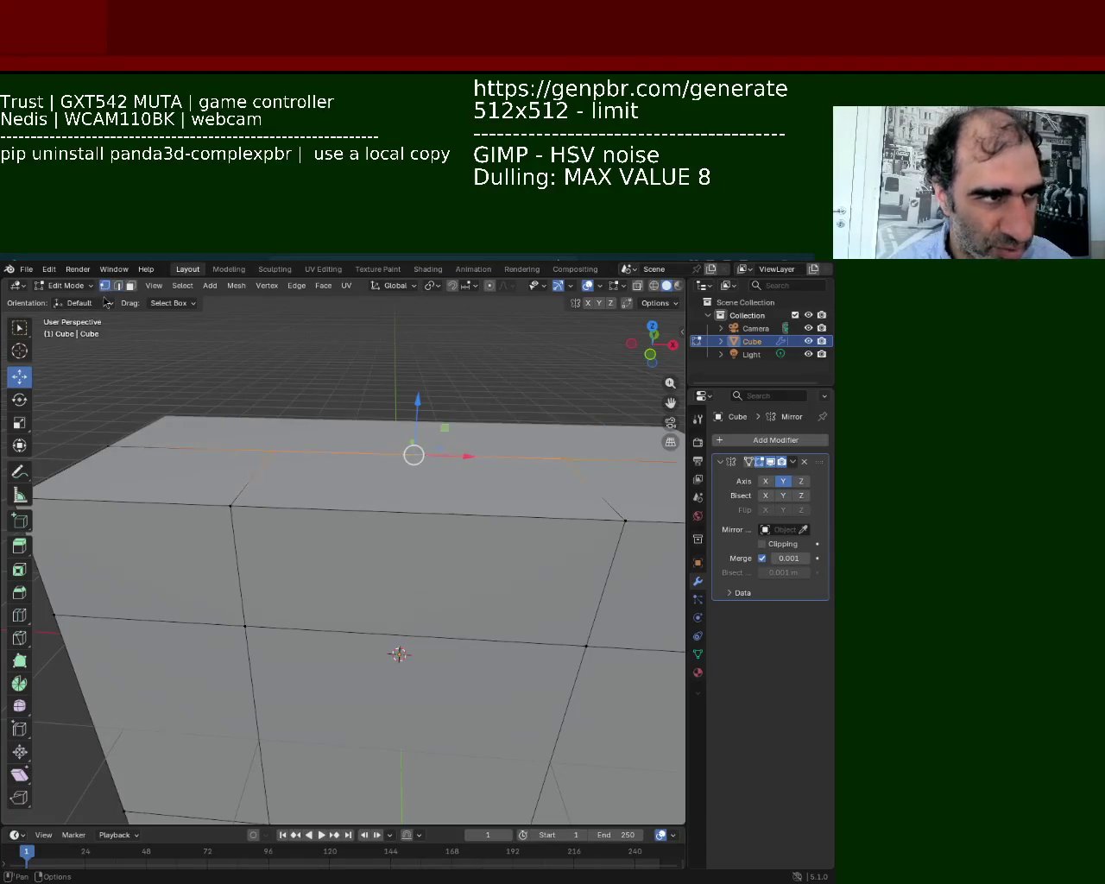
click(269, 450)
click(624, 520)
shift+click(228, 508)
key(ctrl+e)
click(264, 497)
click(426, 512)
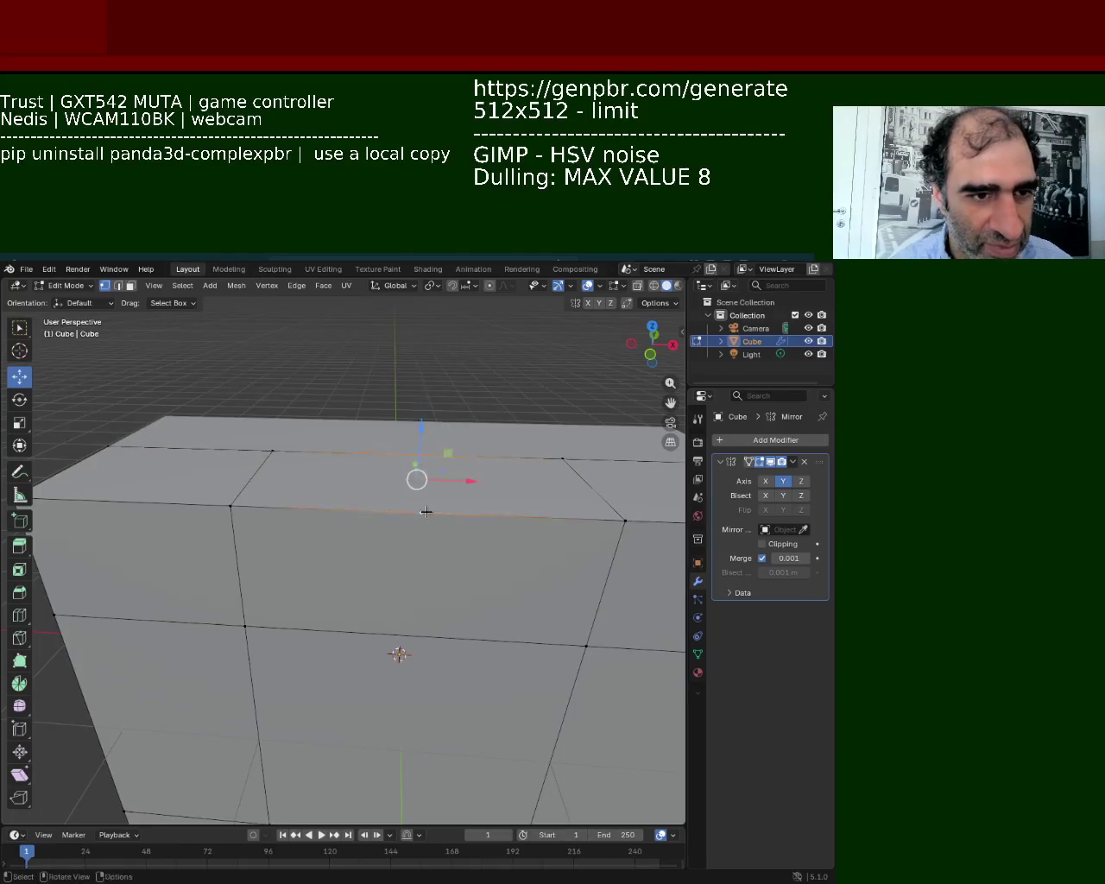
click(426, 512)
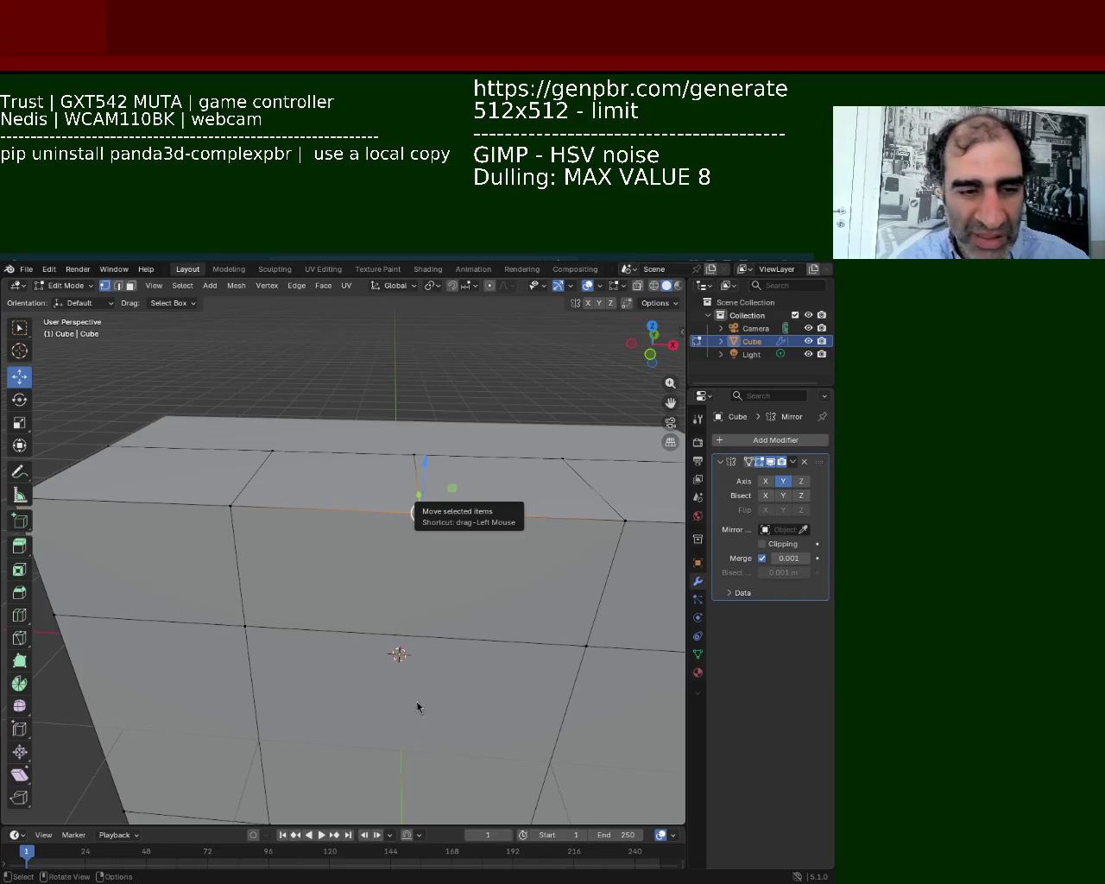
Slide the left top edge inward along X to slant the body's opposite end.
middle_drag(343, 634, 284, 561)
click(179, 518)
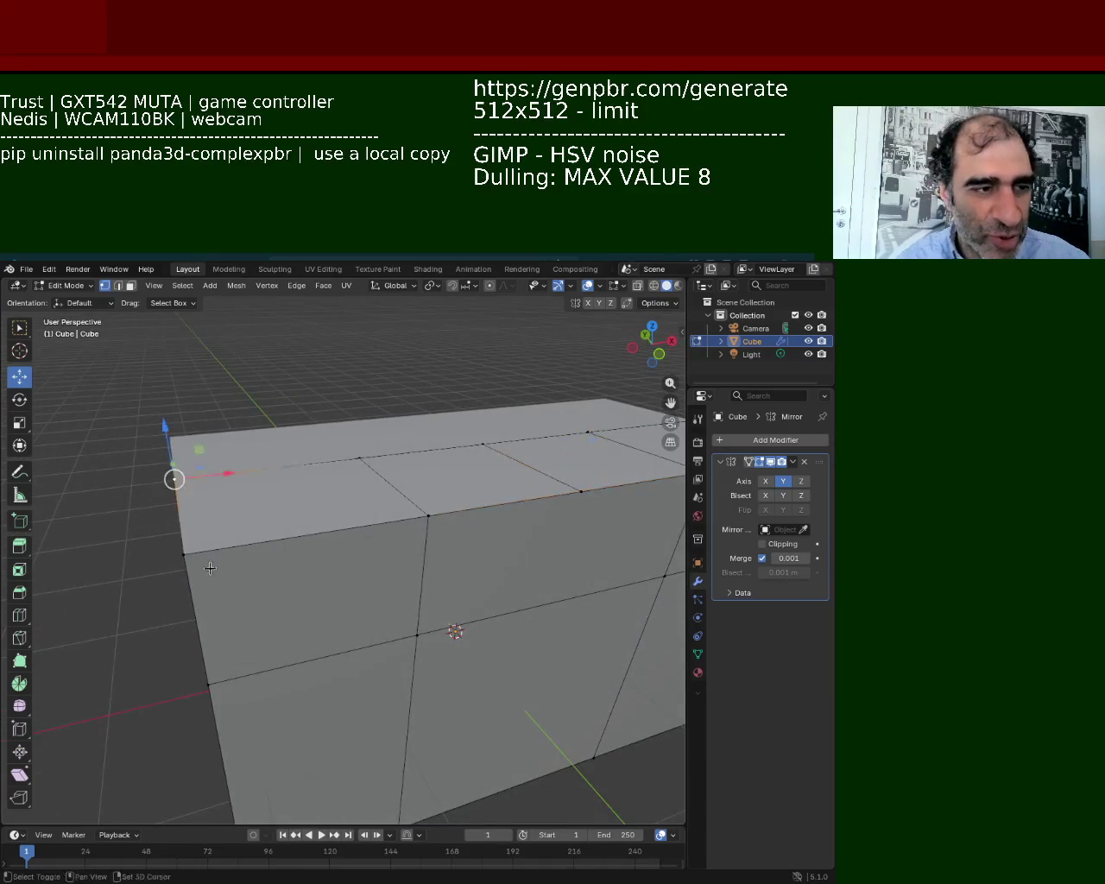
drag(224, 502, 291, 503)
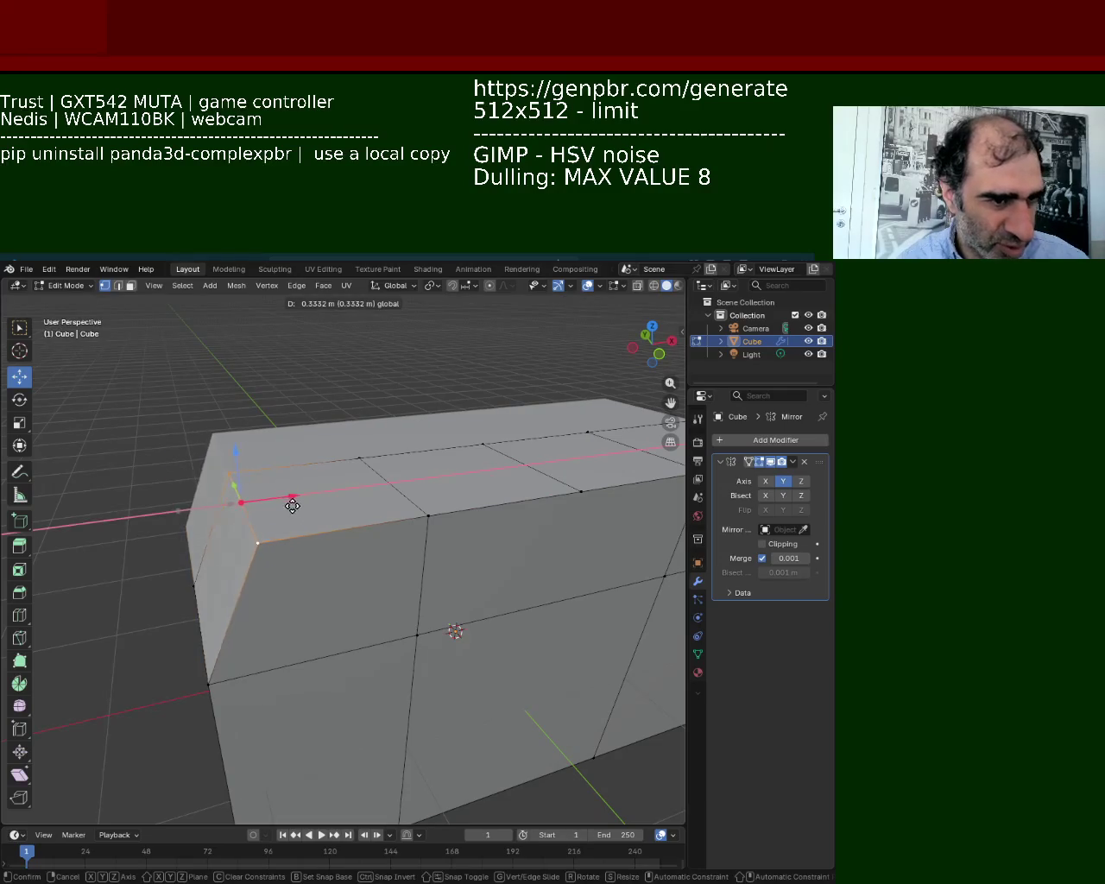
mouse_move(291, 503)
middle_down()
mouse_move(400, 466)
mouse_move(366, 518)
middle_up()
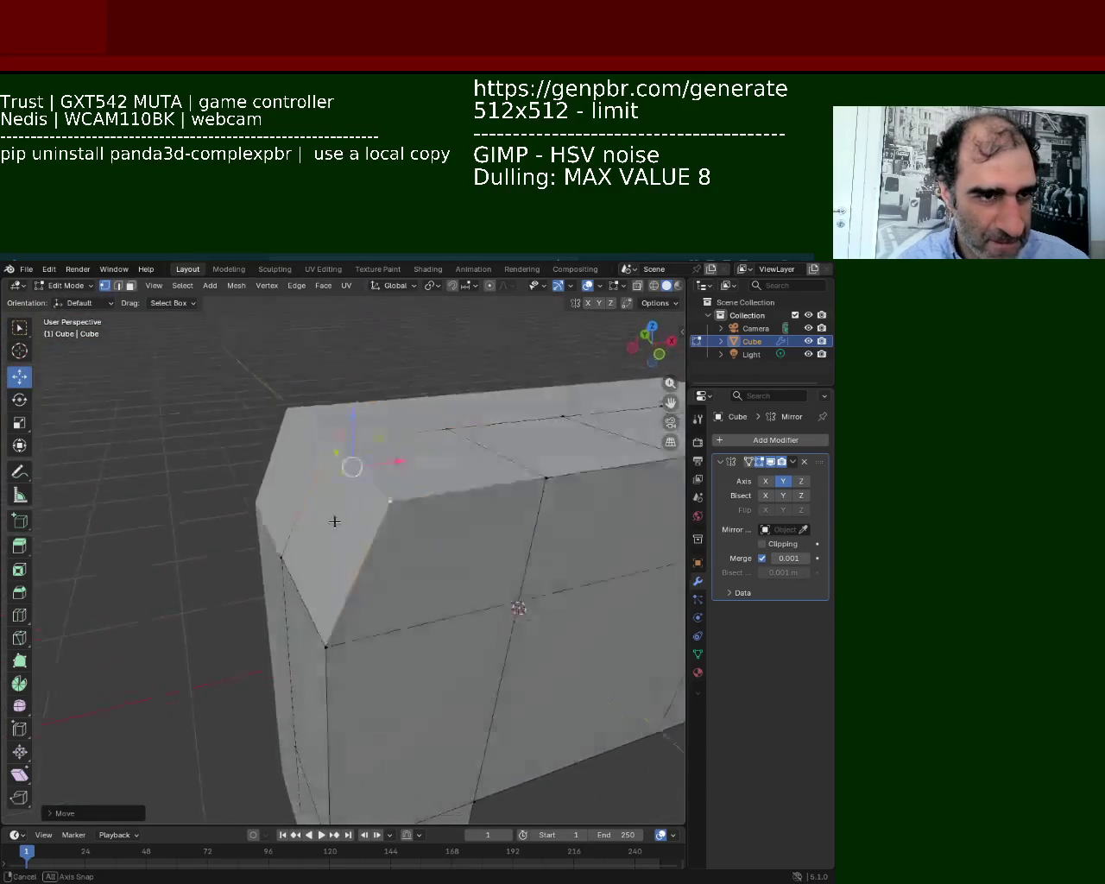
drag(366, 541, 352, 549)
mouse_move(502, 501)
shift+middle_down()
mouse_move(429, 493)
mouse_move(360, 447)
shift+middle_up()
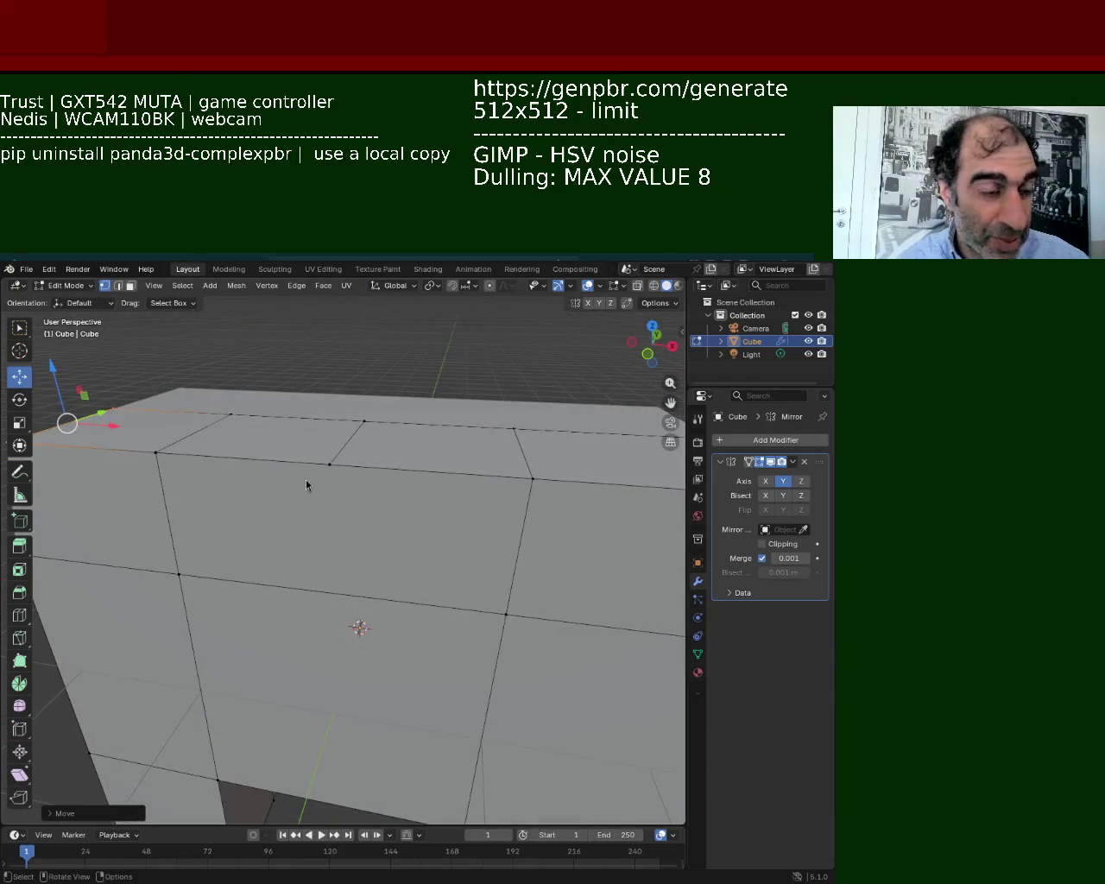
mouse_move(517, 504)
middle_down()
mouse_move(320, 461)
mouse_move(247, 521)
middle_up()
Select the top-edge and front-edge vertices for the next adjustment.
click(247, 520)
shift+click(420, 489)
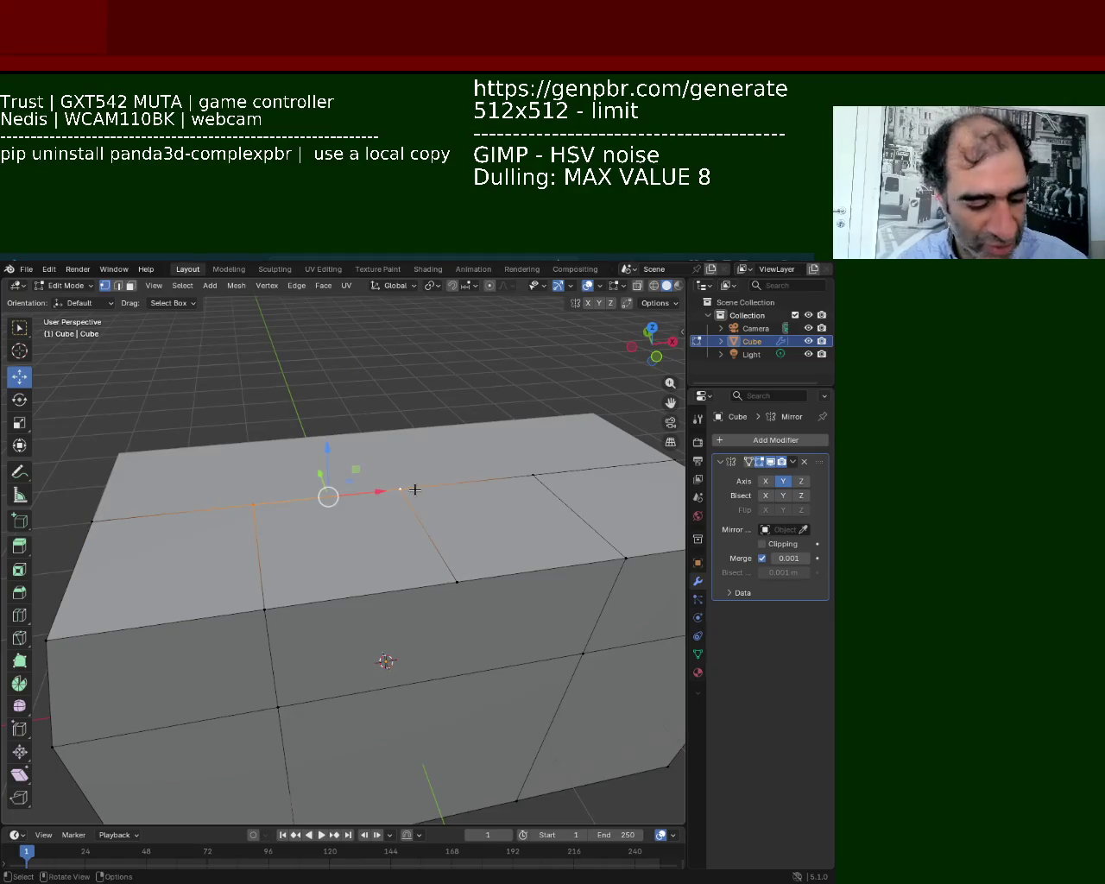
click(264, 610)
ctrl+click(454, 581)
shift+click(337, 522)
mouse_move(337, 522)
middle_down()
mouse_move(448, 492)
mouse_move(388, 493)
middle_up()
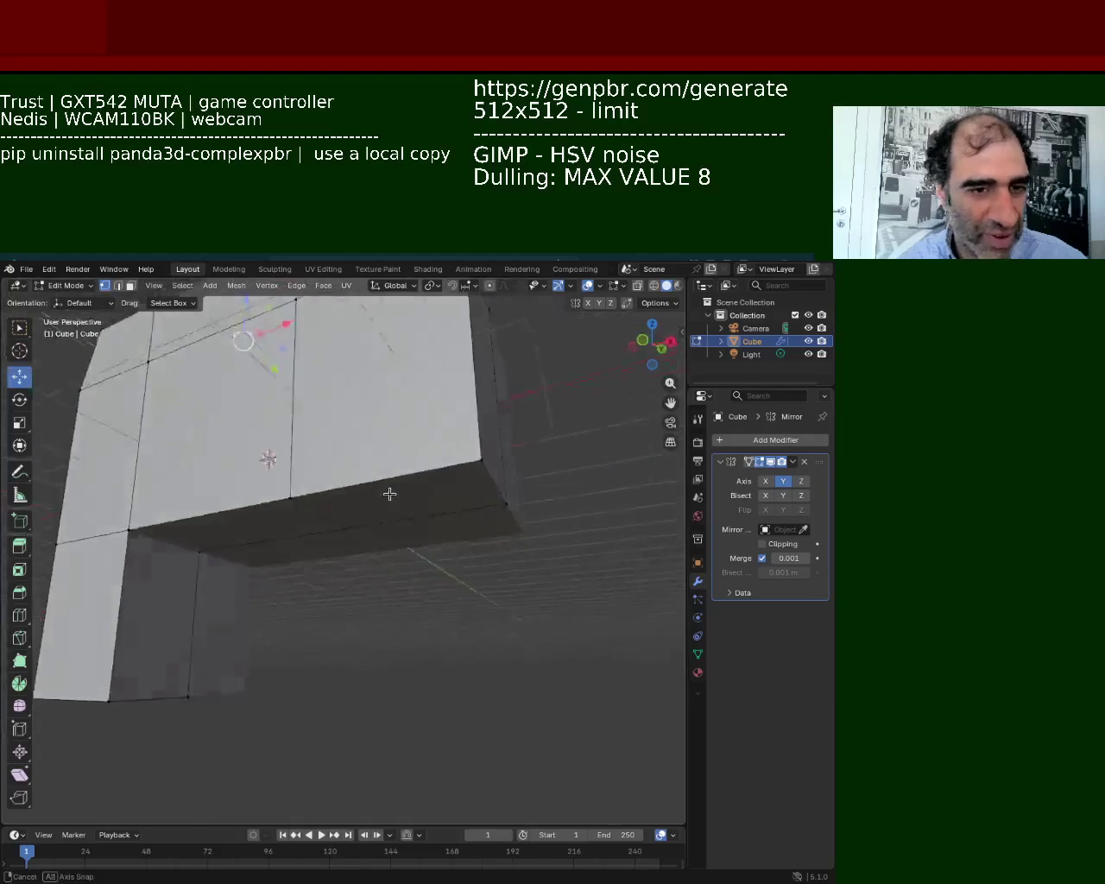
Raise a body edge vertically with a Z-constrained move.
scroll(388, 493, down, 3)
click(429, 511)
click(419, 494)
drag(412, 449, 438, 346)
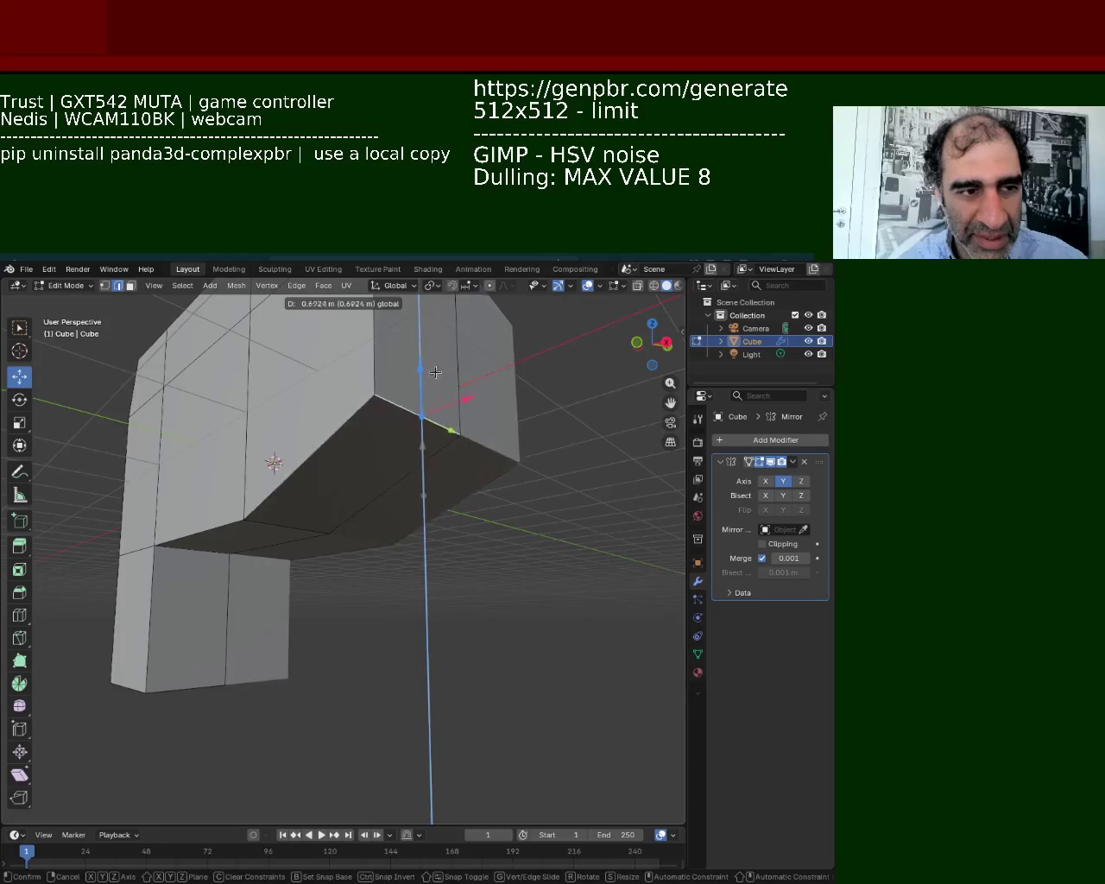
key(Escape)
key(z)
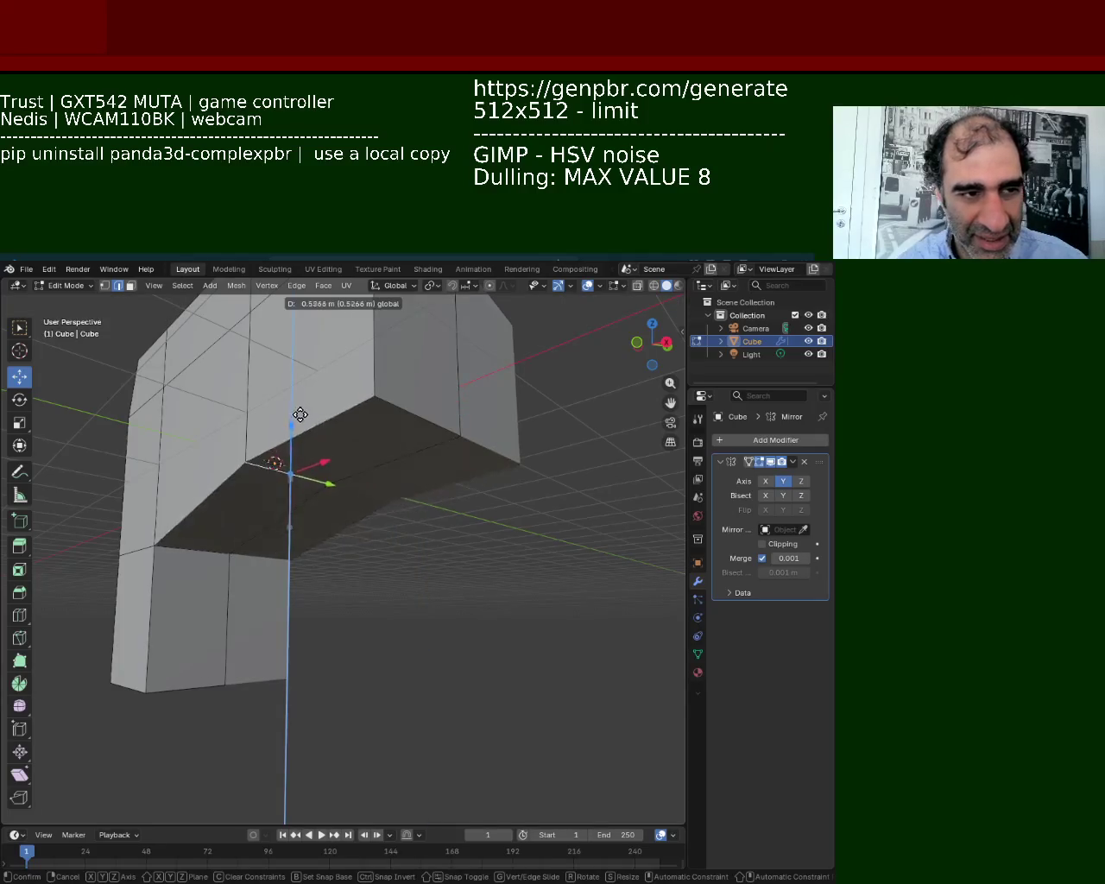
click(302, 401)
Slide a vertex left so the edge becomes diagonal.
scroll(341, 467, up, 3)
shift+middle_drag(341, 466, 384, 533)
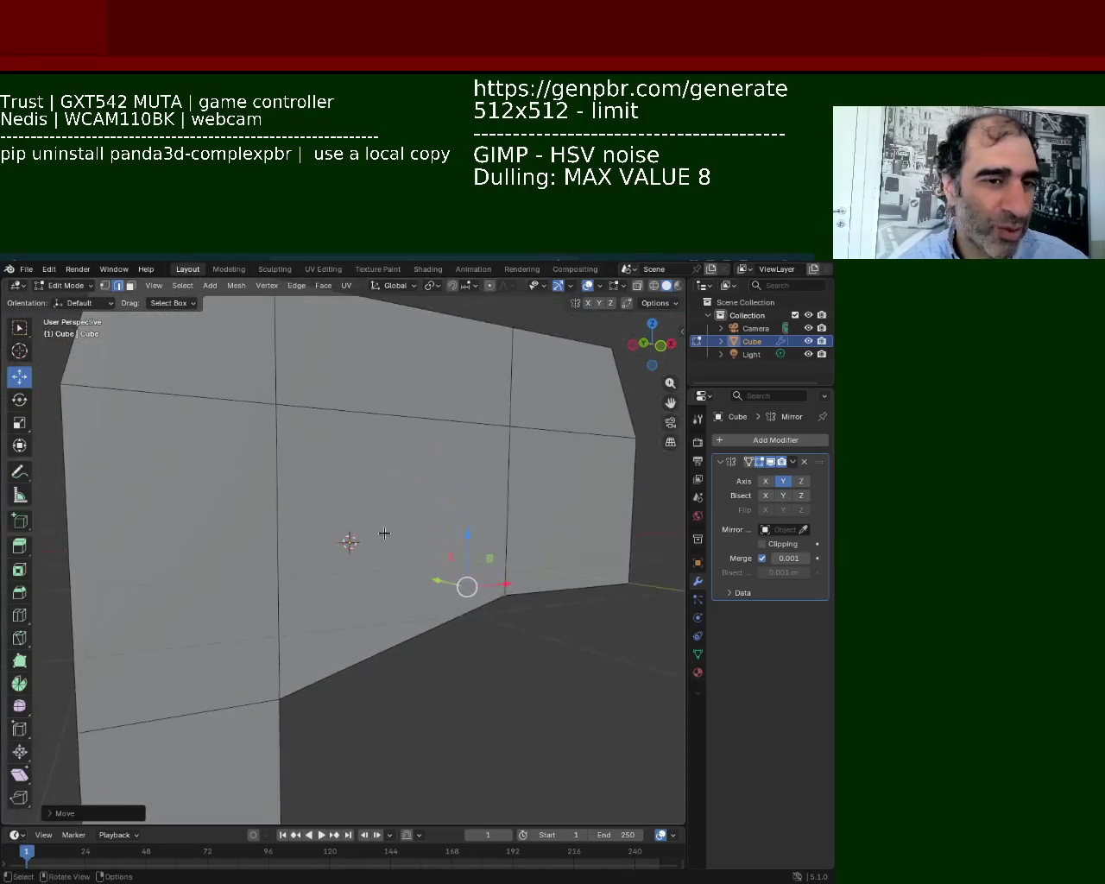
drag(531, 586, 390, 521)
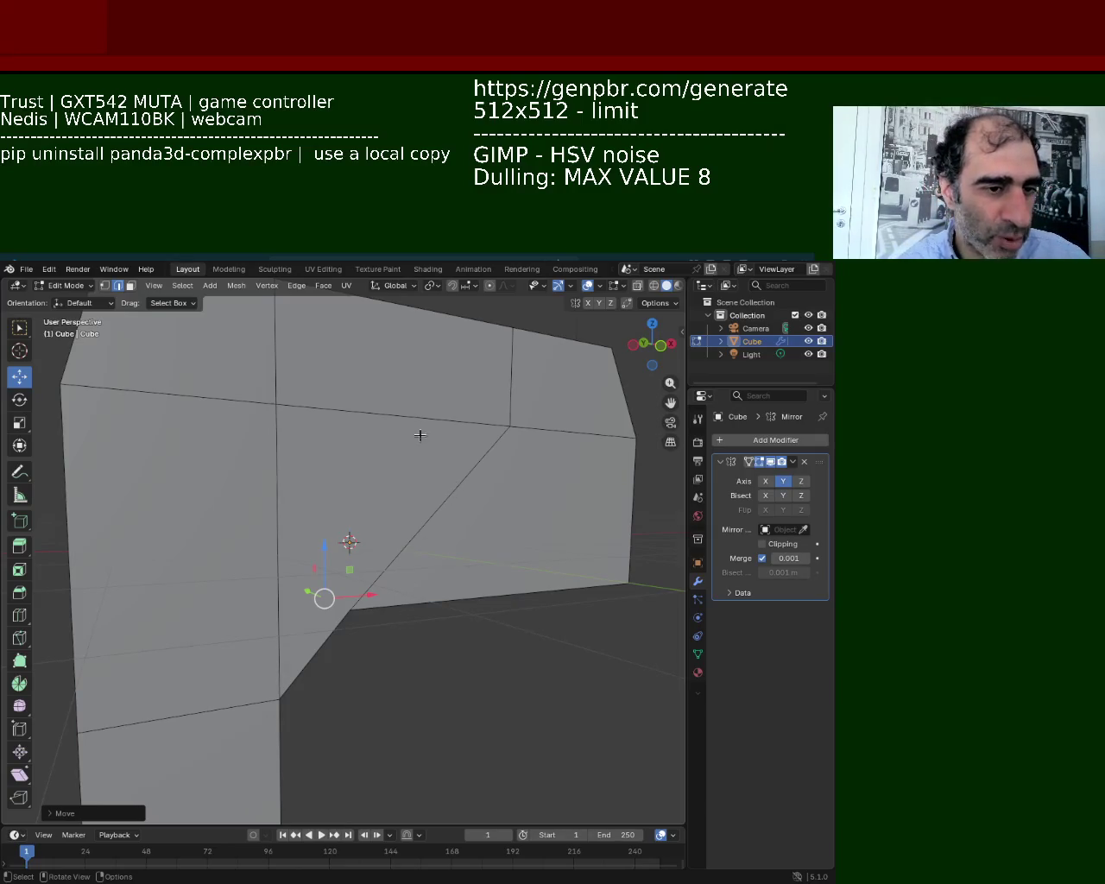
middle_drag(420, 435, 348, 451)
scroll(348, 451, down, 3)
Move the diagonal top edge along the X axis.
click(361, 501)
shift+click(377, 424)
key(g)
key(x)
key(Escape)
key(g)
key(x)
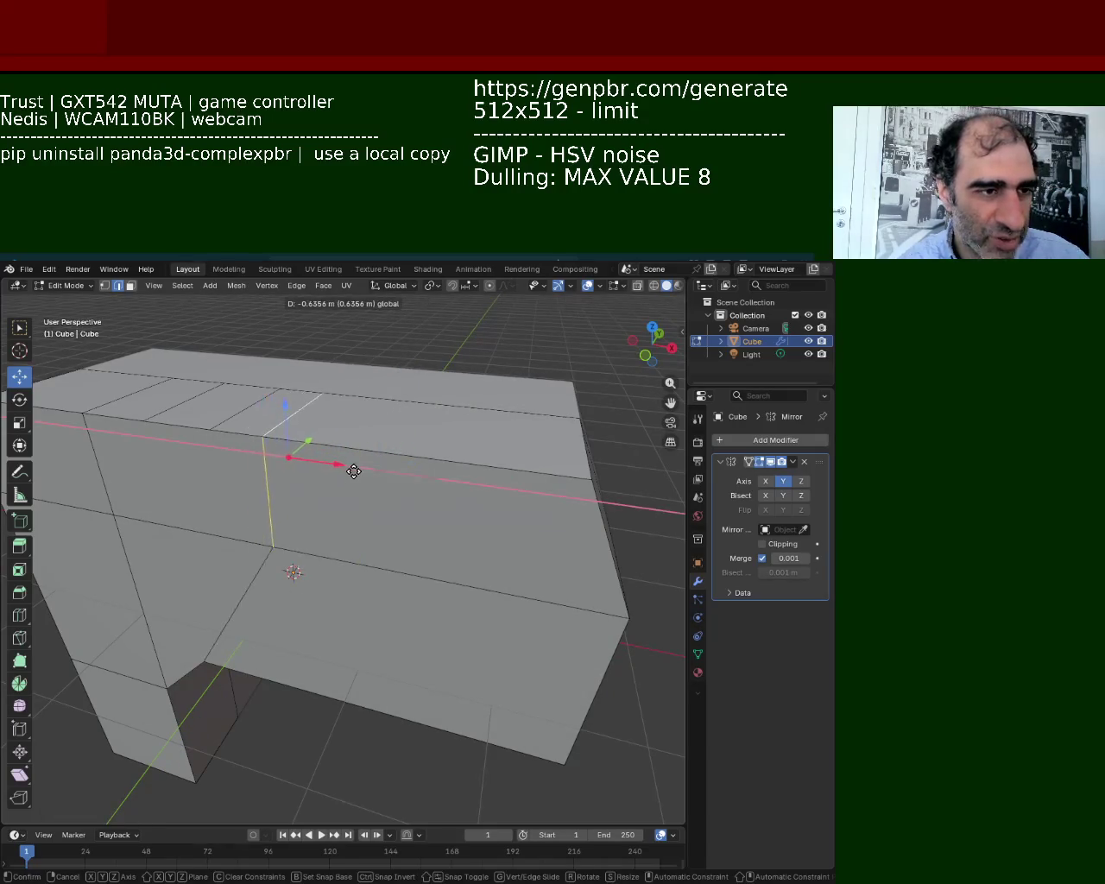
click(359, 472)
scroll(383, 446, up, 3)
Move the corner edge underneath the mesh vertically along Z.
mouse_move(382, 446)
middle_down()
mouse_move(426, 431)
mouse_move(417, 420)
middle_up()
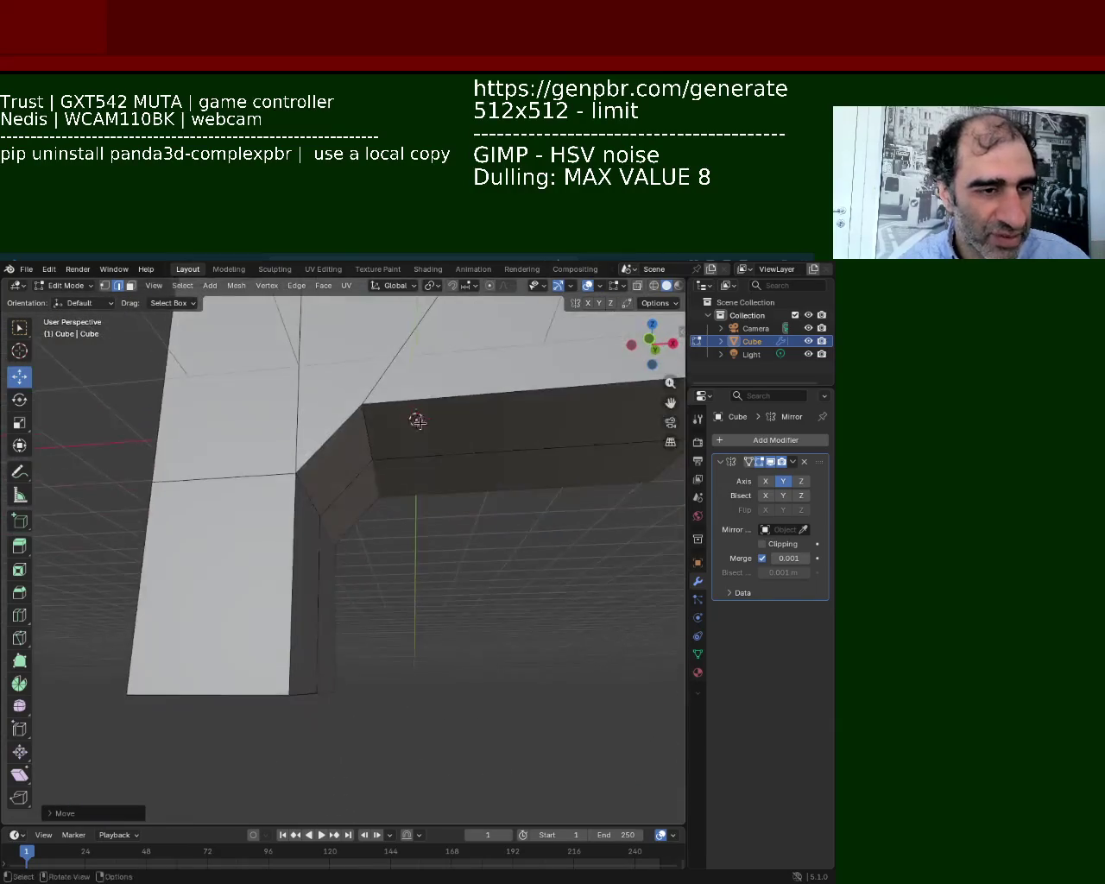
click(309, 494)
key(g)
key(z)
click(309, 461)
mouse_move(308, 461)
middle_down()
mouse_move(336, 492)
mouse_move(323, 519)
middle_up()
Raise the lower horizontal edge about 0.6096 m along Z where grip meets body.
click(365, 563)
key(g)
key(z)
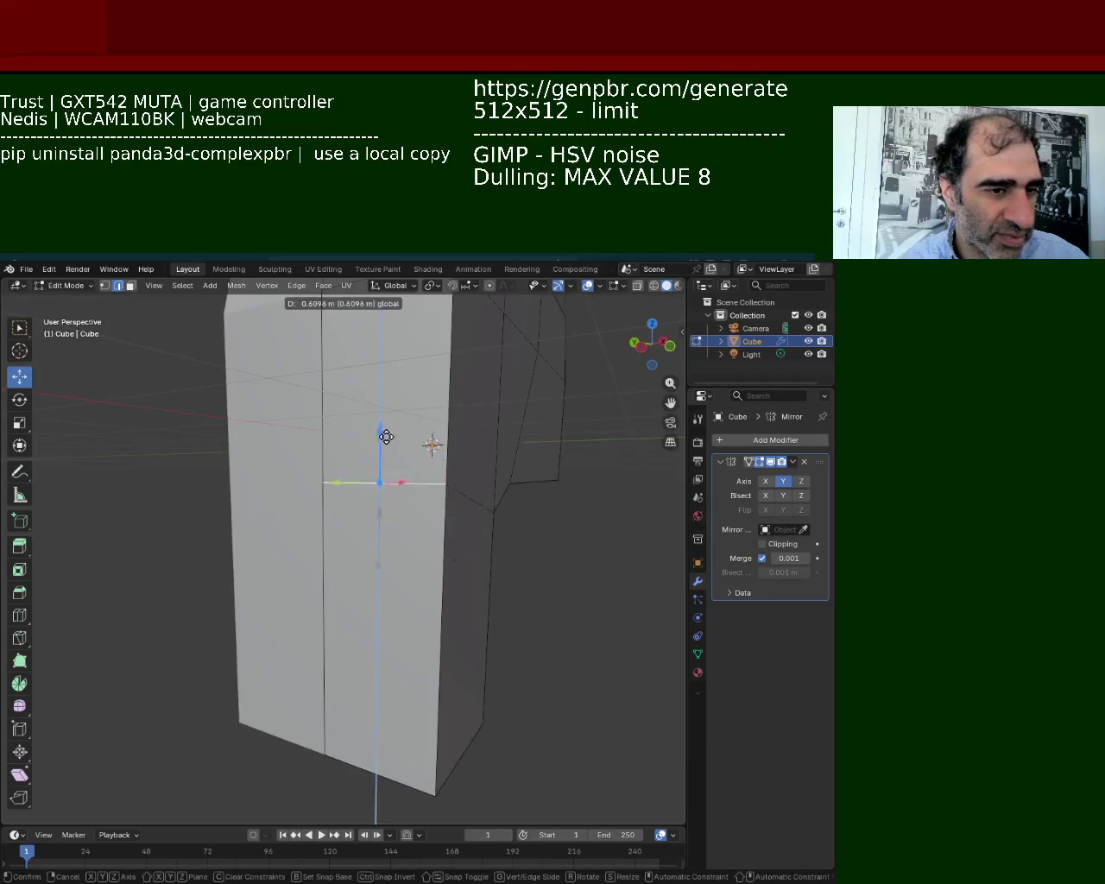
click(465, 501)
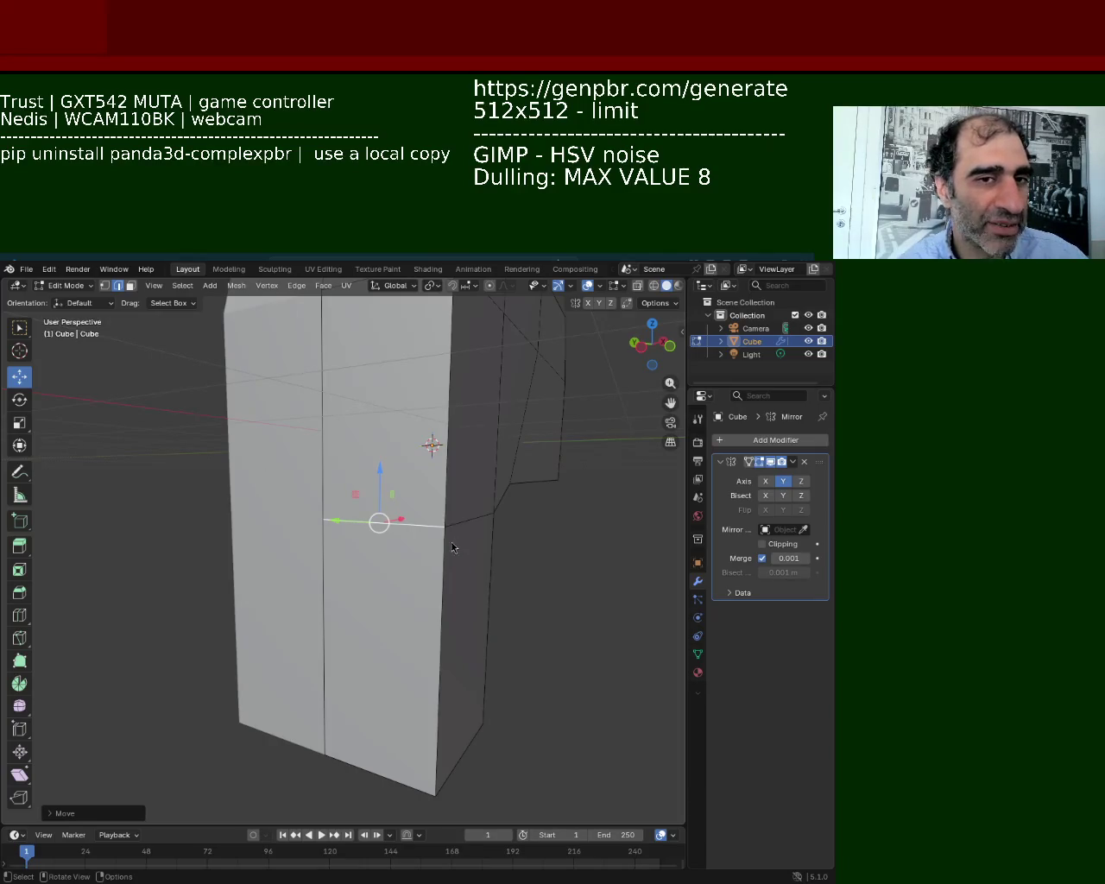
mouse_move(426, 620)
middle_down()
mouse_move(448, 624)
mouse_move(350, 589)
mouse_move(420, 560)
mouse_move(406, 535)
middle_up()
click(414, 581)
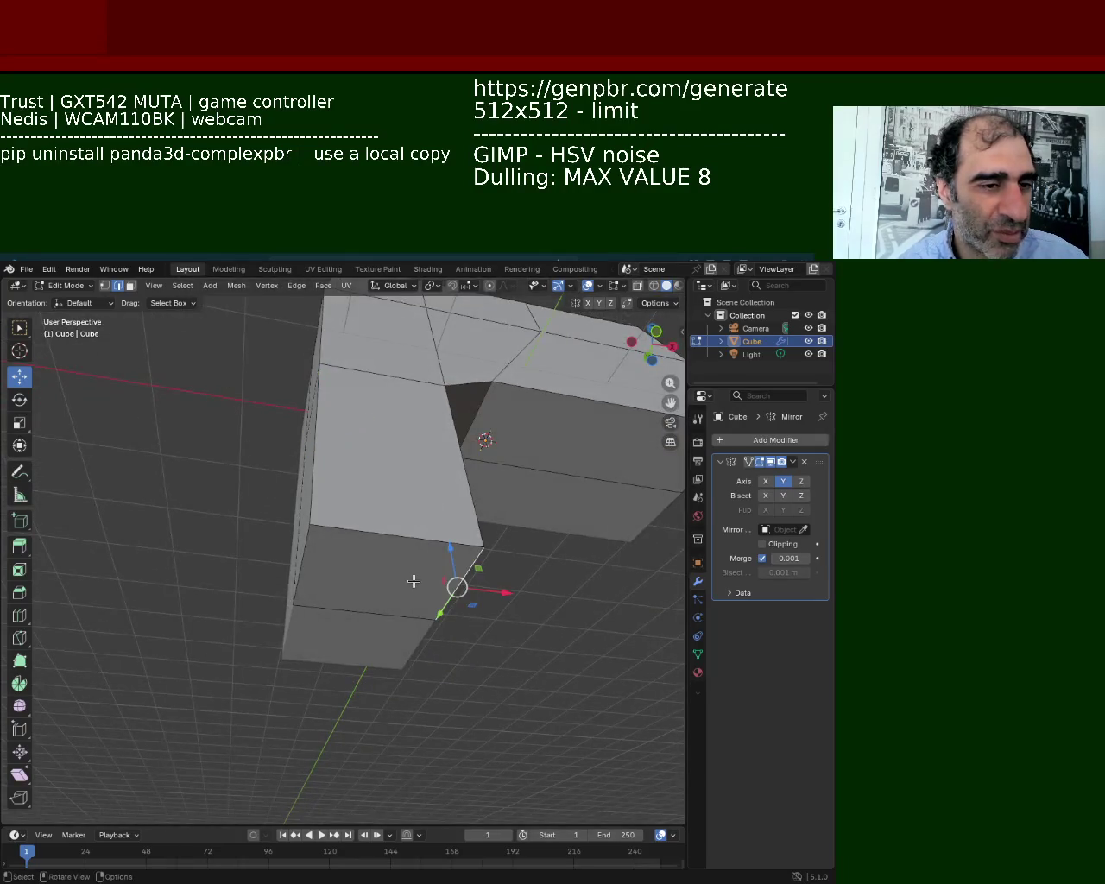
Extrude the body's front face outward in face select mode.
click(130, 285)
click(378, 522)
click(390, 571)
key(e)
click(423, 756)
Select the two extra edges on the mesh's top surface.
scroll(469, 535, up, 5)
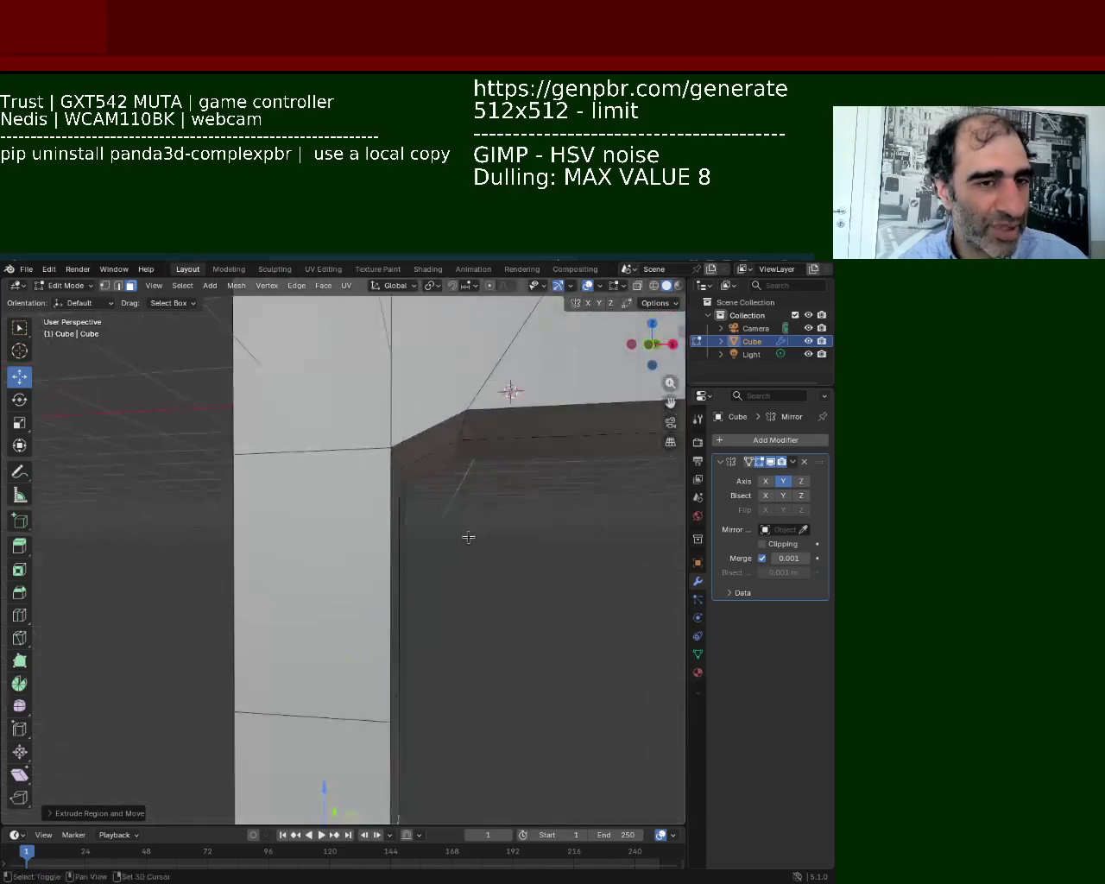
middle_drag(380, 521, 326, 447)
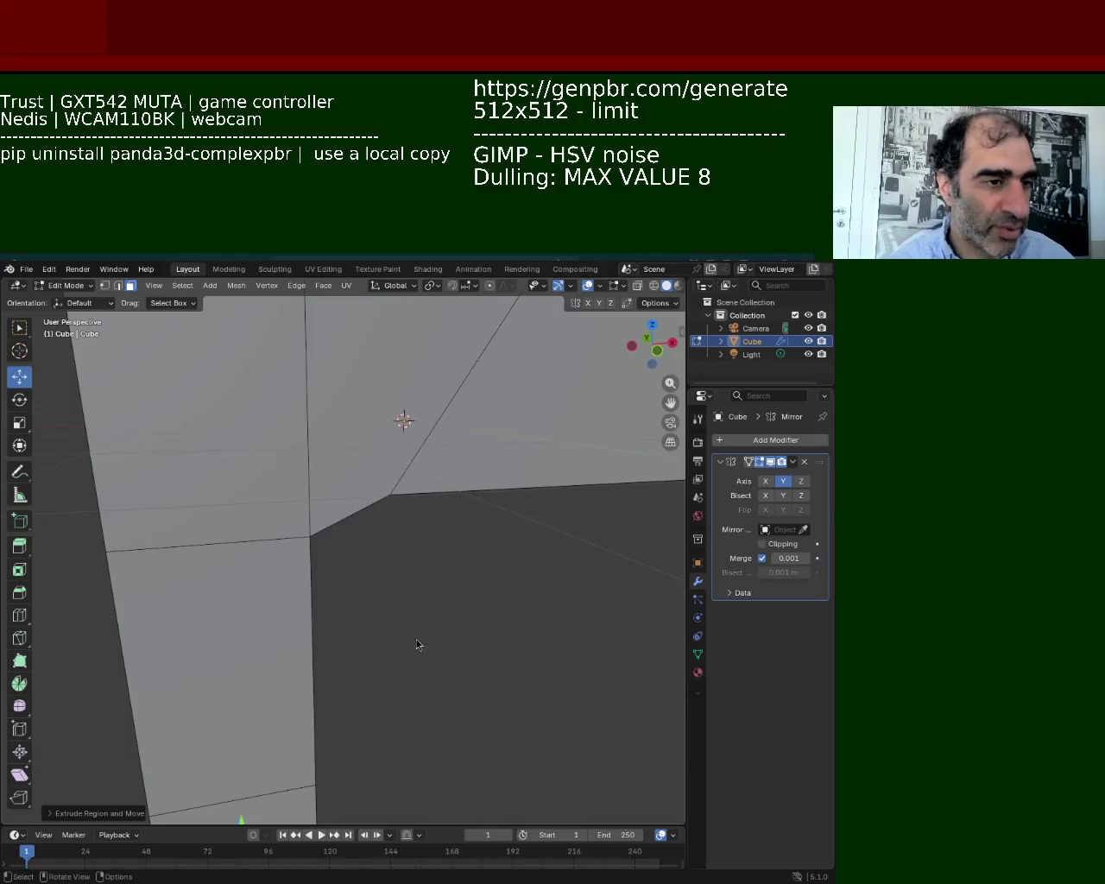
mouse_move(416, 644)
middle_down()
mouse_move(370, 484)
mouse_move(377, 443)
middle_up()
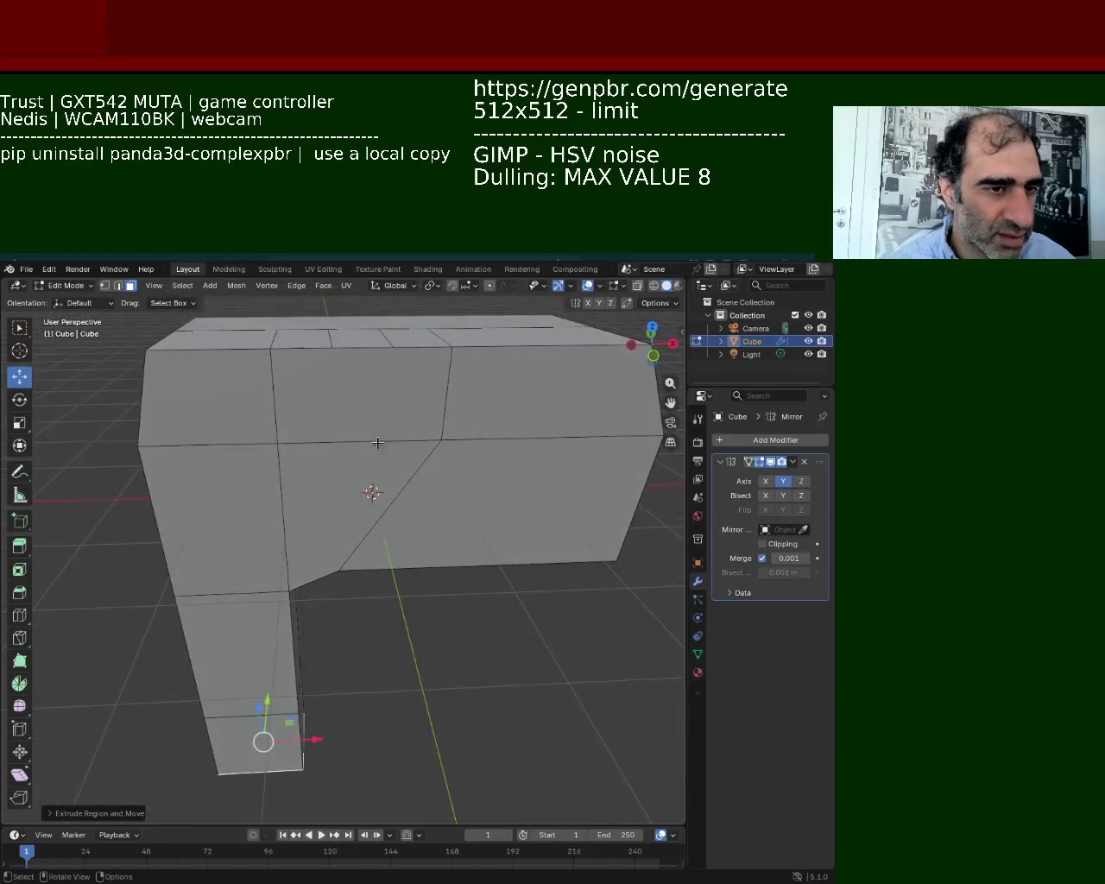
click(385, 340)
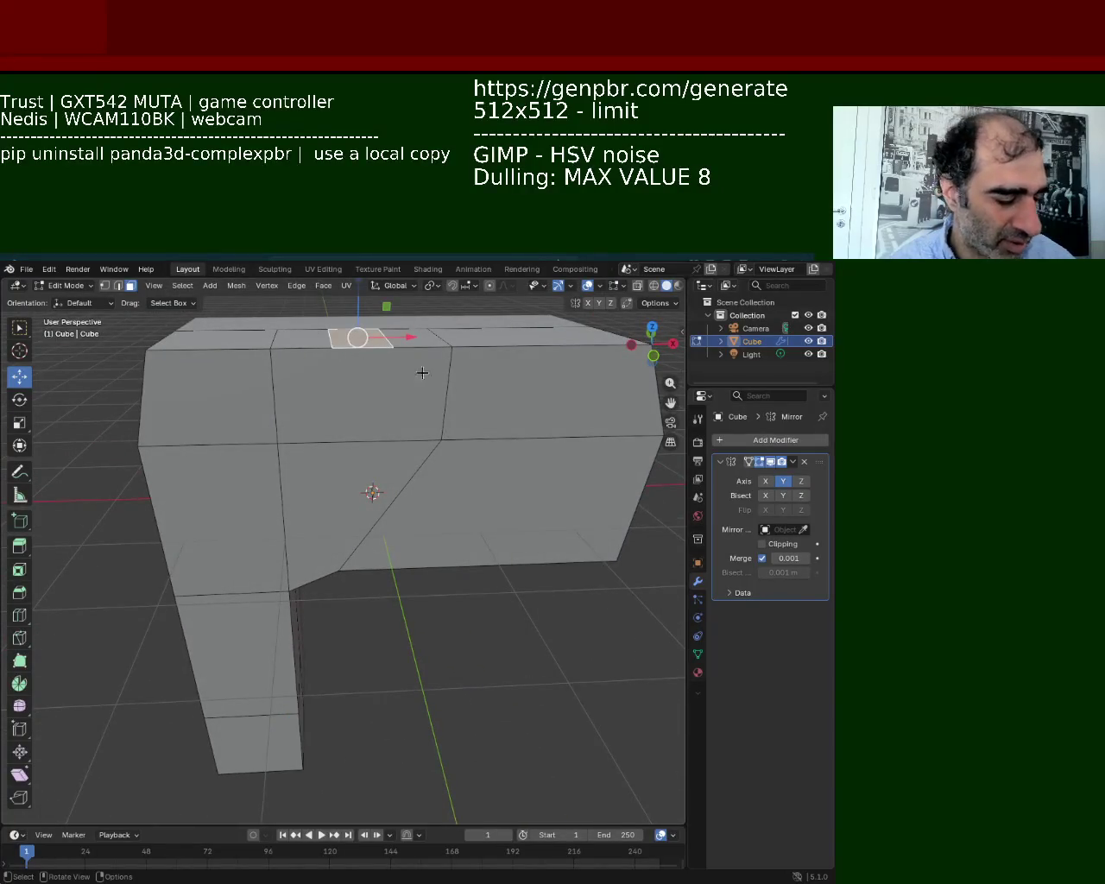
middle_drag(422, 372, 454, 468)
click(118, 285)
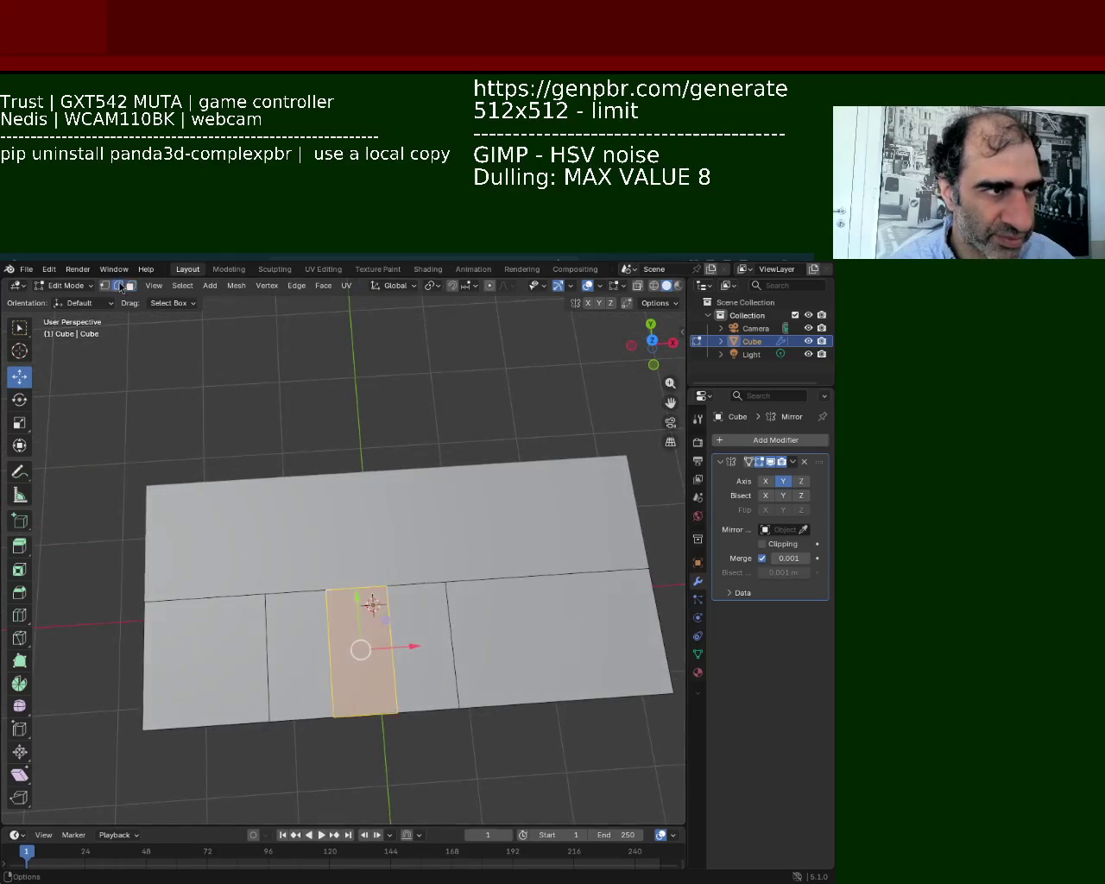
middle_drag(306, 504, 440, 581)
click(389, 565)
shift+click(330, 577)
Dissolve the two top edges, undoing a plain delete that left holes.
key(x)
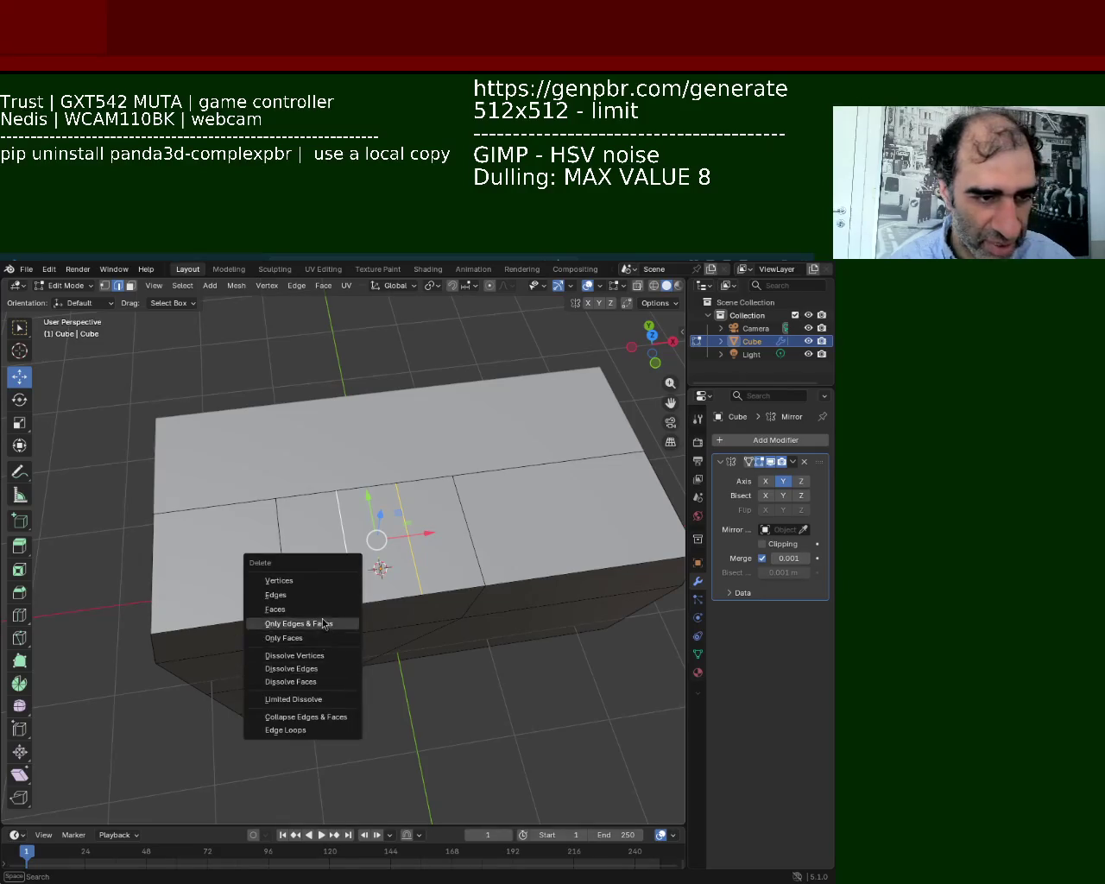
click(320, 594)
key(ctrl+z)
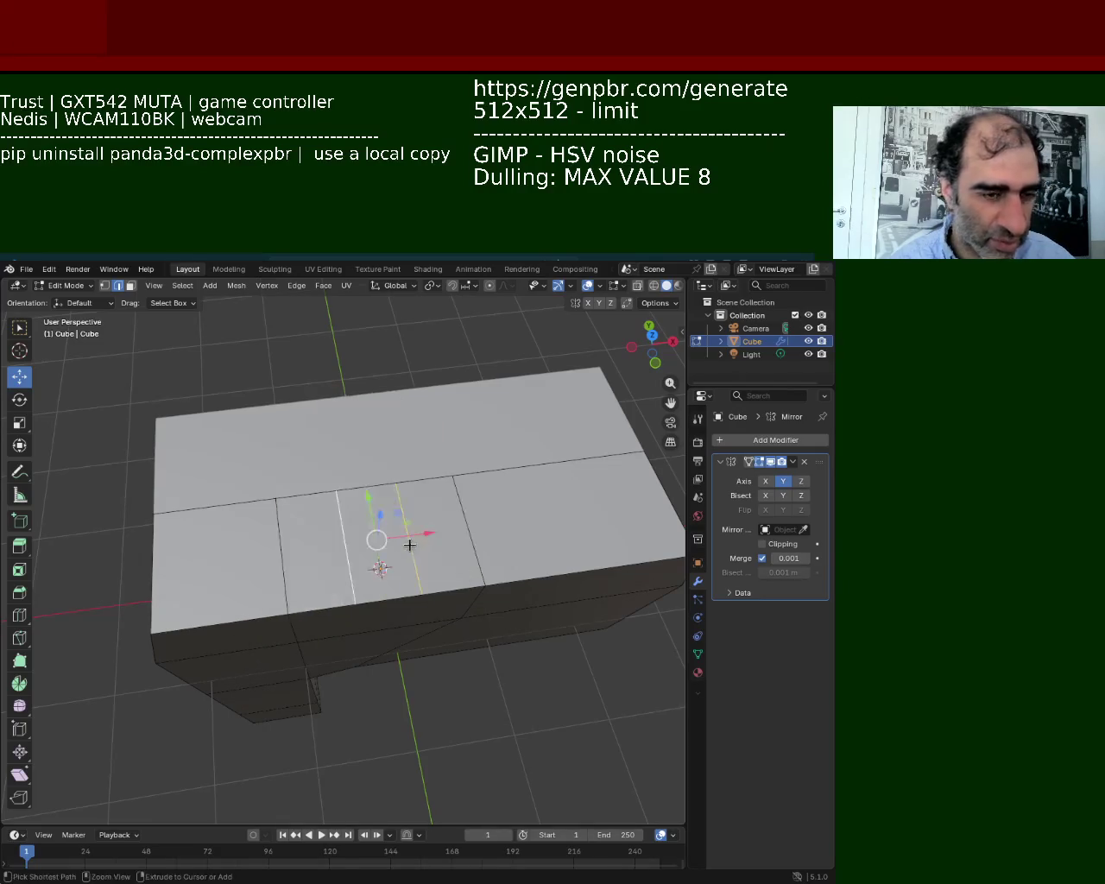
key(x)
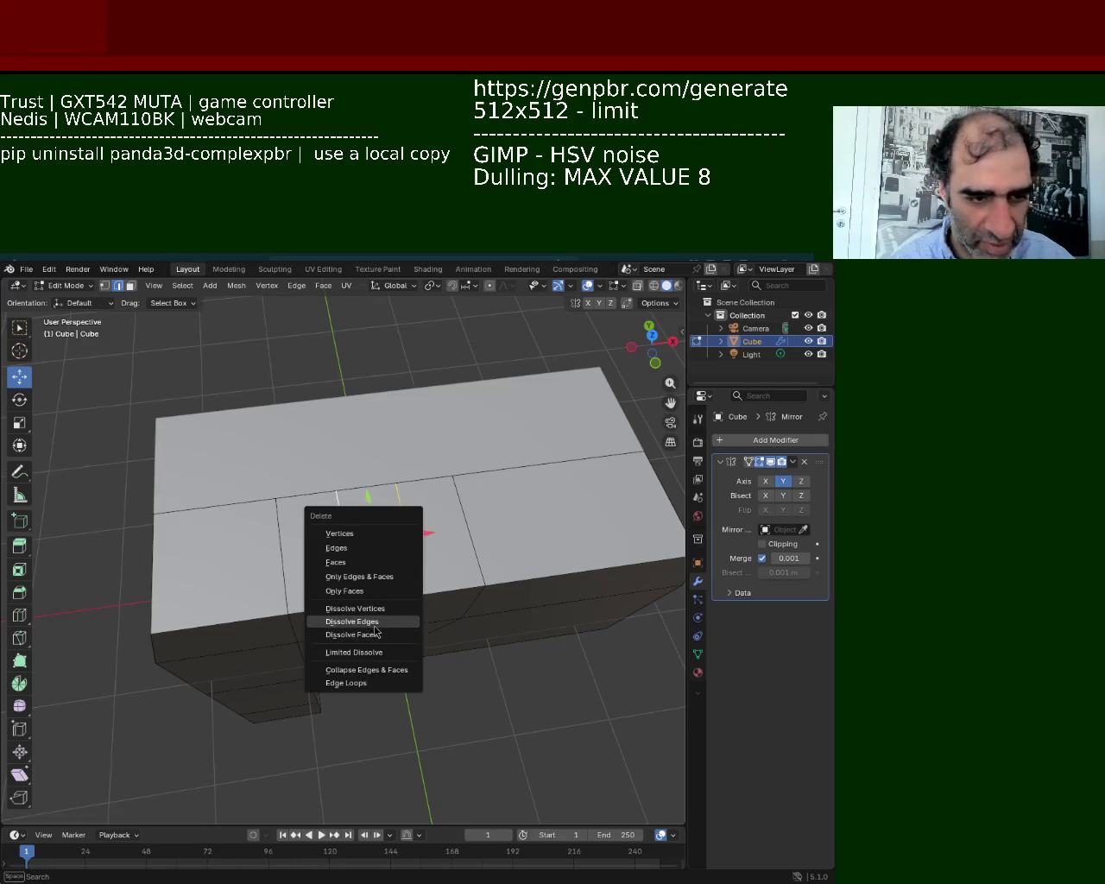
click(375, 625)
Shift the two vertical edges left along X.
middle_drag(420, 582, 382, 414)
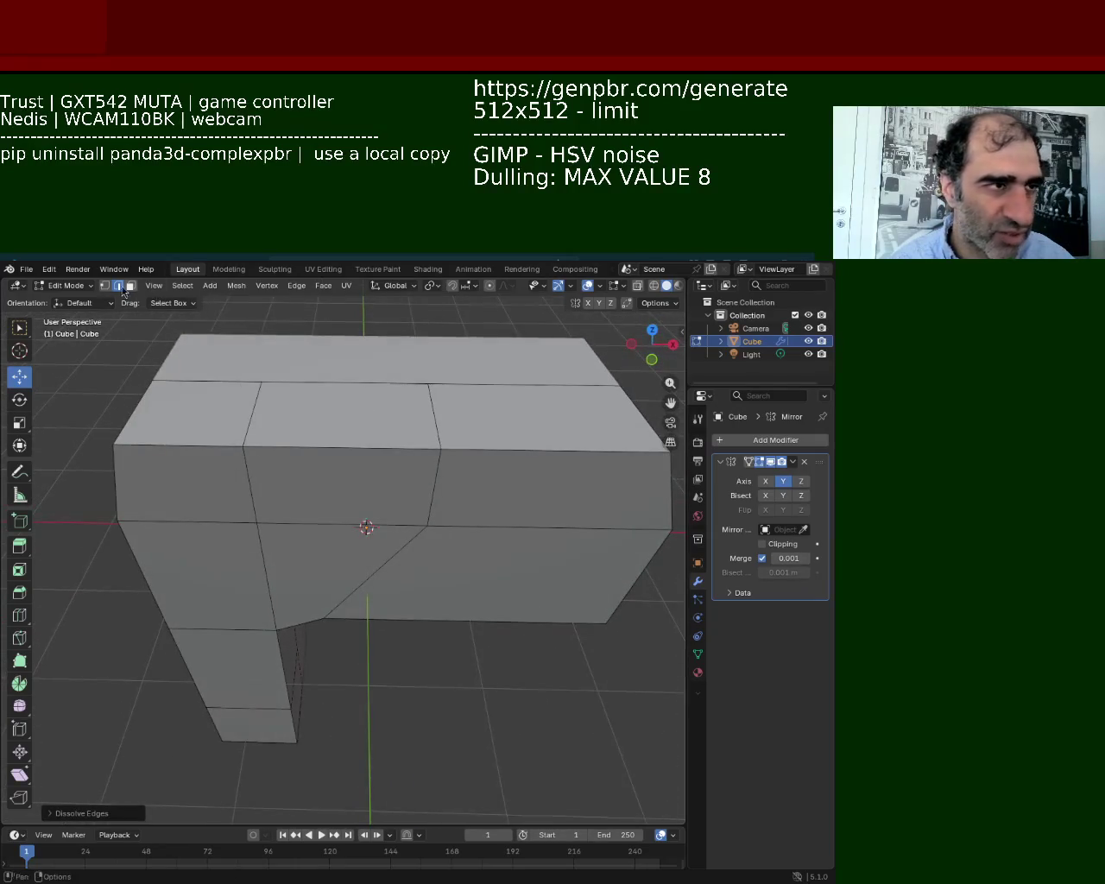
click(432, 413)
shift+click(429, 471)
drag(444, 451, 426, 453)
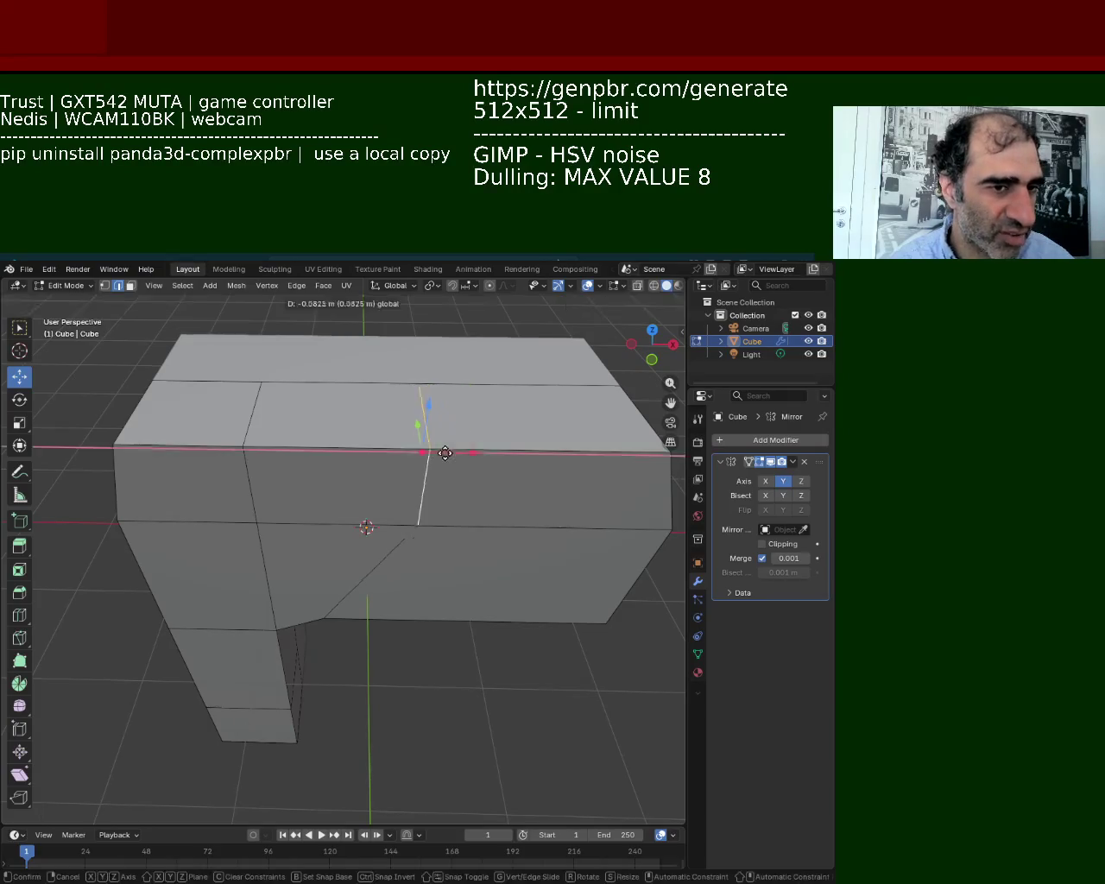
scroll(414, 388, up, 5)
mouse_move(438, 320)
middle_down()
mouse_move(374, 379)
mouse_move(102, 278)
middle_up()
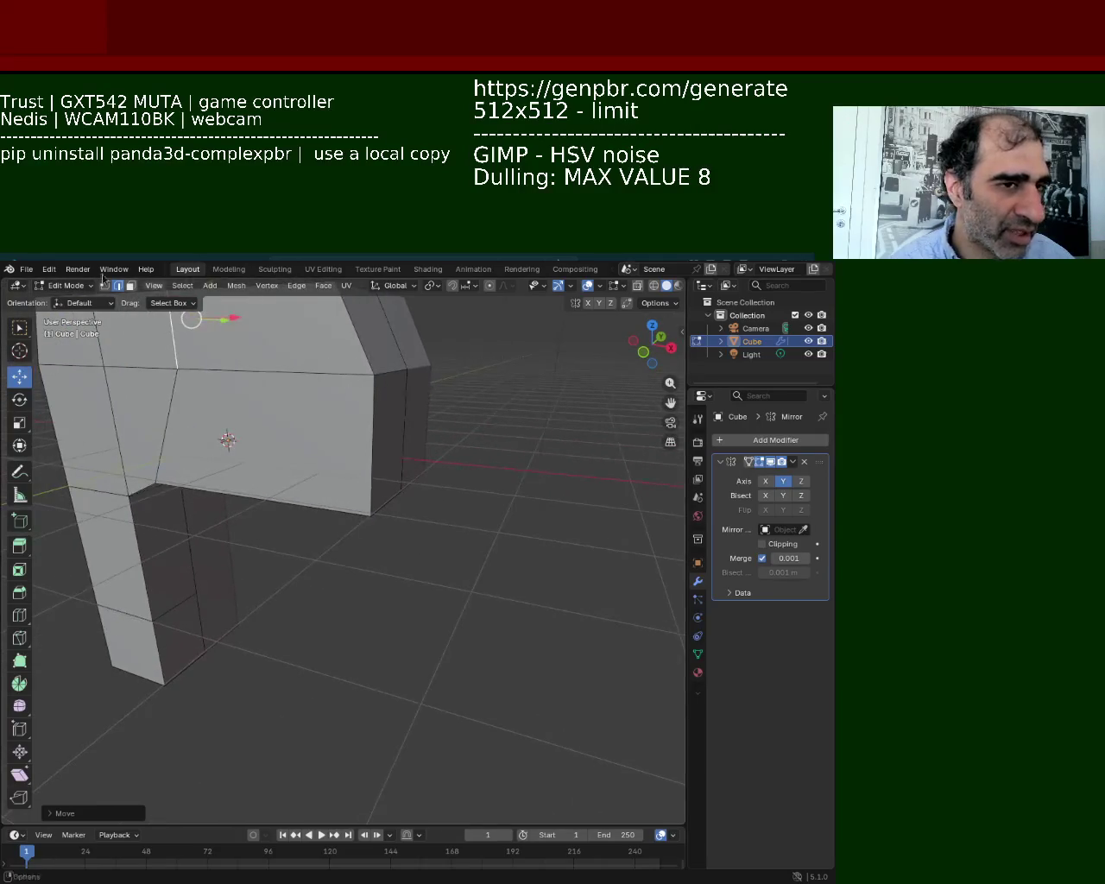
Extrude the body's end face outward to lengthen the barrel.
click(411, 470)
key(e)
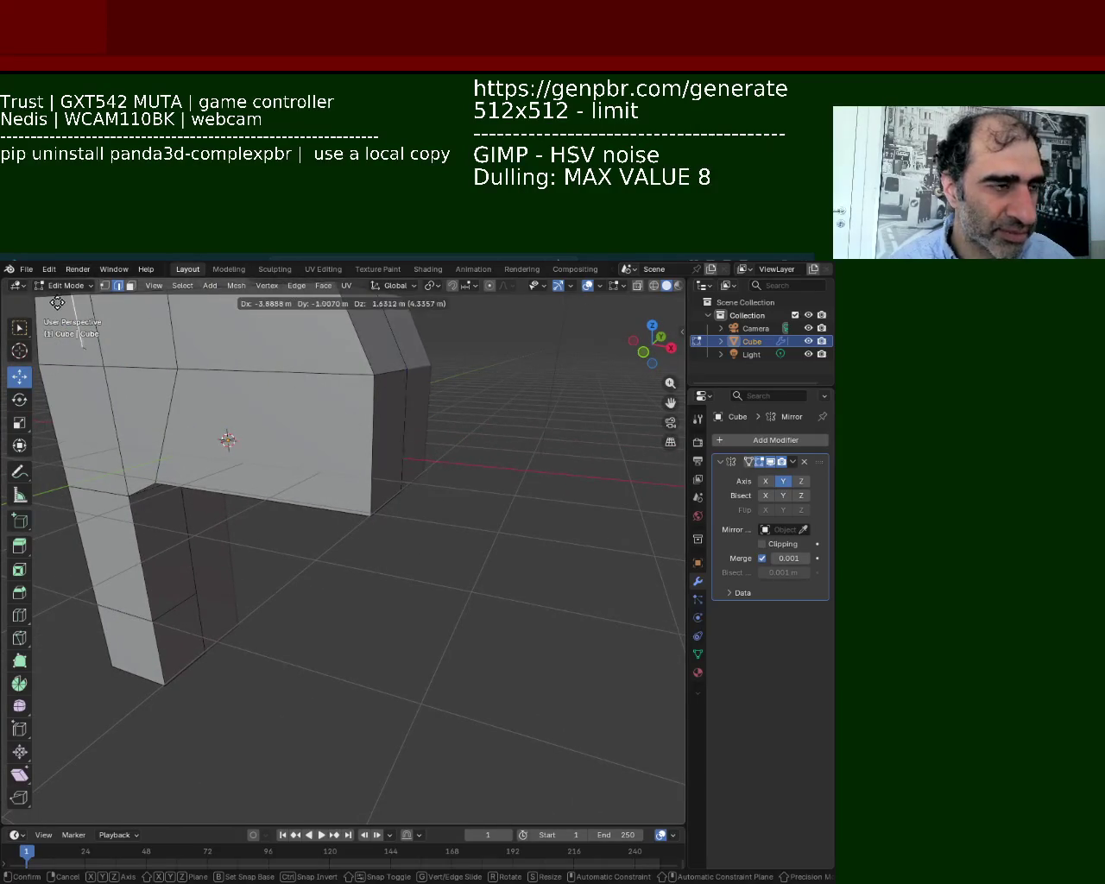
key(Escape)
click(131, 286)
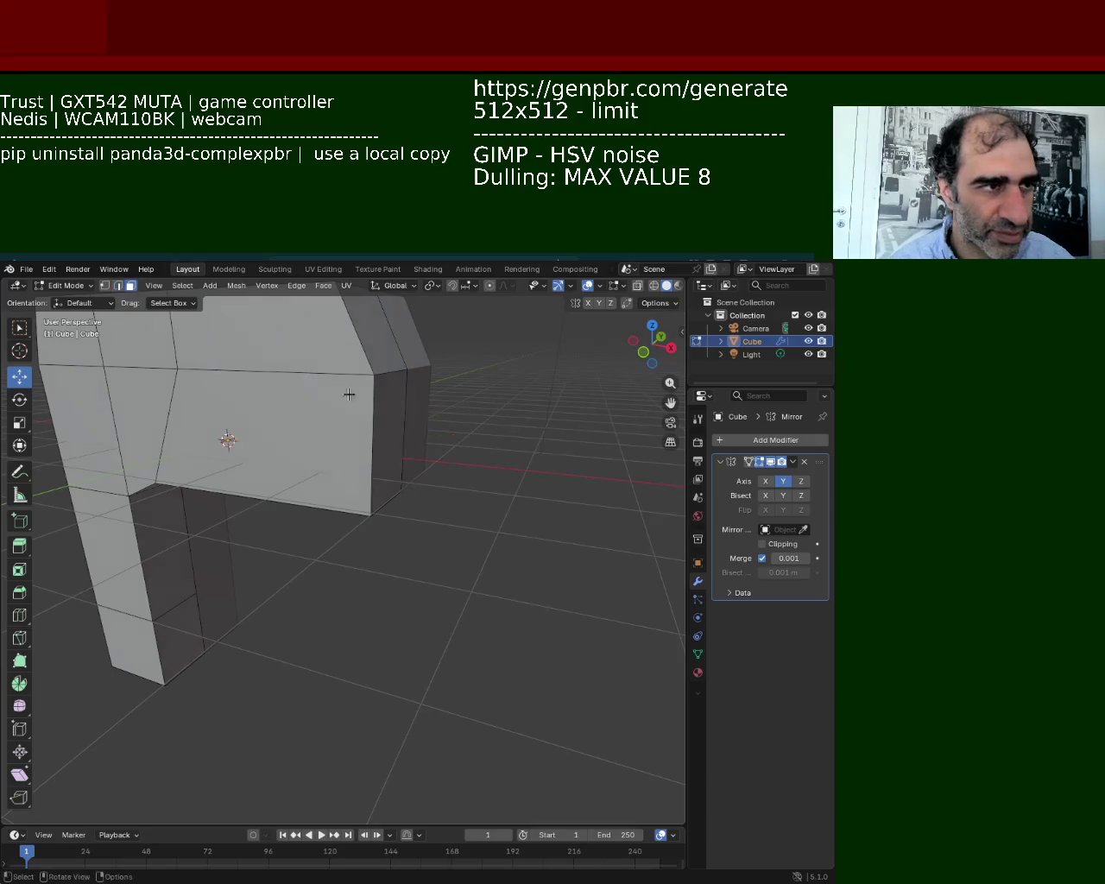
click(386, 436)
key(e)
click(538, 498)
middle_drag(538, 498, 430, 430)
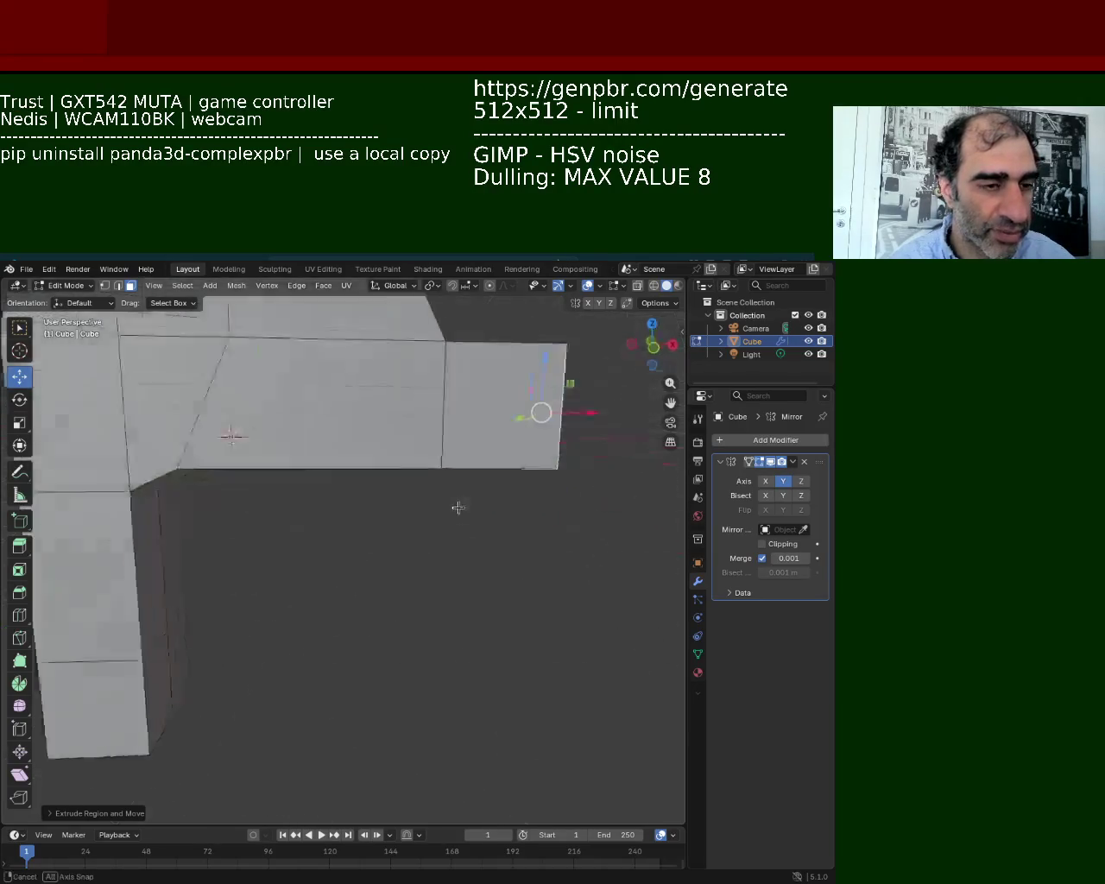
mouse_move(420, 693)
middle_down()
mouse_move(345, 570)
mouse_move(328, 567)
mouse_move(363, 604)
middle_up()
scroll(350, 558, down, 2)
scroll(362, 595, up, 3)
Taper the barrel end by raising its top edge along Z and pushing it forward along X.
click(383, 516)
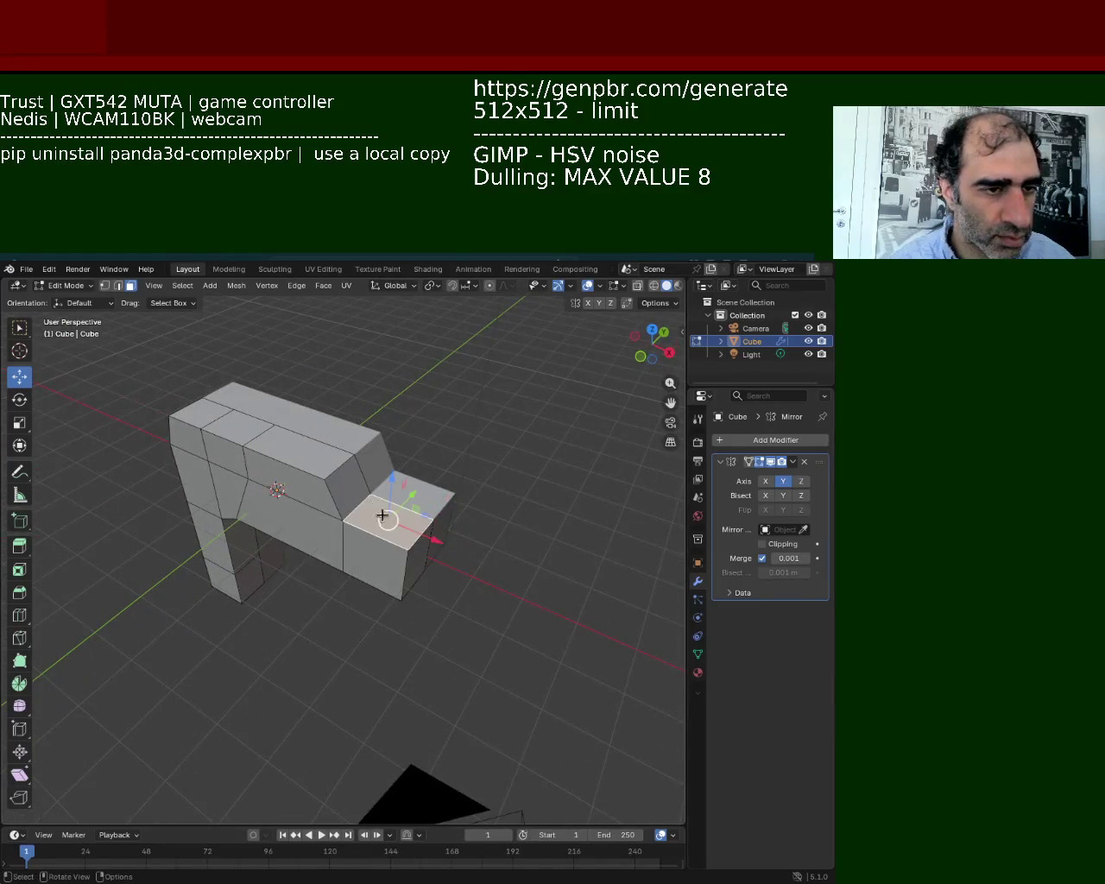
click(117, 286)
click(358, 508)
key(g)
key(z)
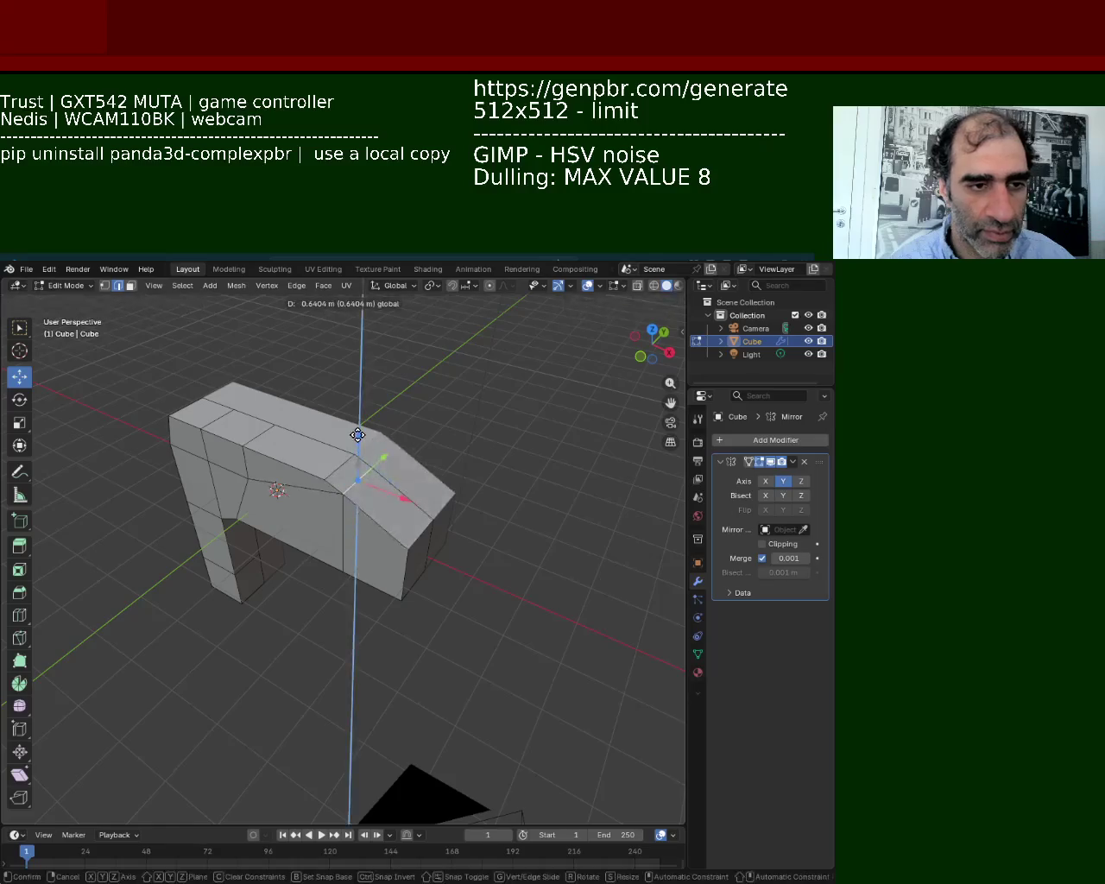
click(358, 437)
key(g)
key(x)
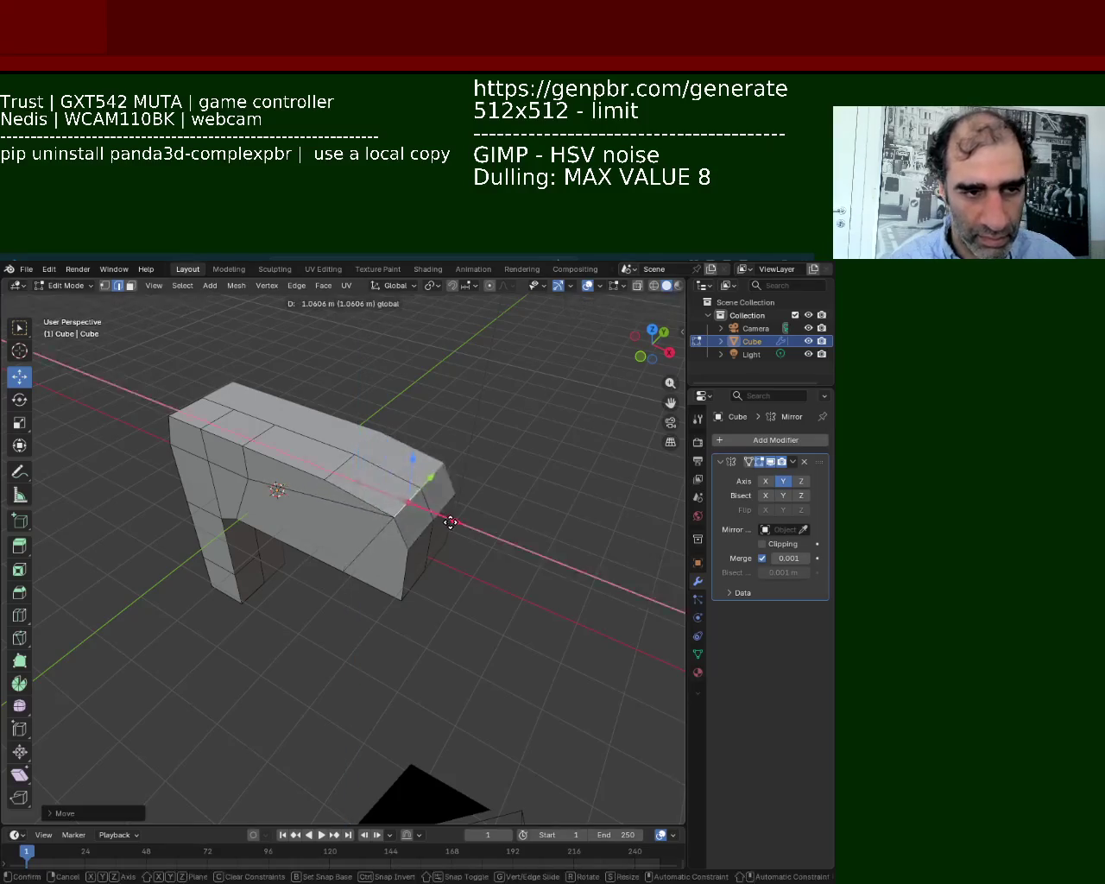
click(448, 521)
Shift two neighbouring grip faces sideways along X to start angling the handle.
middle_drag(448, 521, 353, 422)
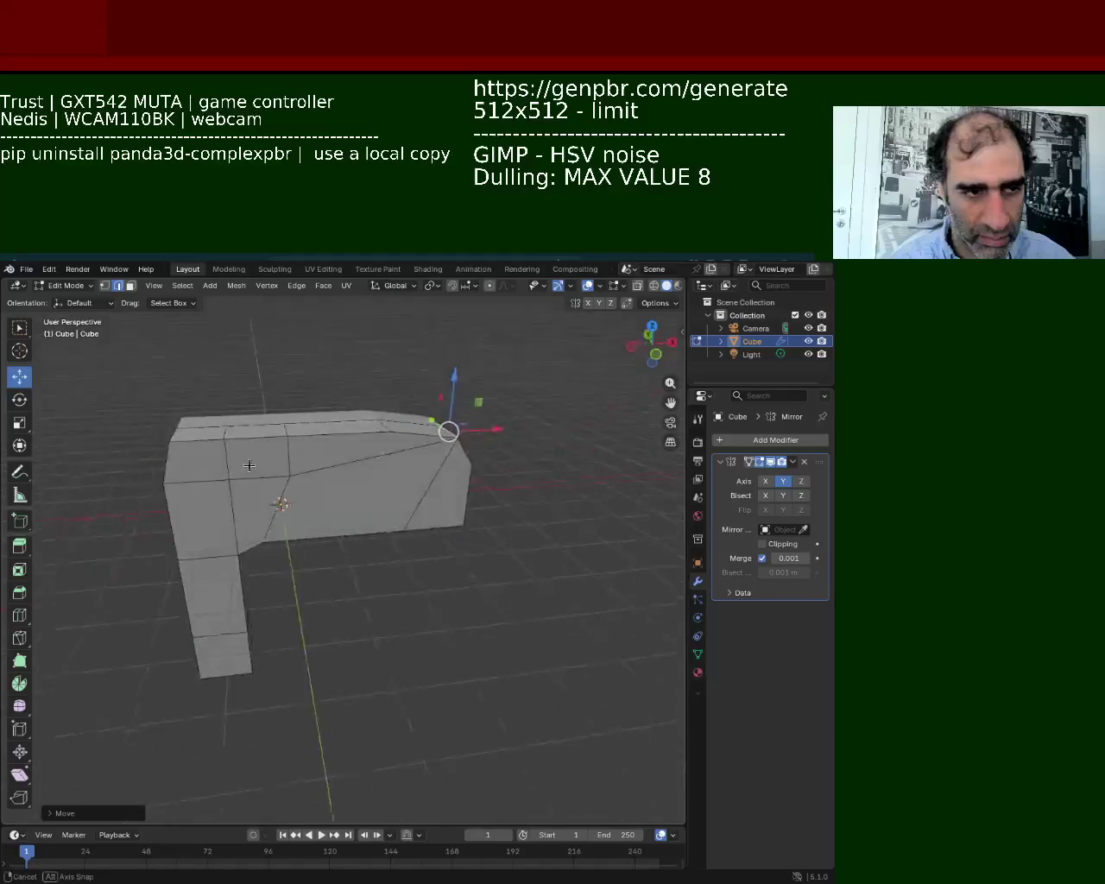
middle_drag(275, 458, 252, 448)
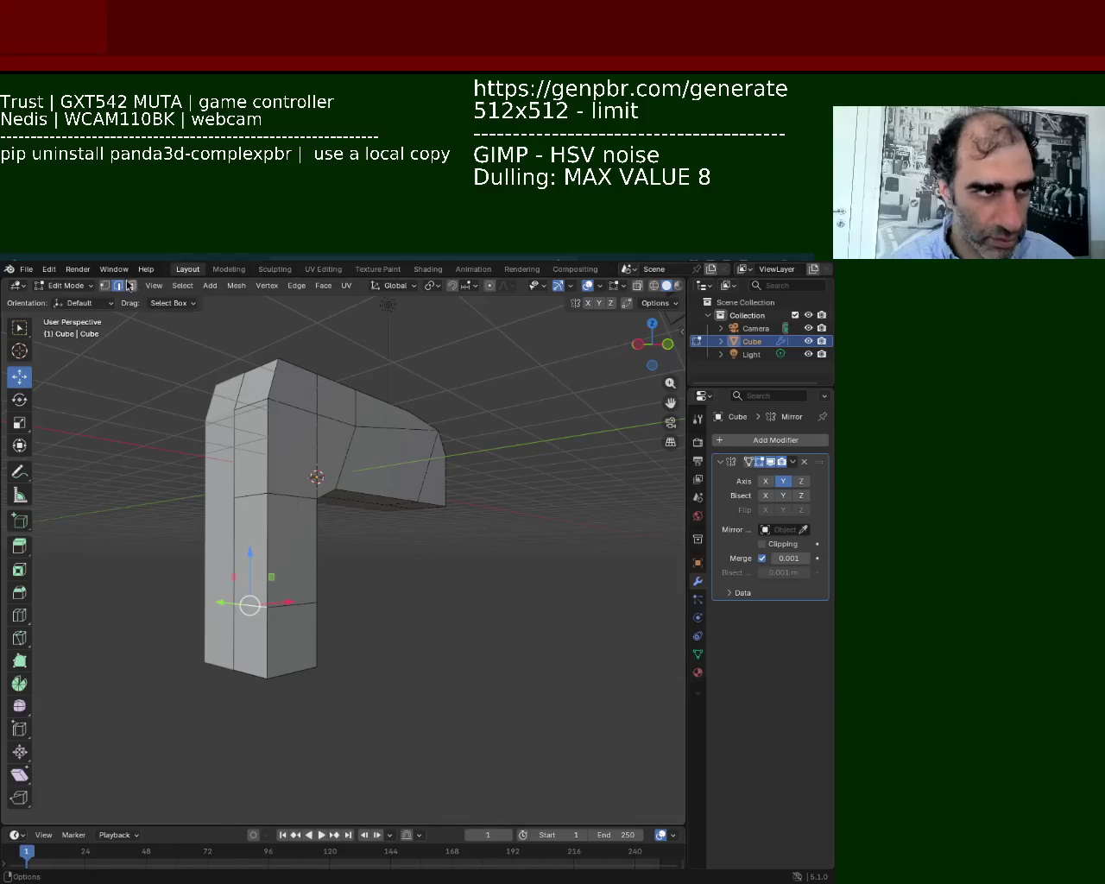
click(294, 575)
click(252, 572)
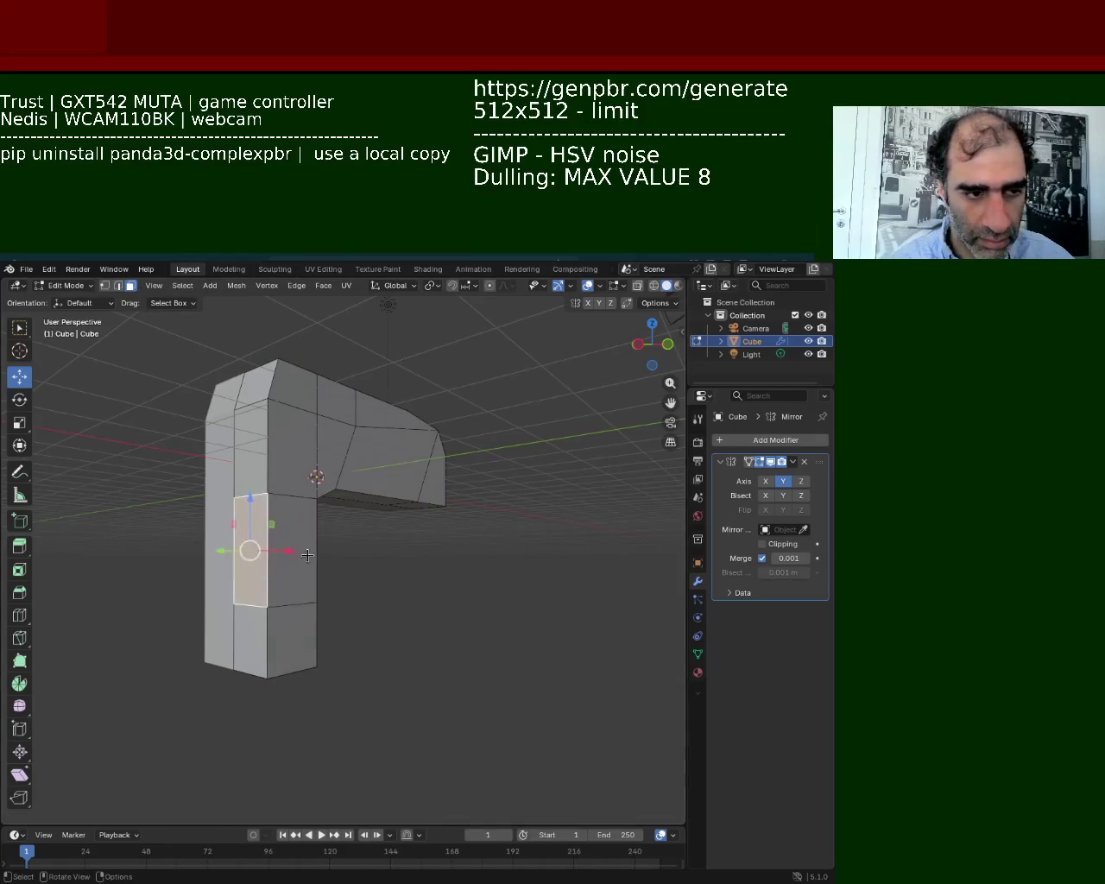
key(g)
key(x)
click(244, 560)
Move another grip face along X to continue the handle's slant.
middle_drag(308, 579, 281, 575)
click(239, 542)
click(234, 548)
key(g)
key(x)
click(235, 562)
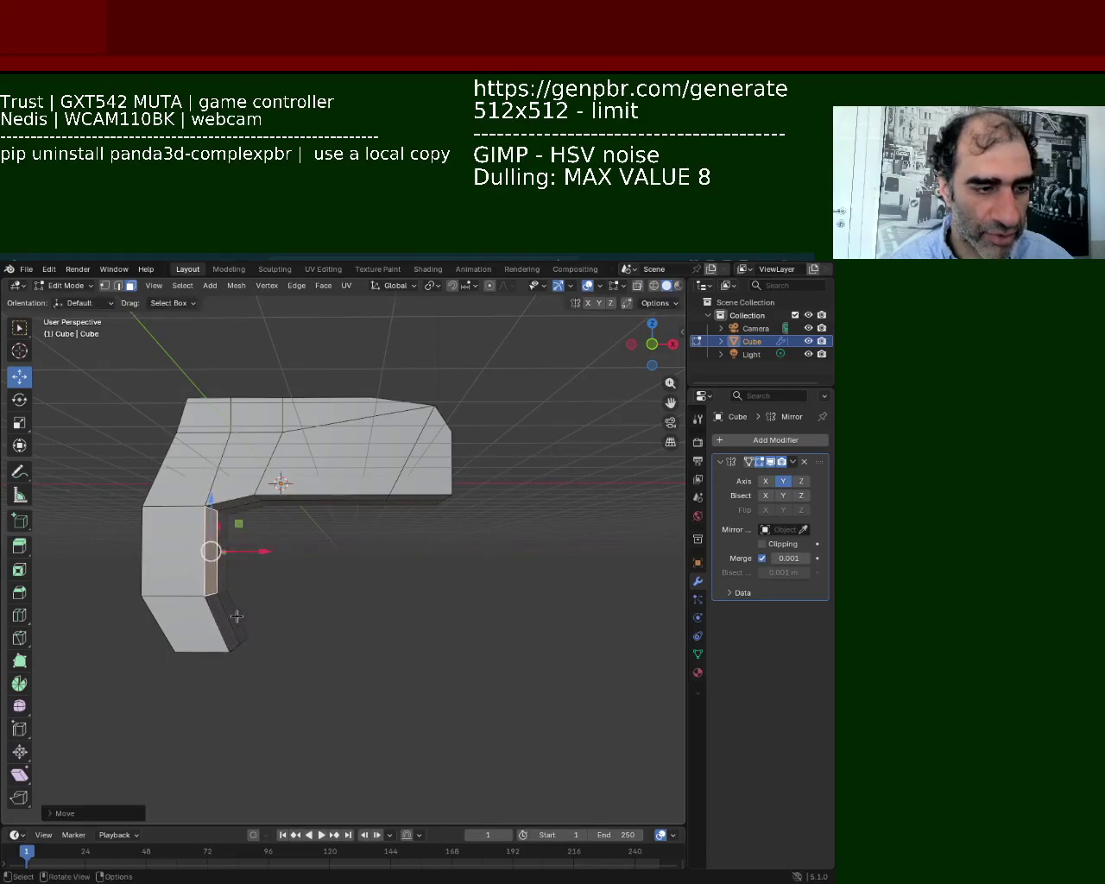
Shift the grip's bottom end face about 1.4 m along X to slant the handle.
click(233, 620)
shift+click(201, 634)
mouse_move(201, 634)
middle_down()
mouse_move(345, 587)
mouse_move(279, 648)
mouse_move(275, 556)
mouse_move(212, 570)
middle_up()
shift+click(274, 557)
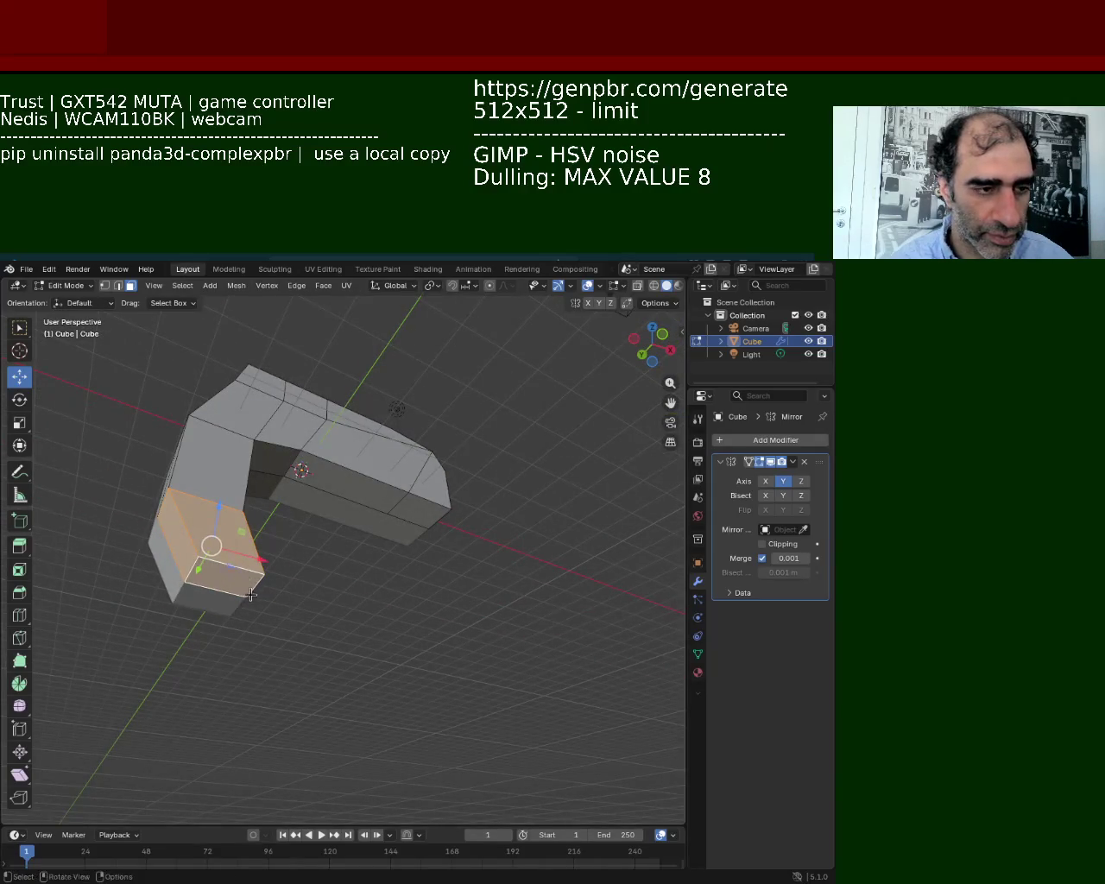
click(255, 594)
click(226, 578)
key(g)
key(x)
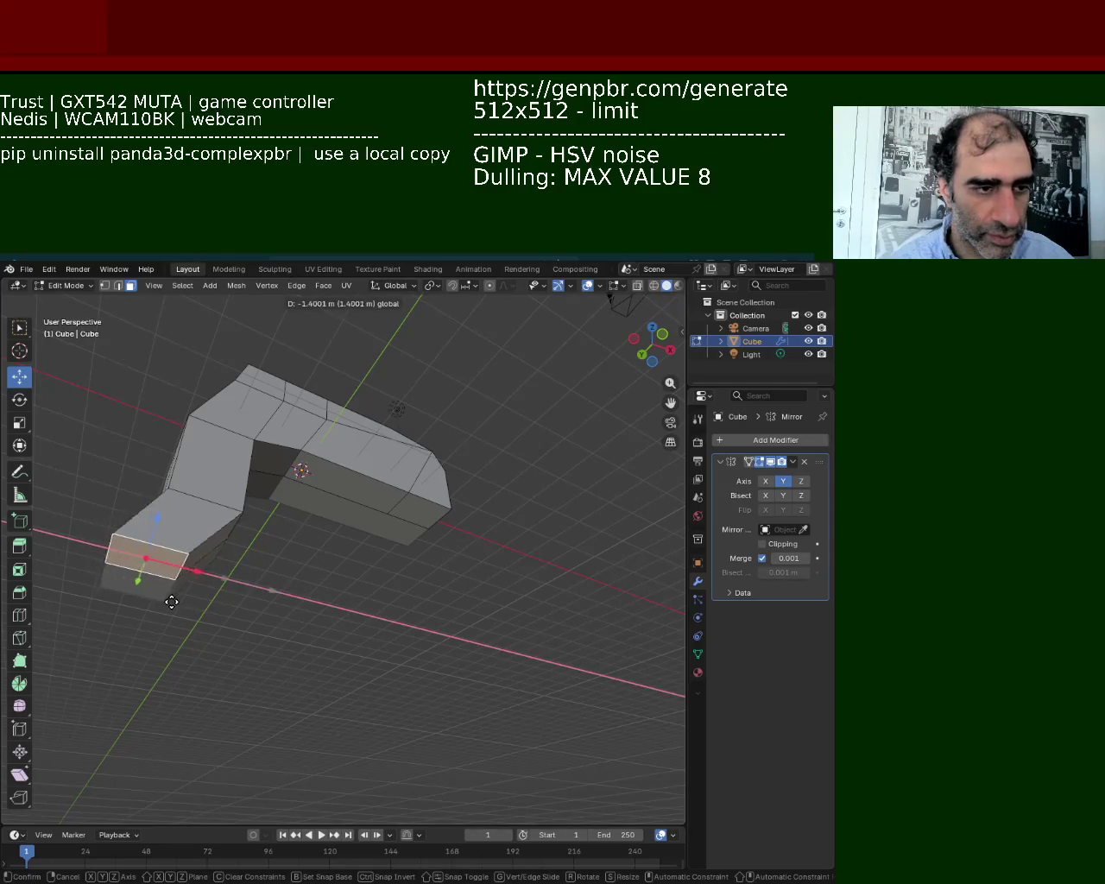
click(195, 558)
mouse_move(196, 558)
middle_down()
mouse_move(235, 527)
mouse_move(328, 572)
mouse_move(459, 442)
middle_up()
alt+click(460, 442)
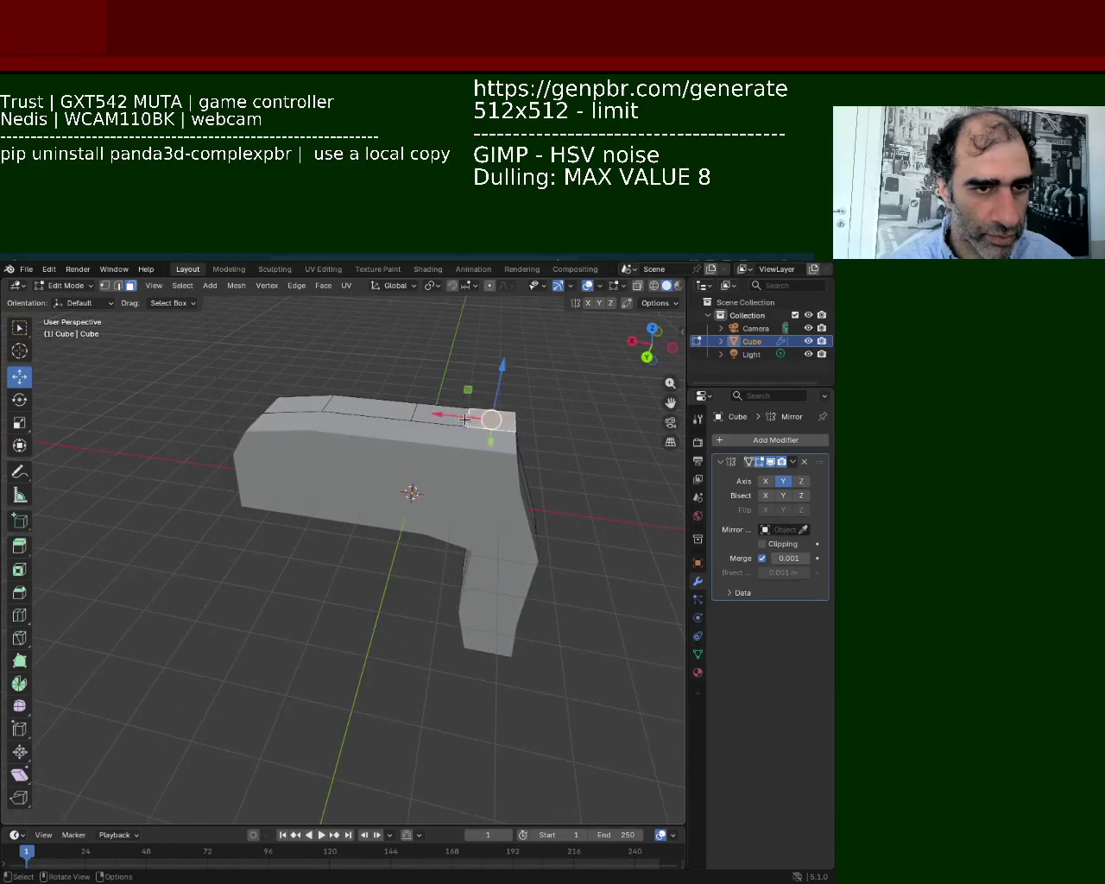
Nudge the selected top body faces down and back up, then view the mesh from below.
mouse_move(427, 387)
mouse_down()
mouse_move(426, 429)
mouse_move(429, 373)
mouse_up()
mouse_move(429, 373)
middle_down()
mouse_move(256, 404)
mouse_move(345, 431)
middle_up()
mouse_move(346, 432)
mouse_down()
mouse_move(347, 403)
mouse_move(350, 423)
mouse_up()
middle_drag(351, 423, 404, 549)
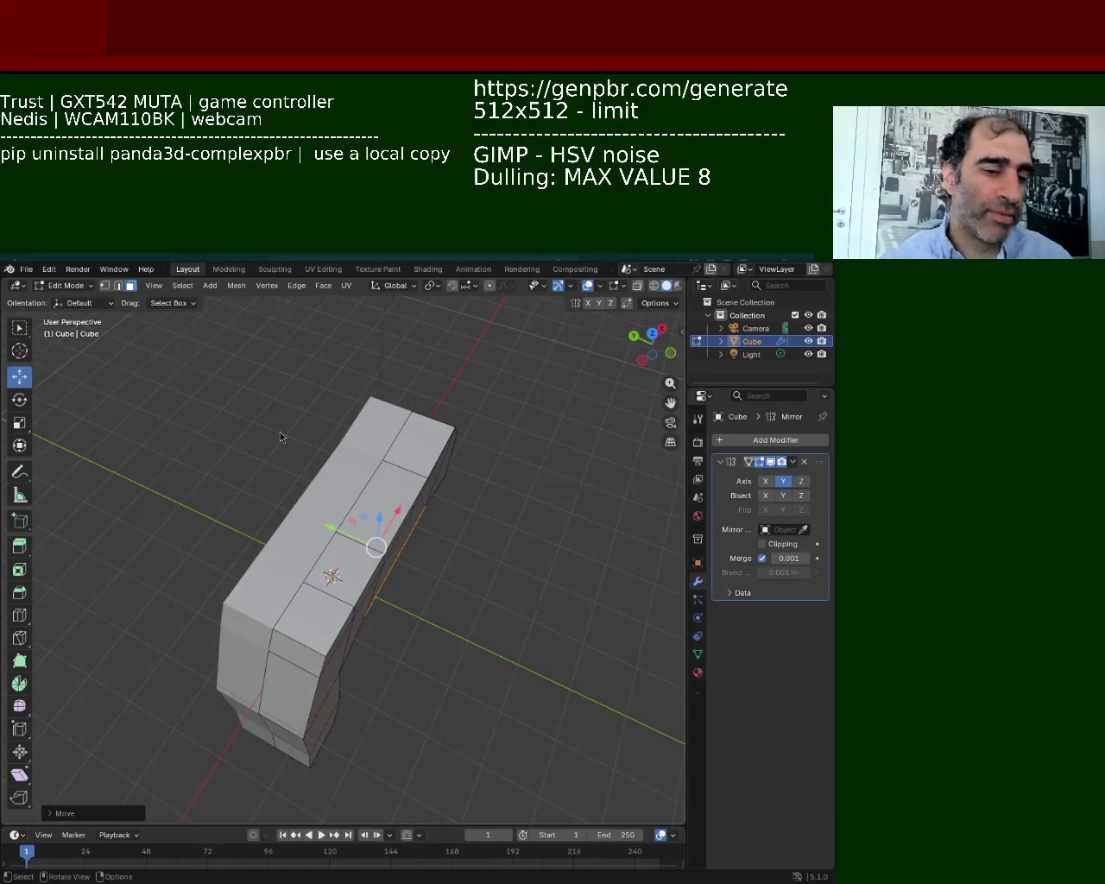
middle_drag(446, 613, 443, 493)
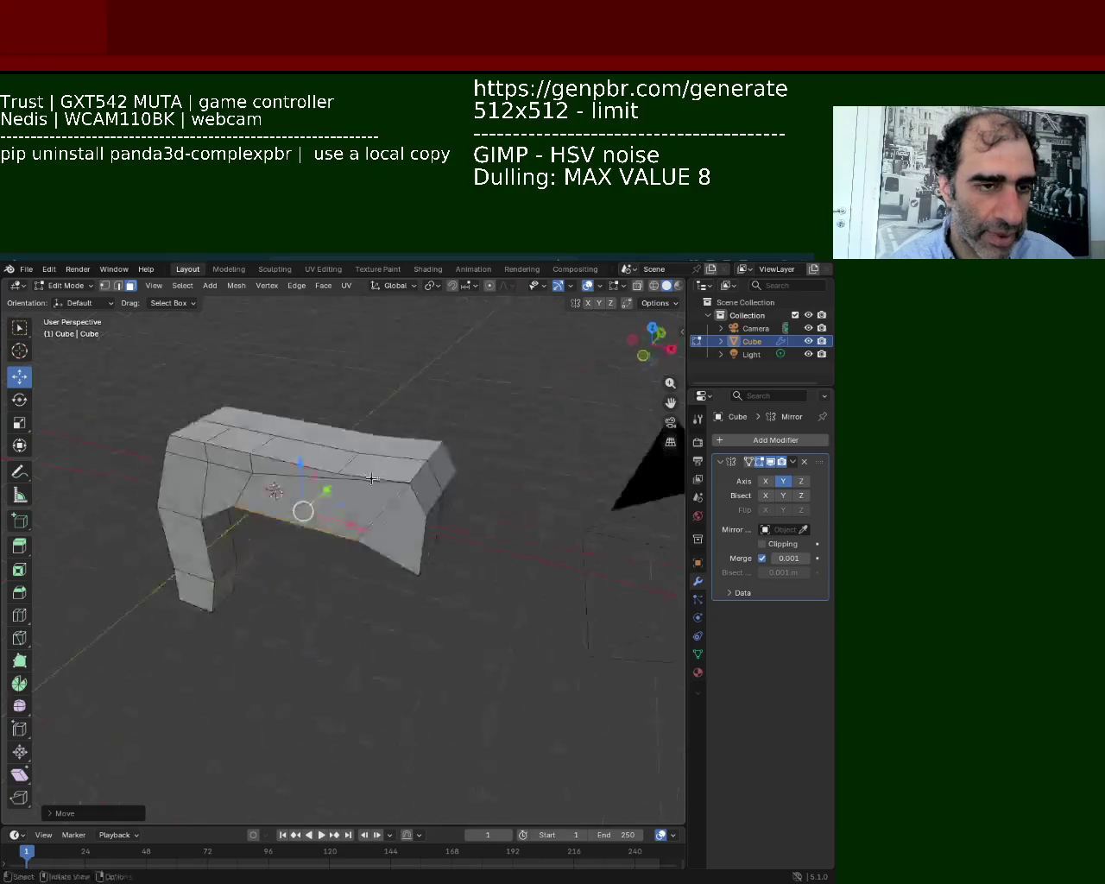
Pull the body's end face out about 2.93 m to form a long barrel.
click(430, 488)
mouse_move(473, 518)
mouse_down()
mouse_move(668, 558)
mouse_move(594, 528)
mouse_up()
mouse_move(594, 528)
middle_down()
mouse_move(291, 425)
mouse_move(241, 426)
middle_up()
Shift the edge loop near the grip along X.
key(alt+a)
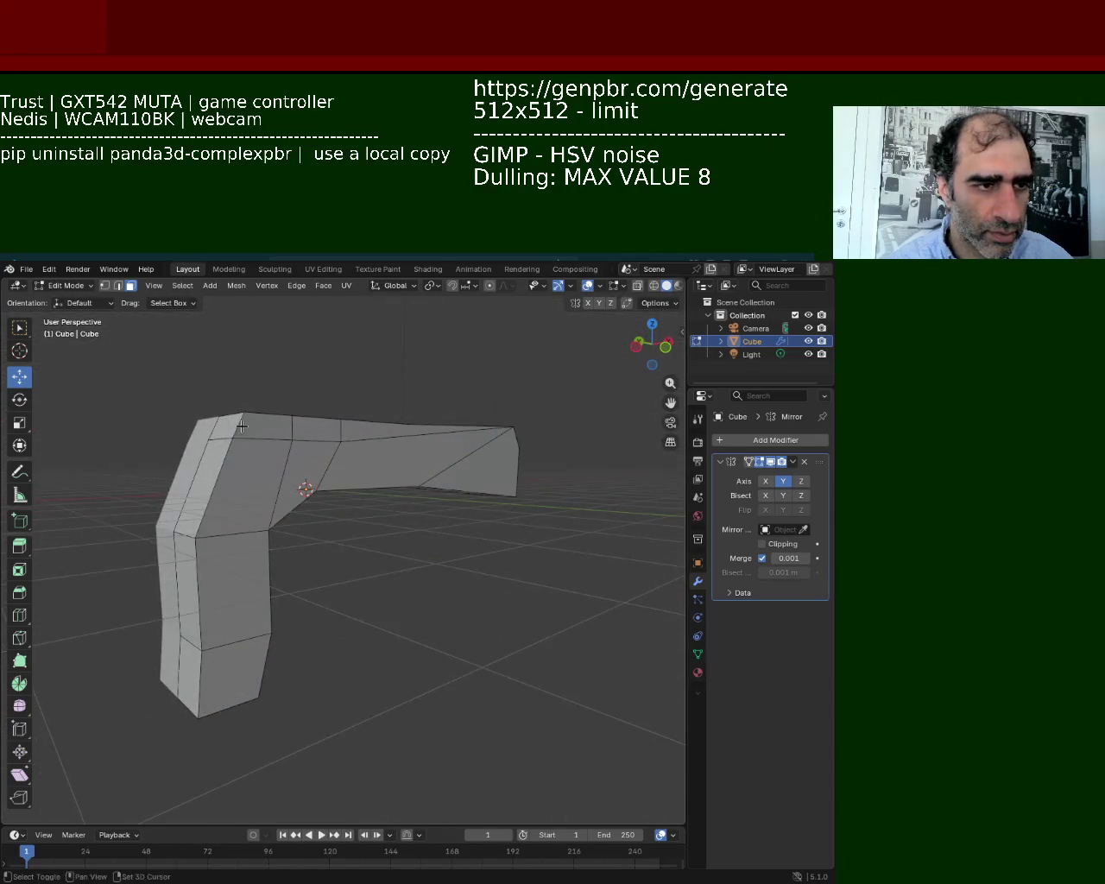
alt+click(225, 441)
key(g)
key(x)
click(293, 518)
mouse_move(293, 518)
middle_down()
mouse_move(328, 525)
mouse_move(377, 486)
middle_up()
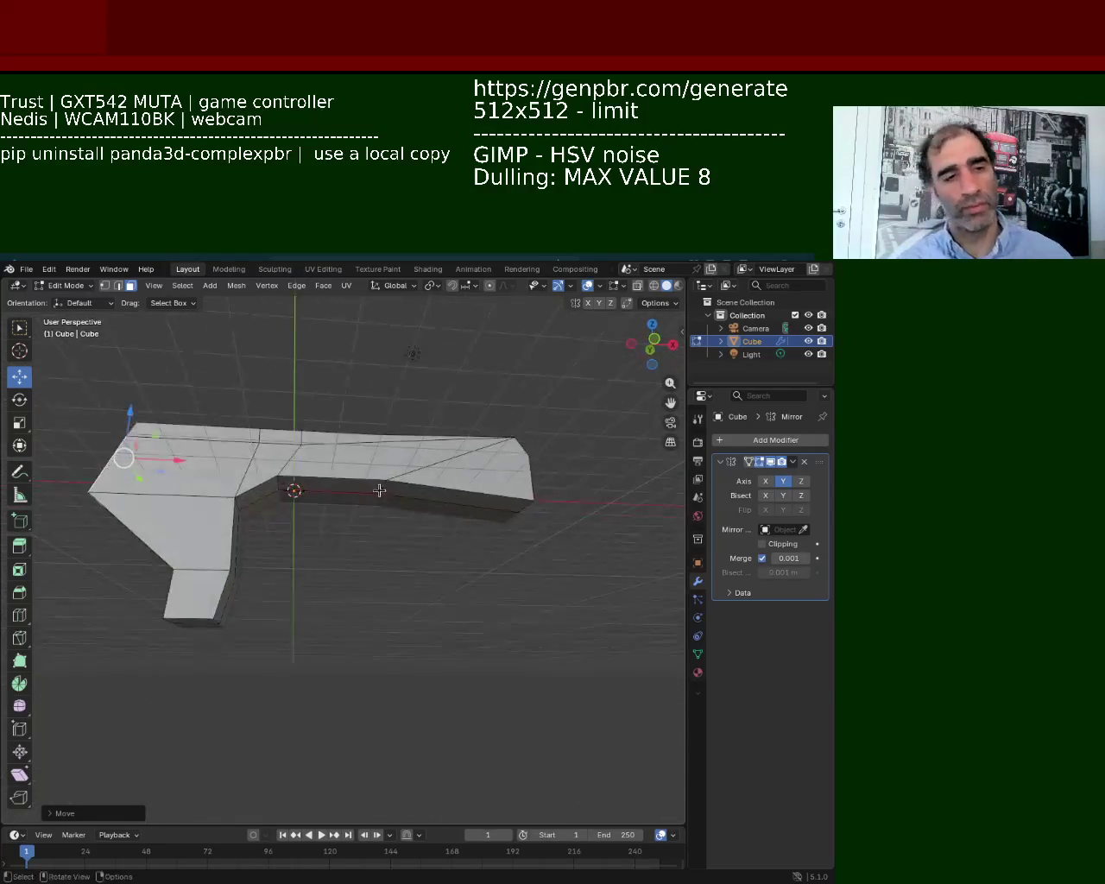
Move a small face under the barrel along the Y axis.
click(361, 477)
key(g)
key(Escape)
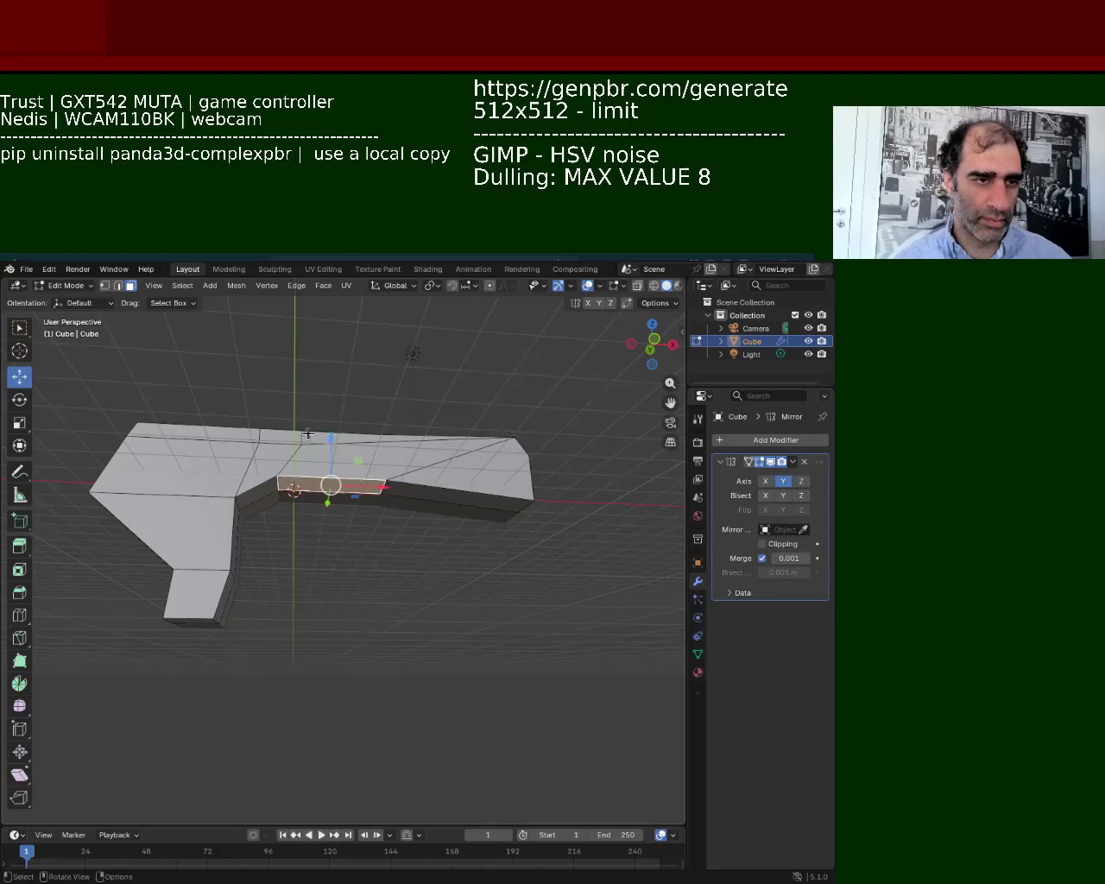
key(g)
key(y)
click(329, 501)
middle_drag(330, 501, 431, 487)
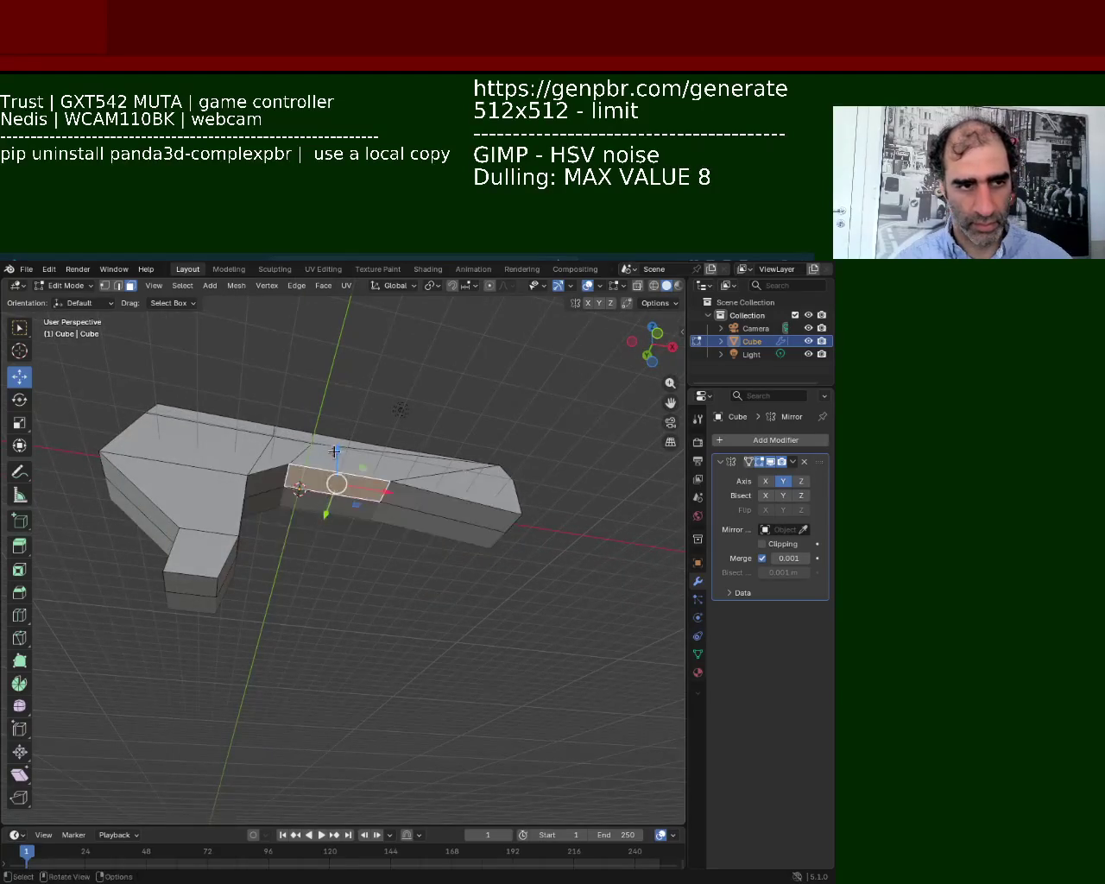
Raise the adjacent under-barrel face along Z to slim the barrel.
click(481, 501)
key(g)
key(z)
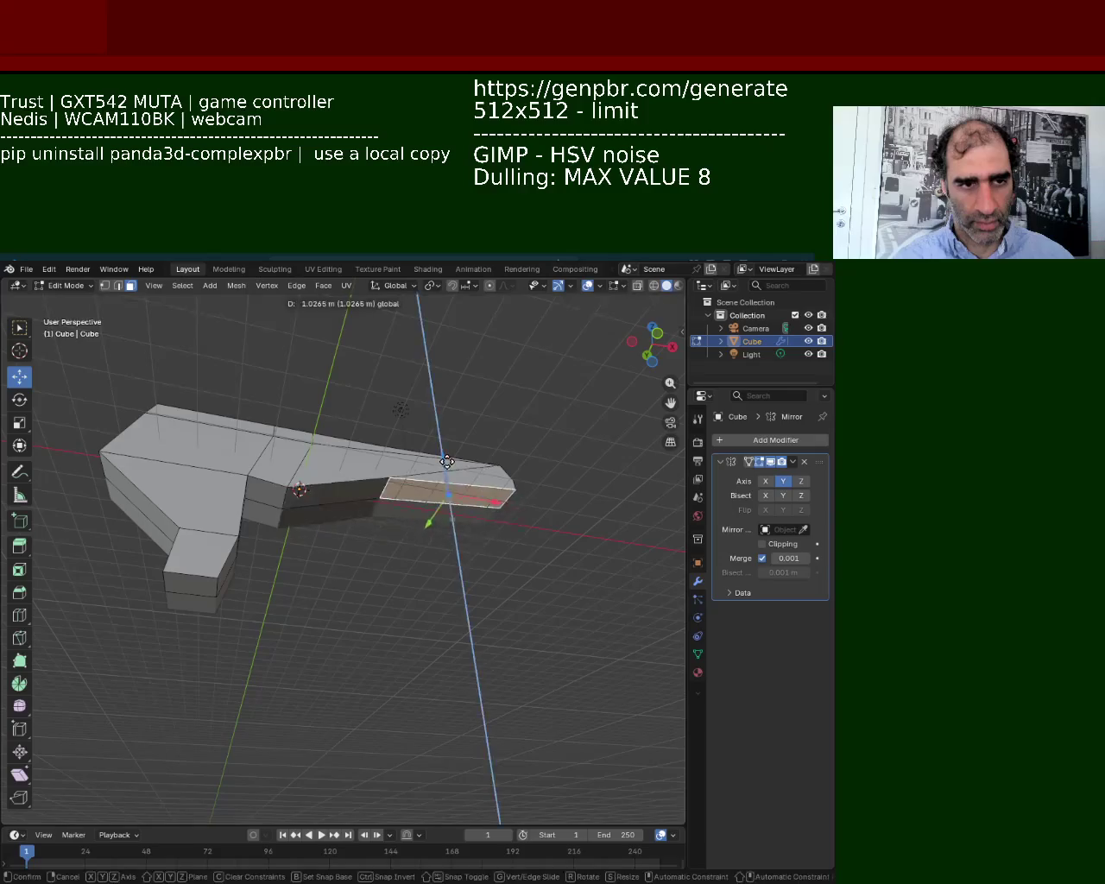
click(446, 483)
middle_drag(446, 483, 444, 529)
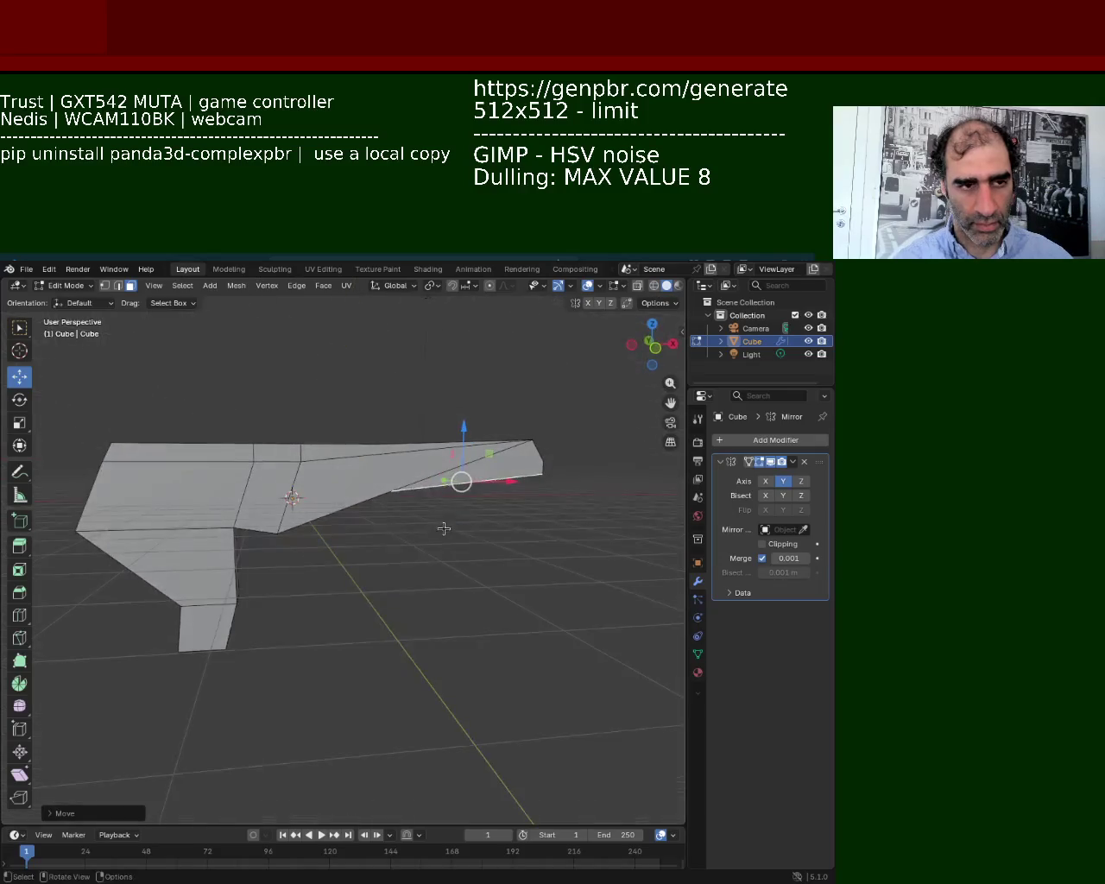
Undo a stray face move and select the long thin face under the barrel, zoomed in close.
click(273, 531)
middle_drag(273, 531, 318, 445)
key(g)
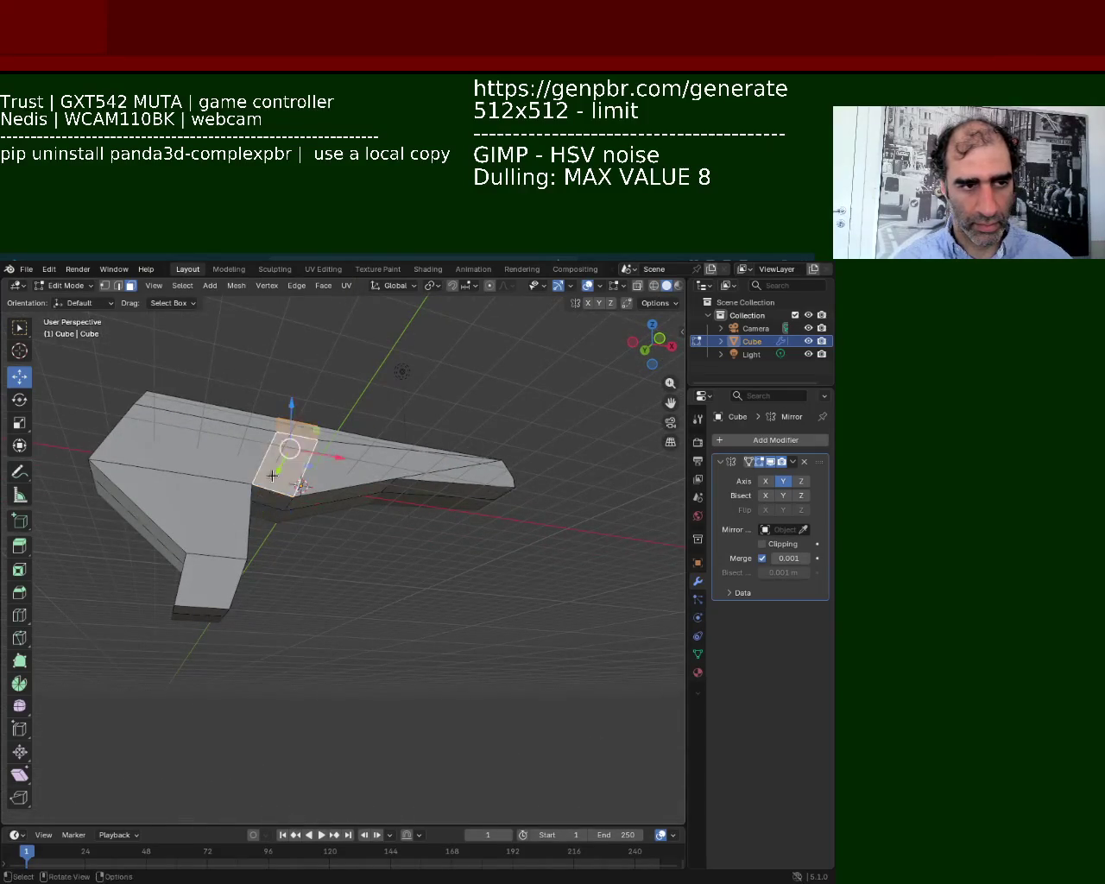
click(254, 513)
key(ctrl+z)
click(432, 490)
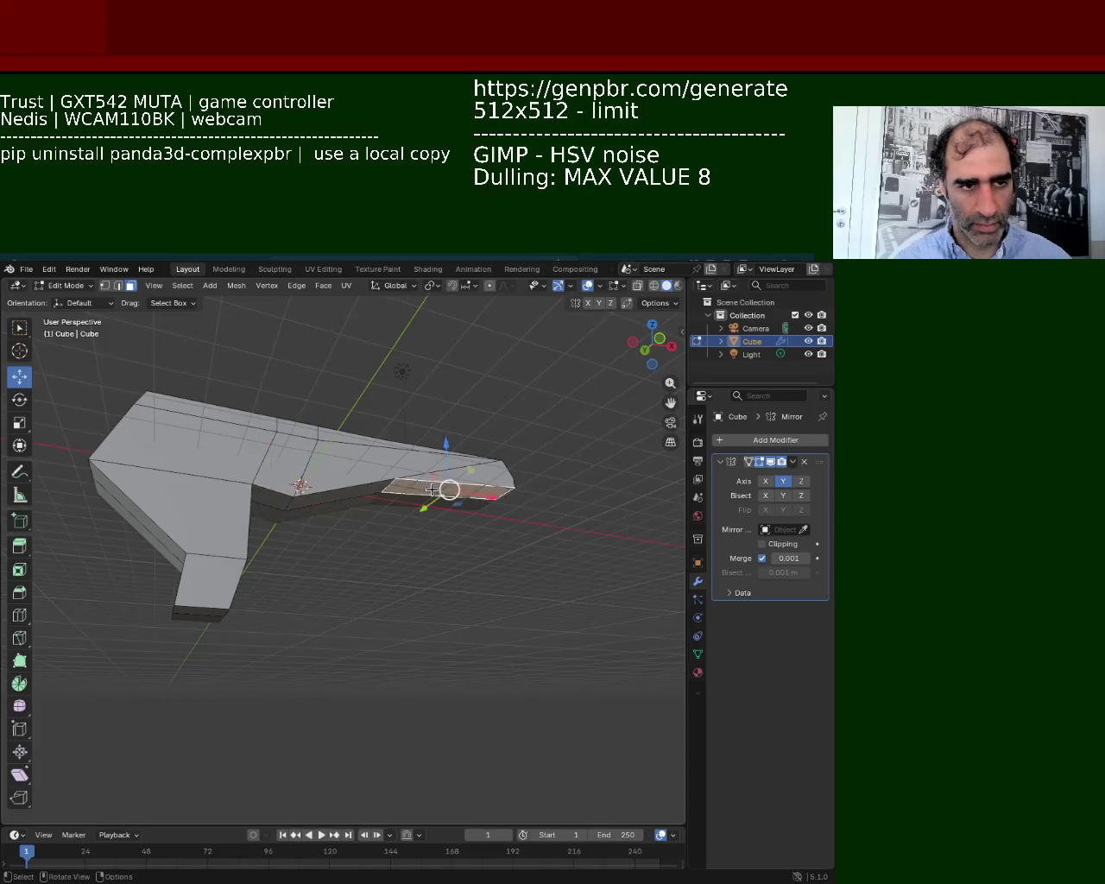
scroll(480, 518, up, 3)
mouse_move(481, 518)
middle_down()
mouse_move(426, 477)
mouse_move(239, 433)
middle_up()
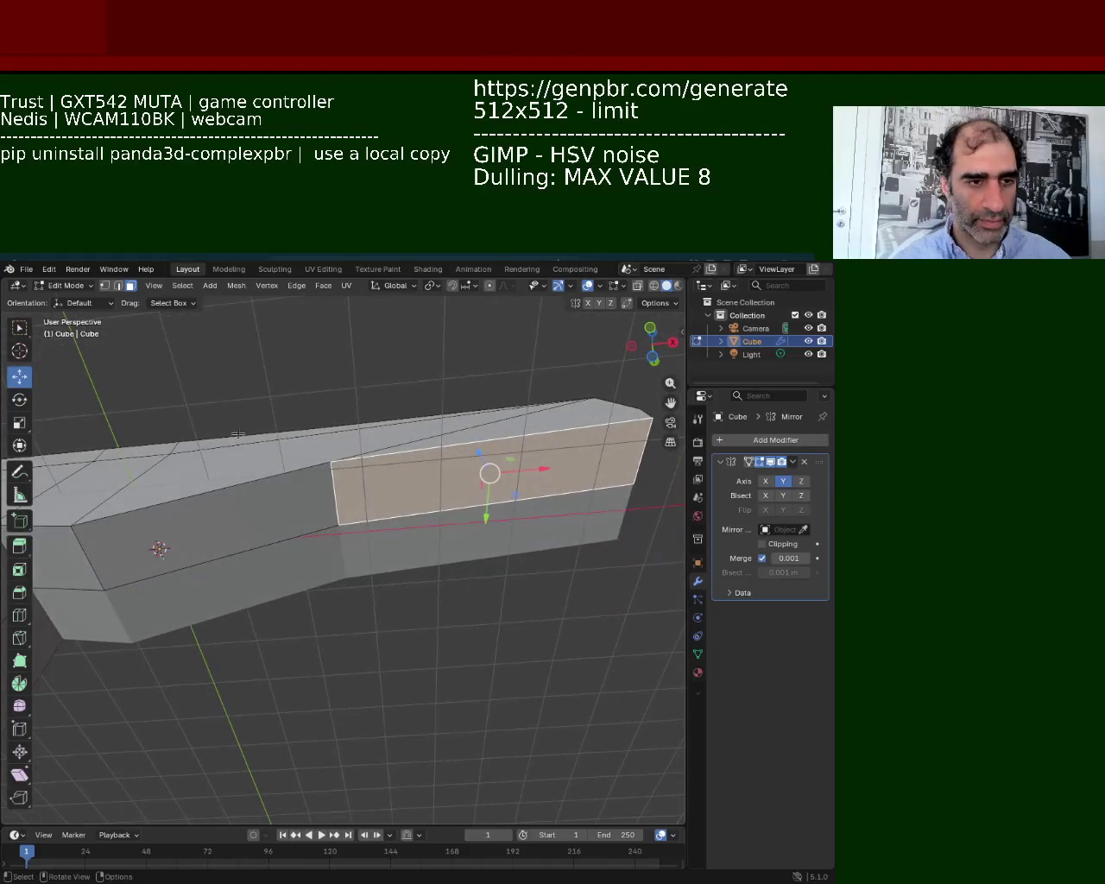
Switch to vertex selection and pick vertices on the barrel.
click(105, 288)
click(293, 467)
click(670, 422)
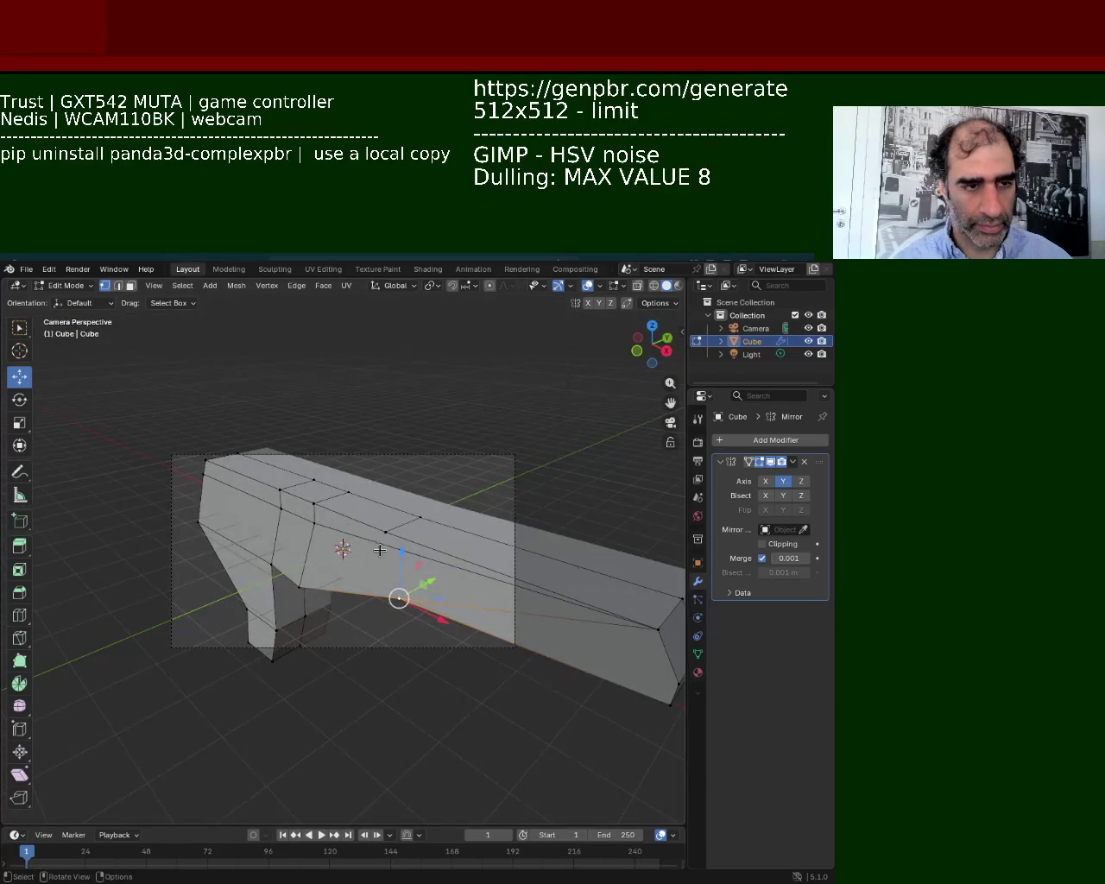
click(671, 422)
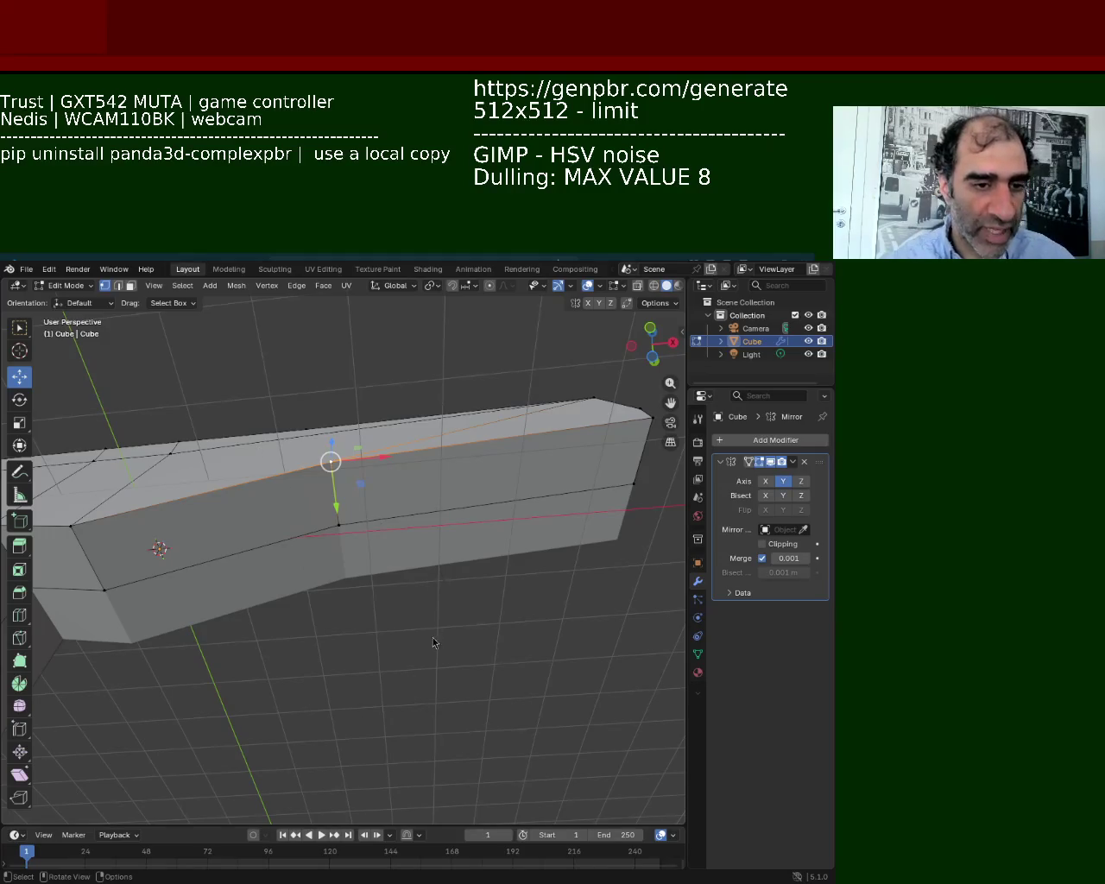
middle_drag(505, 450, 630, 476)
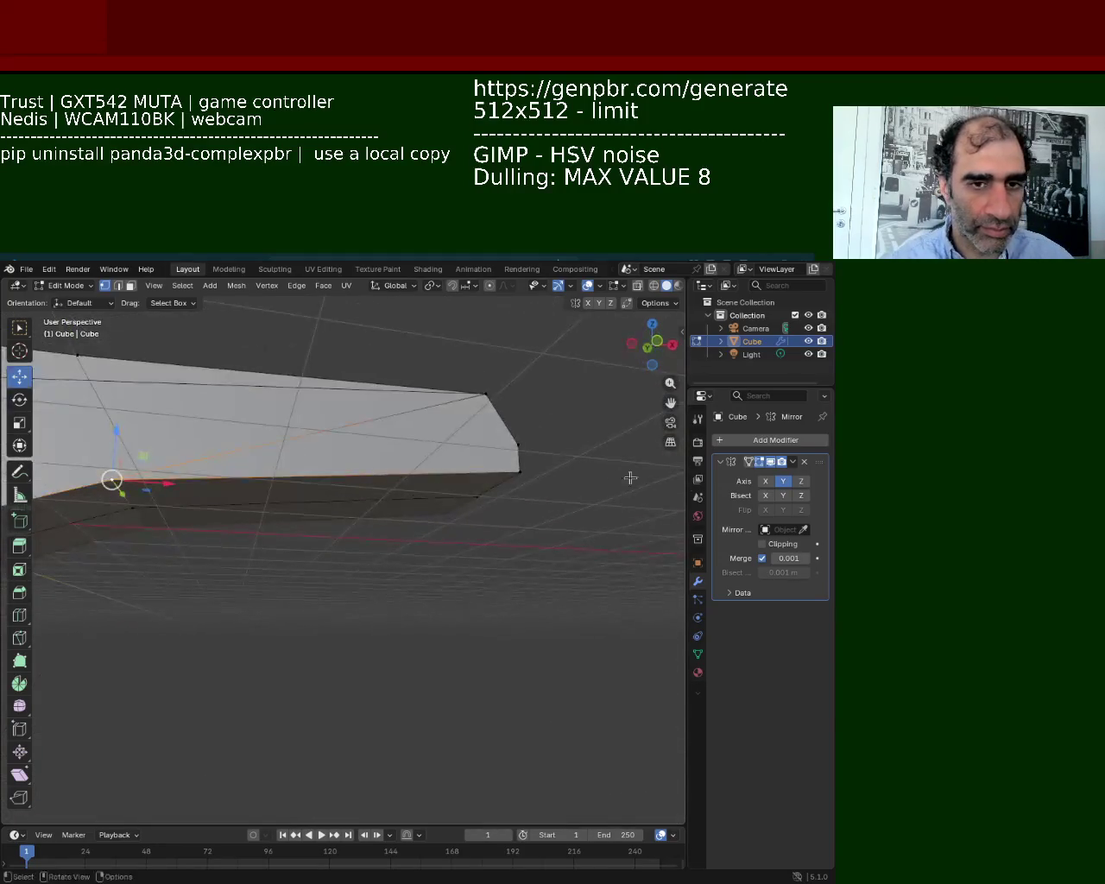
Select the barrel tip's corner and edge vertices, inspecting the underside up close.
click(494, 457)
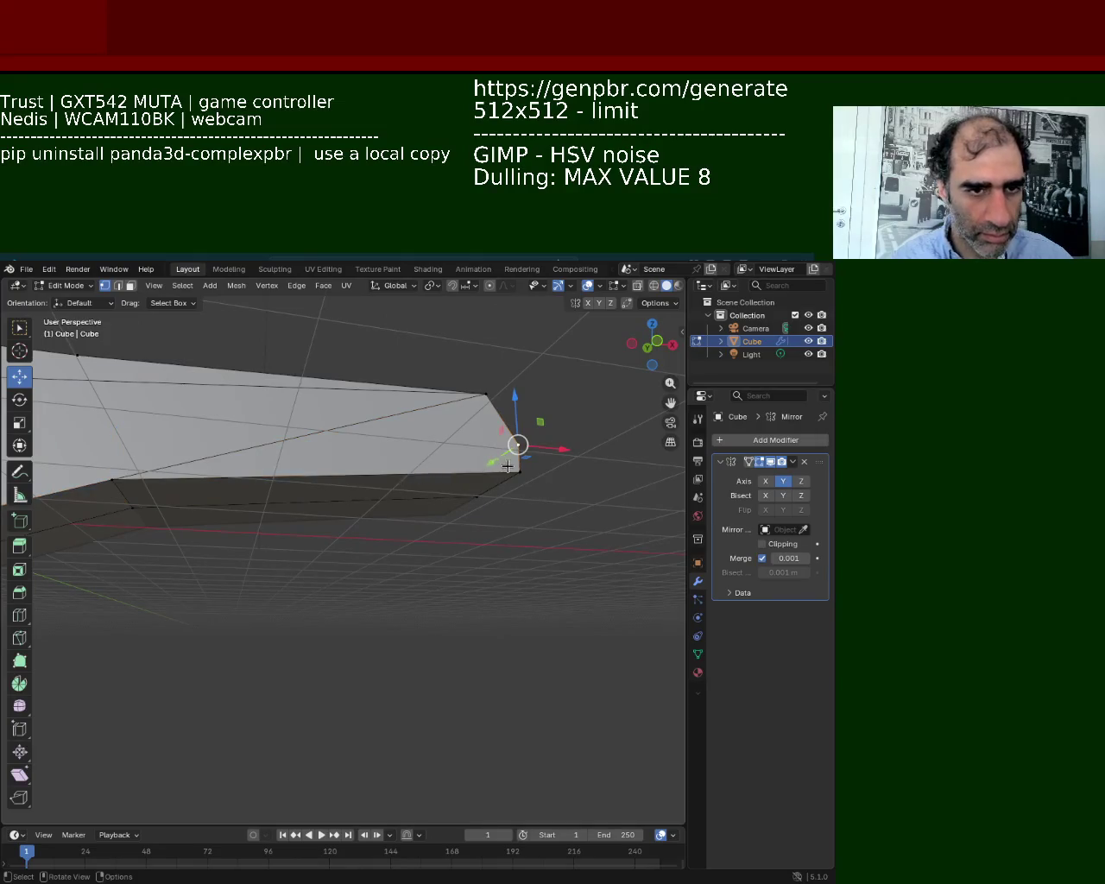
alt+click(172, 478)
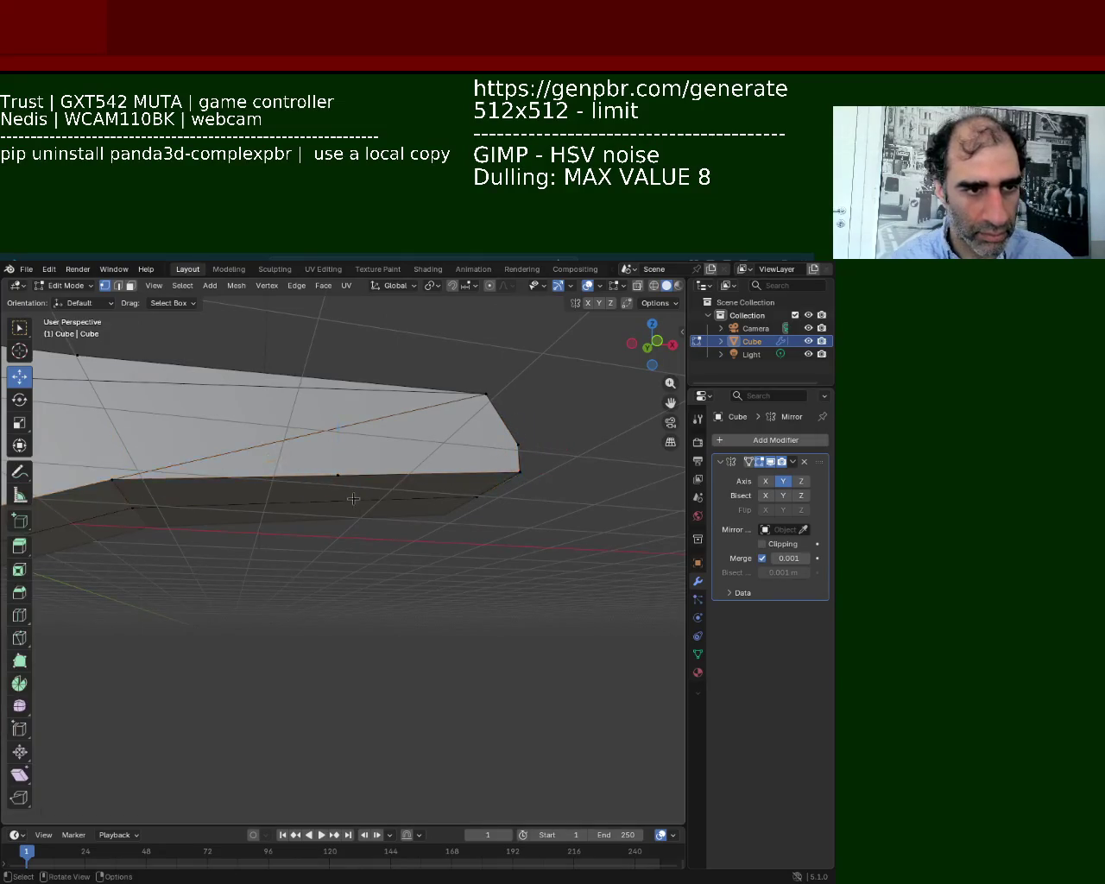
middle_drag(353, 498, 285, 433)
click(172, 434)
shift+click(461, 528)
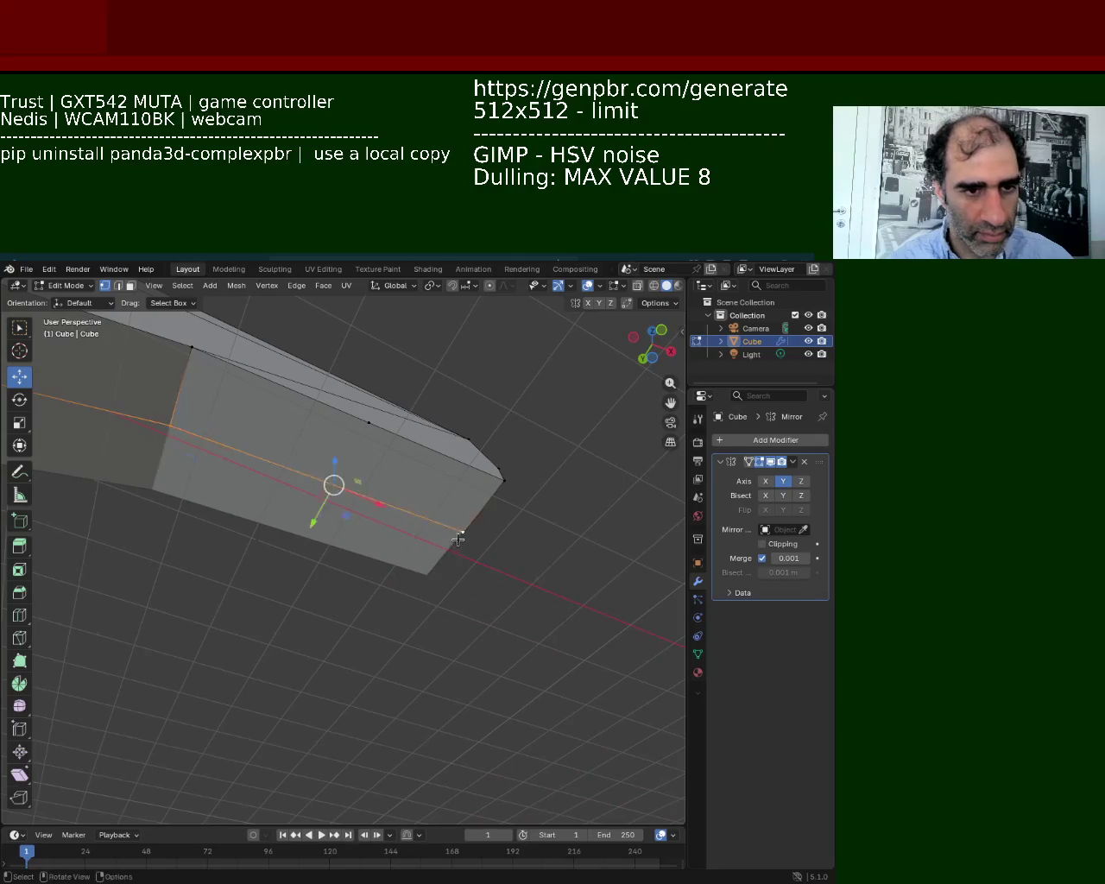
shift+click(369, 434)
click(370, 434)
mouse_move(369, 434)
middle_down()
mouse_move(457, 483)
mouse_move(306, 518)
mouse_move(276, 537)
mouse_move(420, 484)
middle_up()
middle_drag(326, 494, 343, 431)
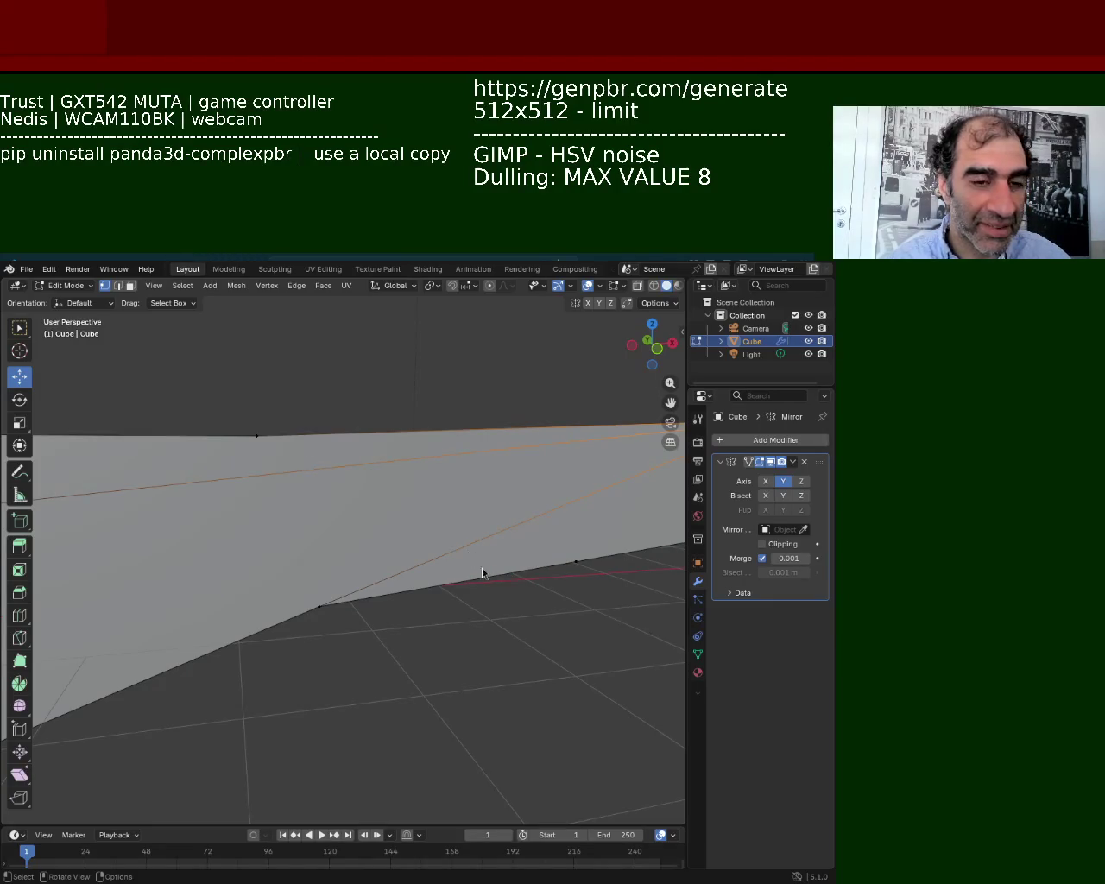
Dissolve the top edge and the long diagonal edge on the barrel's side.
scroll(409, 517, down, 1)
scroll(409, 516, down, 1)
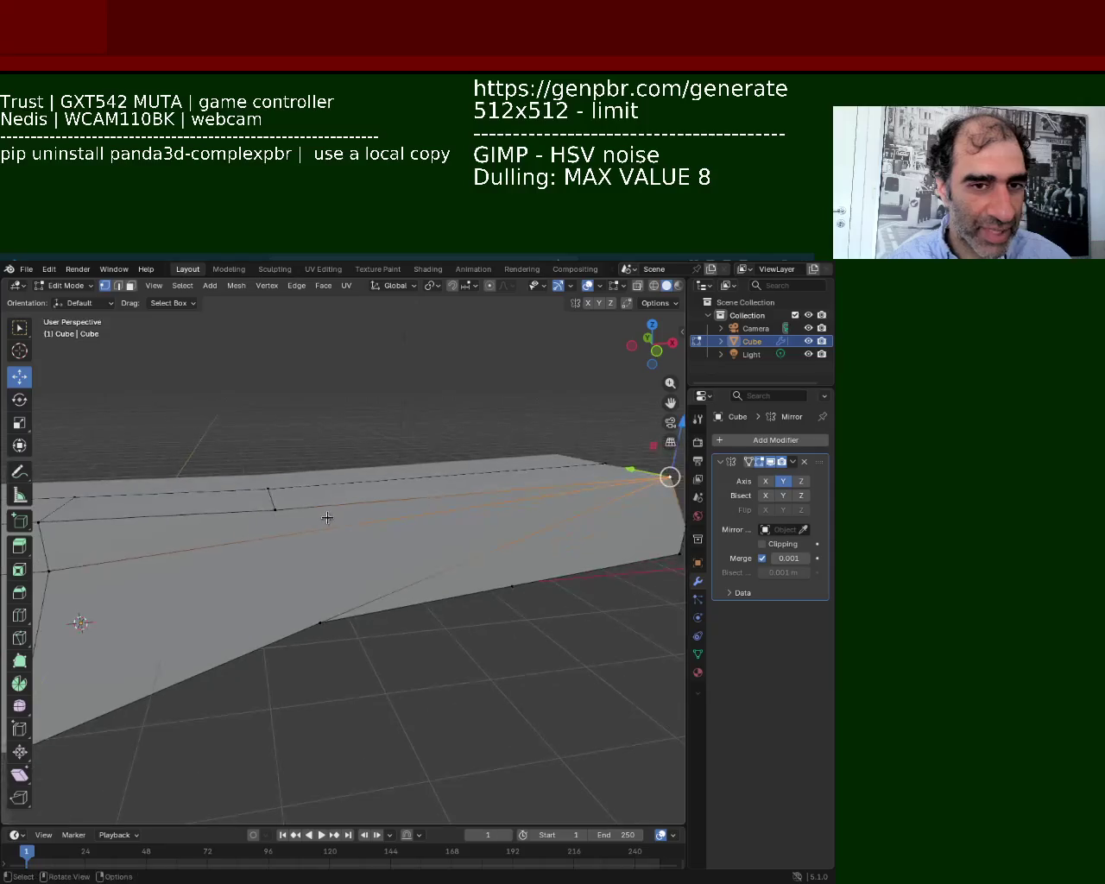
click(118, 286)
mouse_move(352, 530)
middle_down()
mouse_move(320, 567)
mouse_move(478, 530)
middle_up()
click(222, 501)
click(251, 525)
key(x)
click(369, 545)
click(447, 529)
key(x)
click(447, 530)
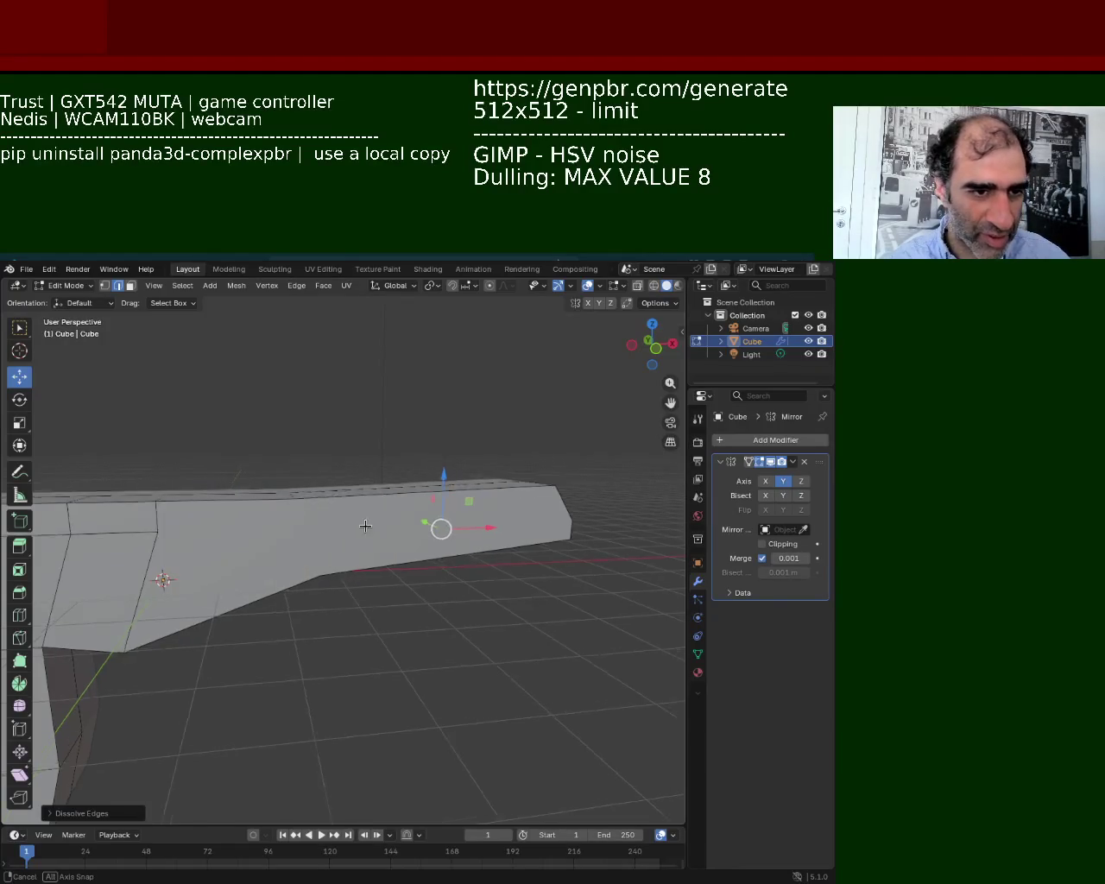
Join two vertices on the barrel side with a new edge.
middle_drag(365, 525, 327, 539)
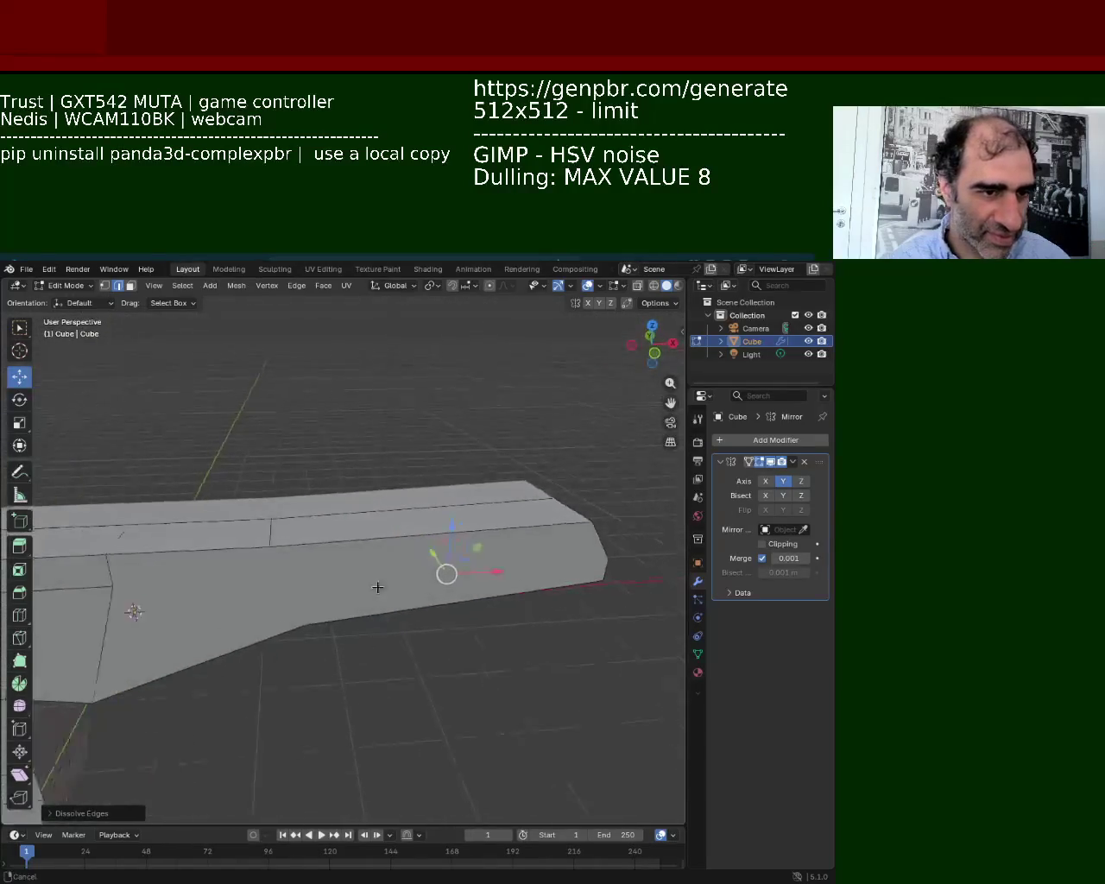
middle_drag(326, 538, 152, 391)
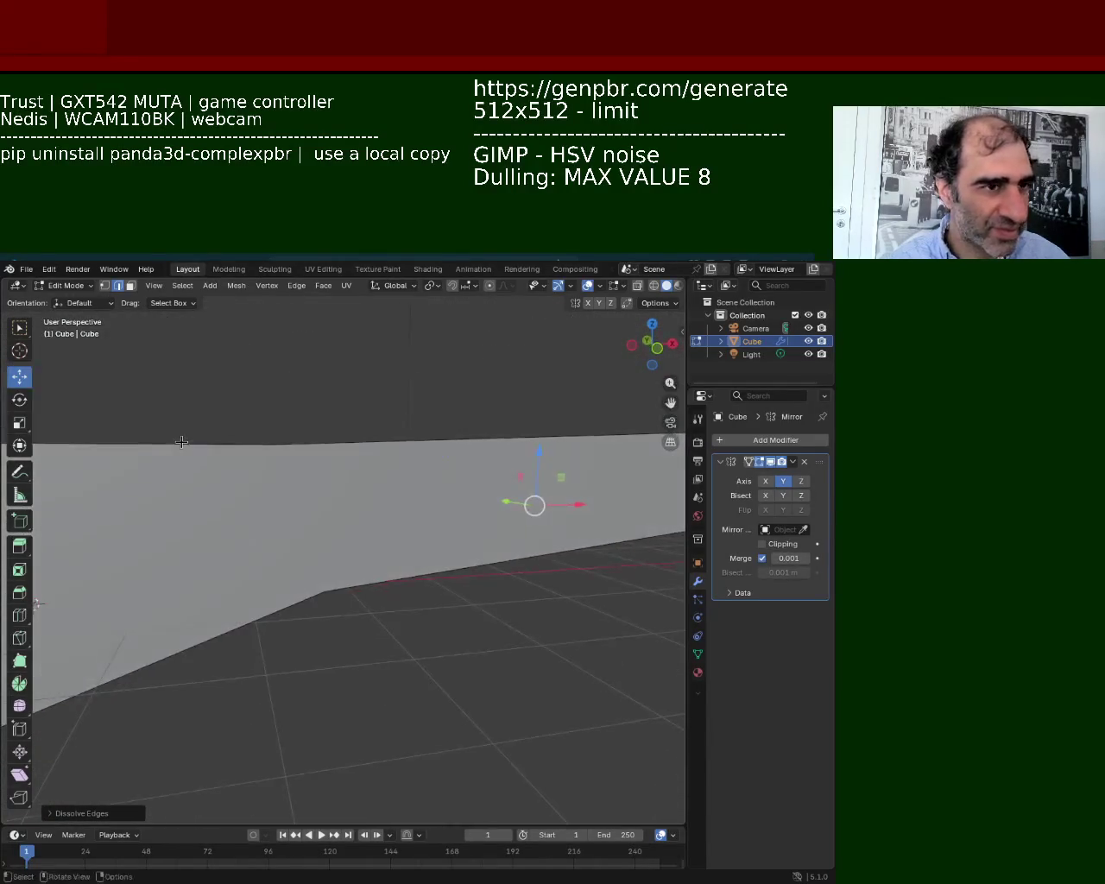
scroll(146, 406, down, 3)
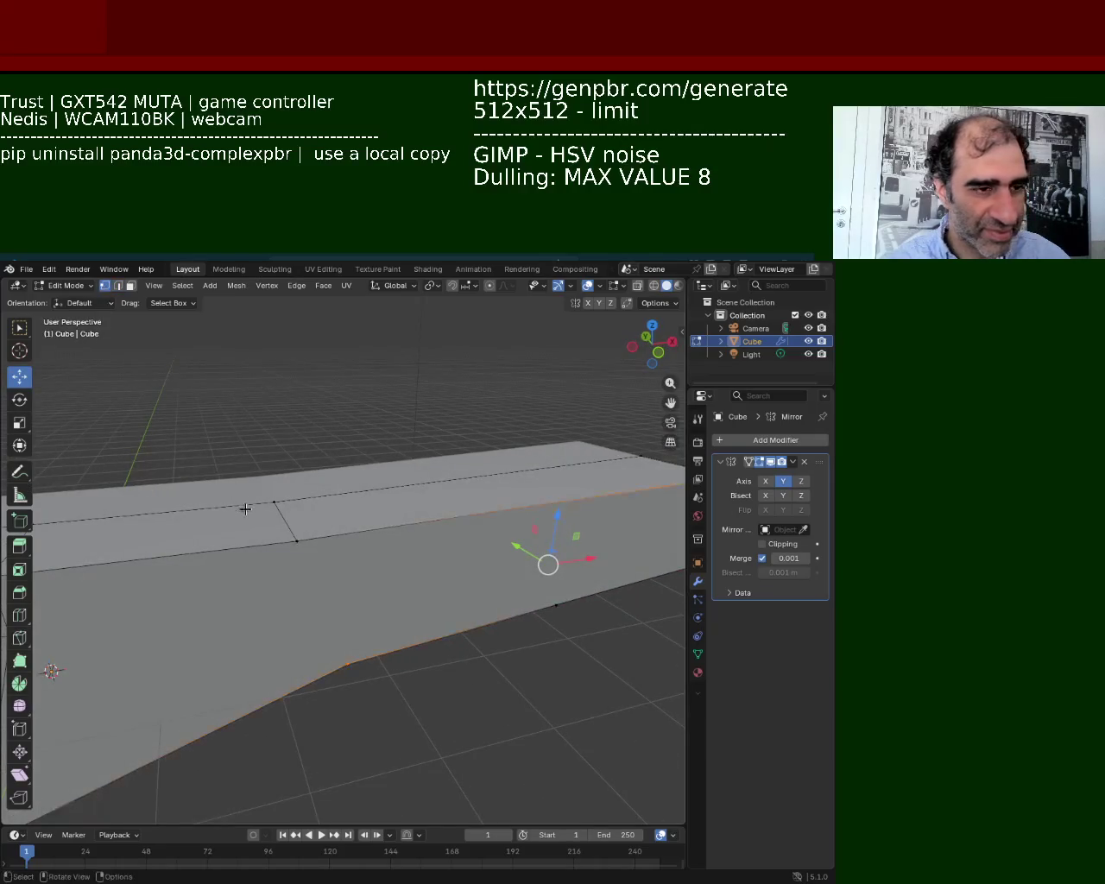
click(243, 508)
middle_drag(512, 503, 676, 512)
shift+click(653, 501)
key(ctrl+e)
click(587, 605)
Slide a vertex along the barrel's top edge into place.
key(shift+v)
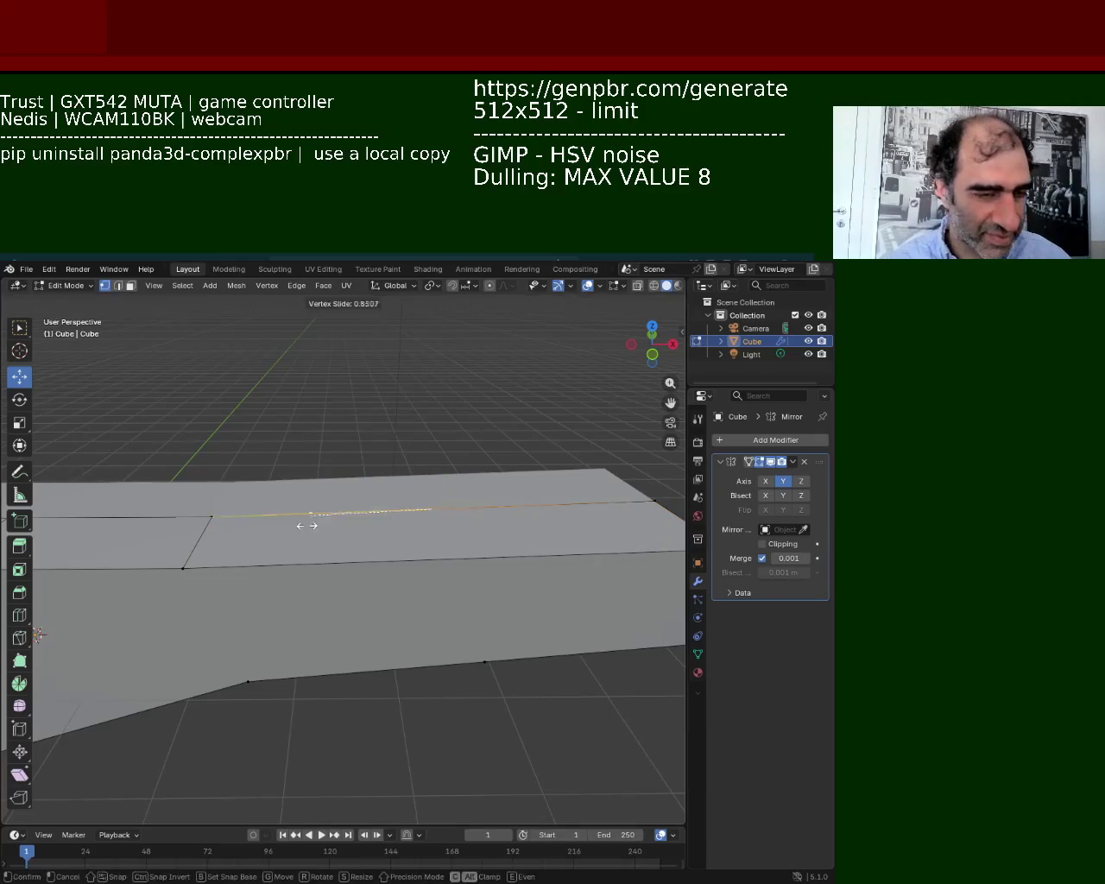
click(279, 526)
mouse_move(278, 526)
middle_down()
mouse_move(281, 587)
mouse_move(288, 527)
middle_up()
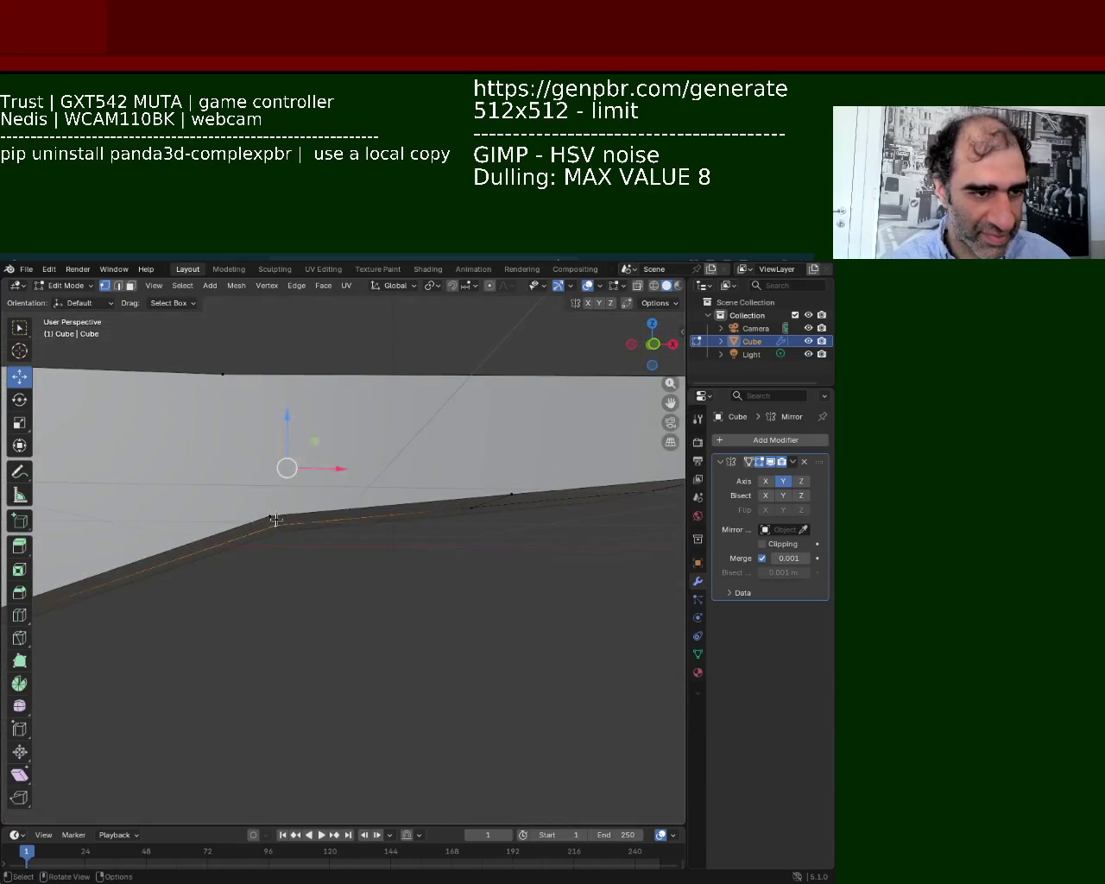